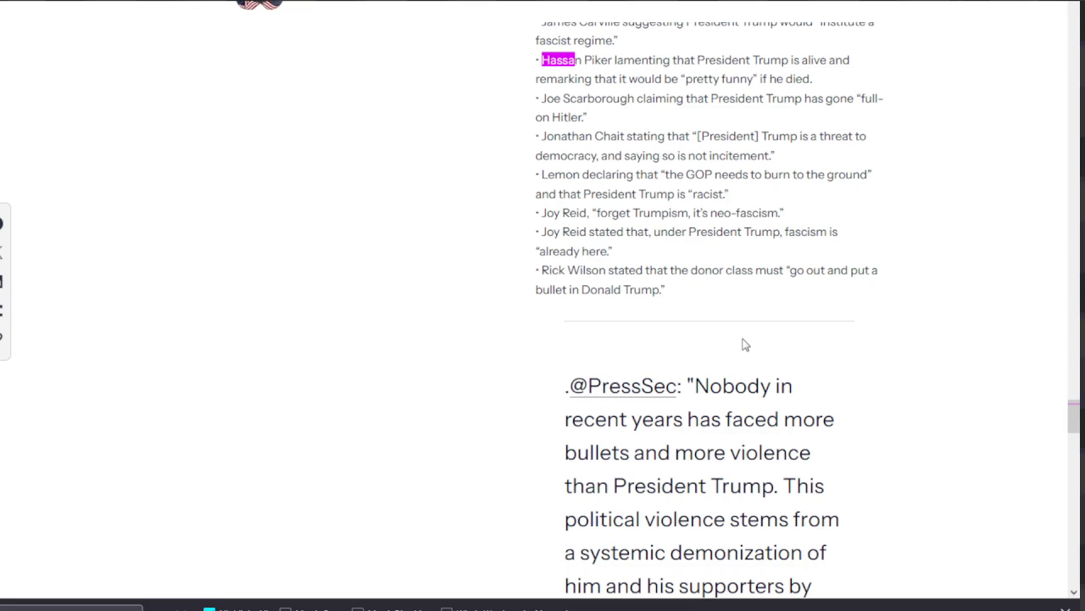
- Scroll the view until the red-outlined yellow hand sprite sits in frame
scroll(745, 345, "down", 4)
scroll(742, 352, "down", 2)
scroll(739, 356, "down", 4)
scroll(739, 361, "down", 4)
scroll(739, 361, "down", 2)
scroll(740, 360, "down", 2)
scroll(738, 361, "down", 1)
scroll(737, 358, "down", 2)
scroll(737, 366, "down", 2)
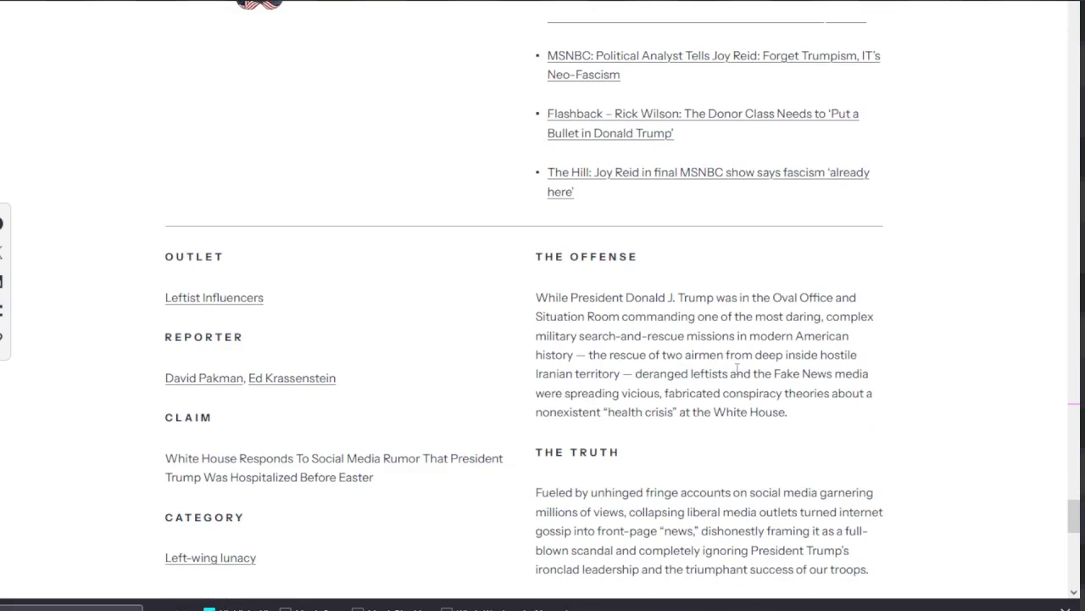
scroll(737, 369, "down", 1)
scroll(737, 373, "down", 1)
scroll(736, 382, "down", 2)
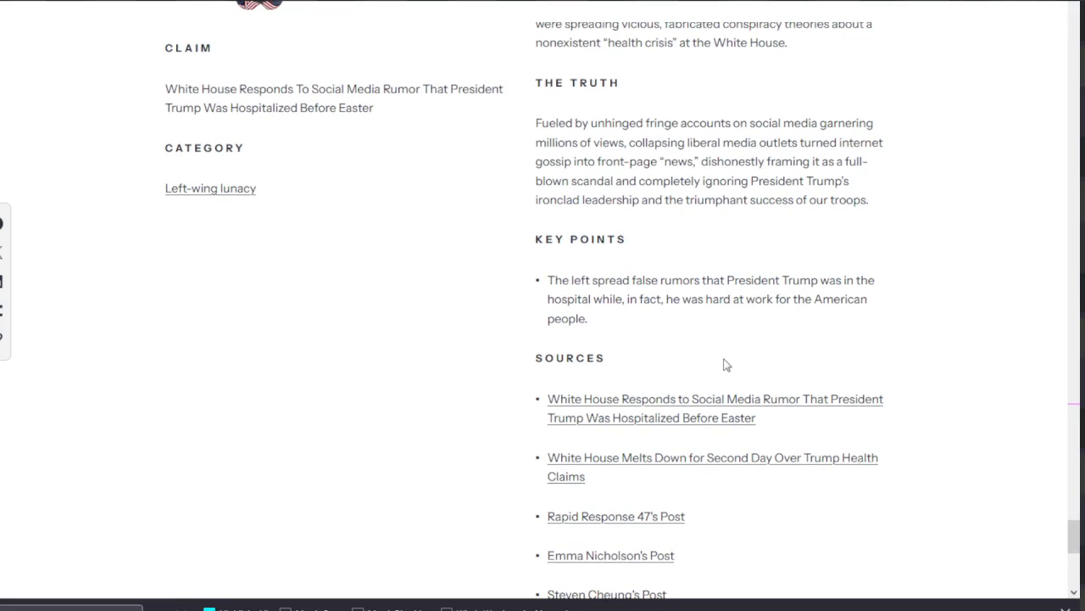
scroll(724, 364, "down", 2)
scroll(725, 366, "down", 2)
scroll(727, 368, "up", 1)
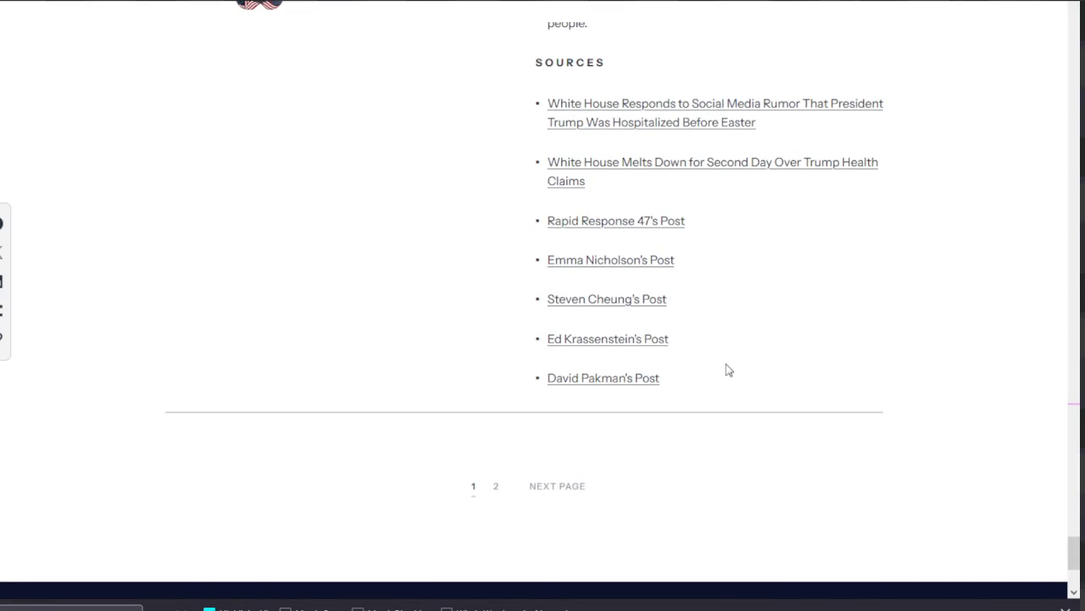
scroll(727, 369, "up", 2)
scroll(729, 371, "up", 3)
scroll(732, 371, "up", 2)
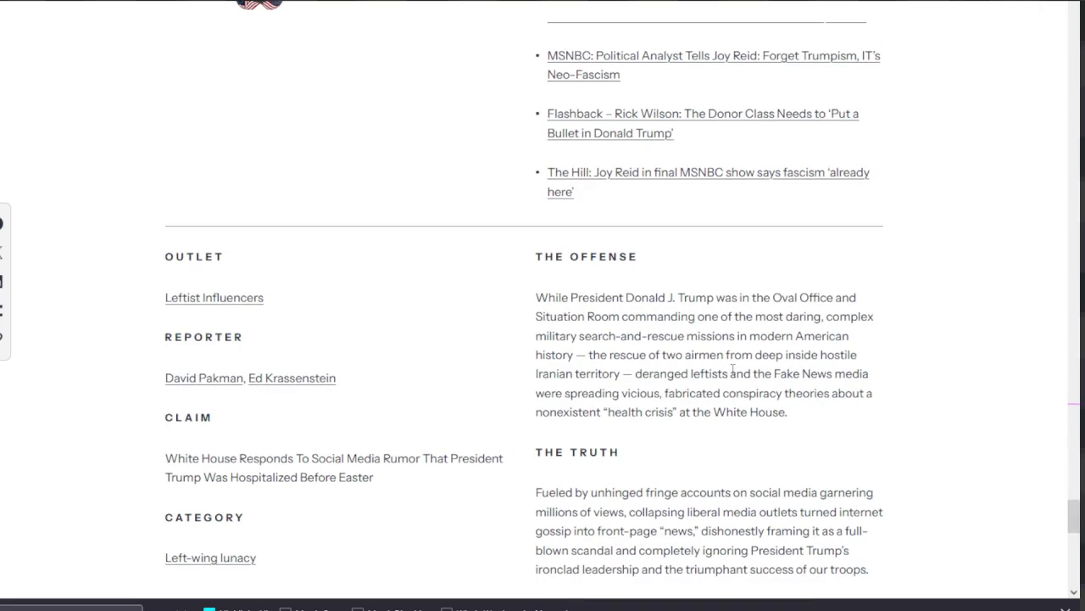
scroll(733, 371, "up", 2)
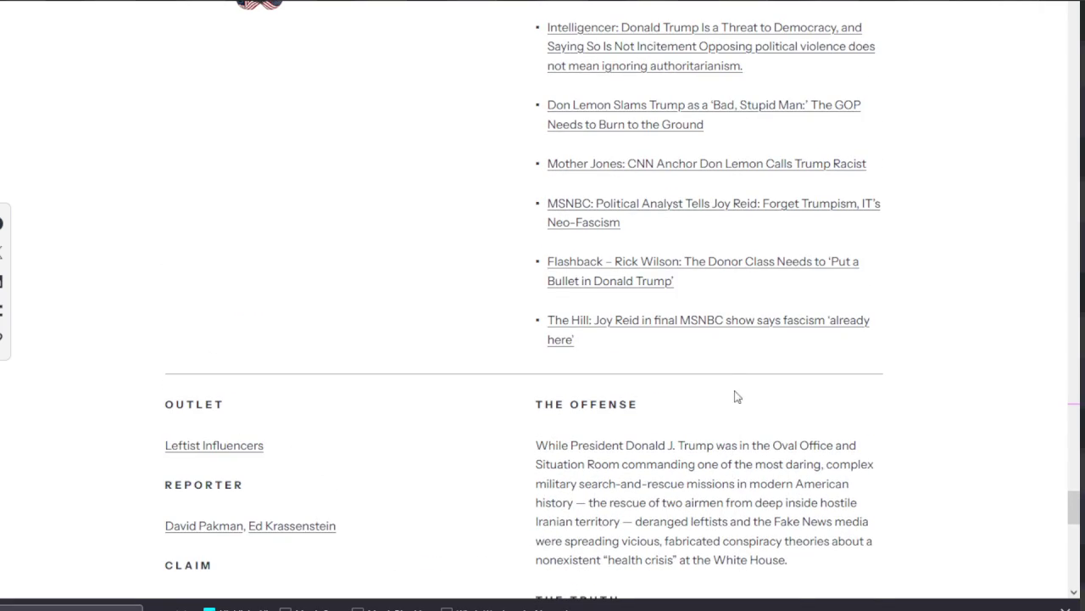
scroll(730, 383, "up", 2)
scroll(730, 382, "up", 2)
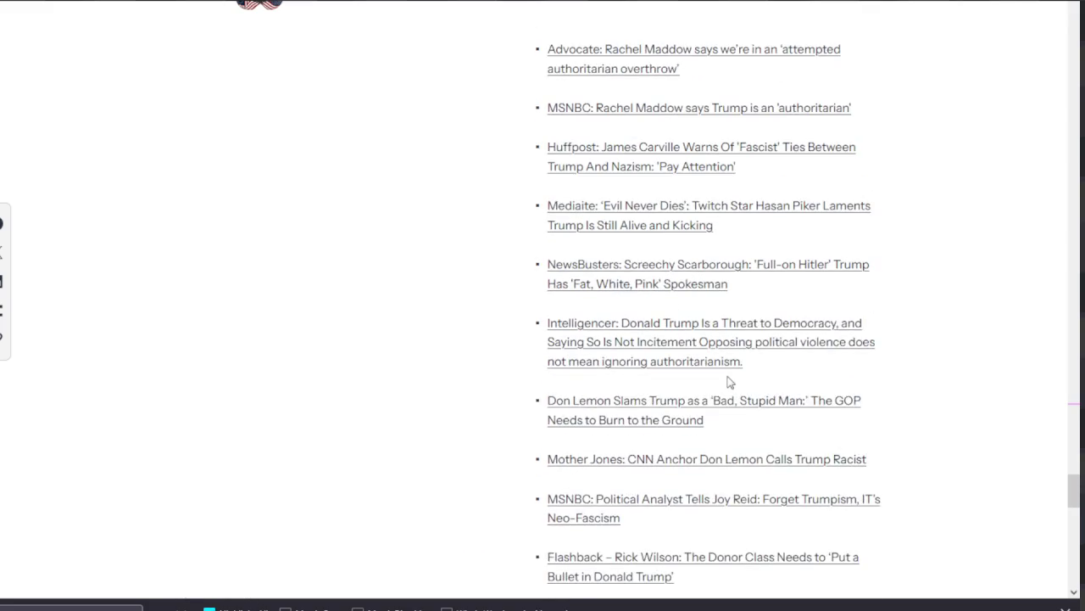
scroll(729, 382, "up", 2)
scroll(728, 382, "up", 3)
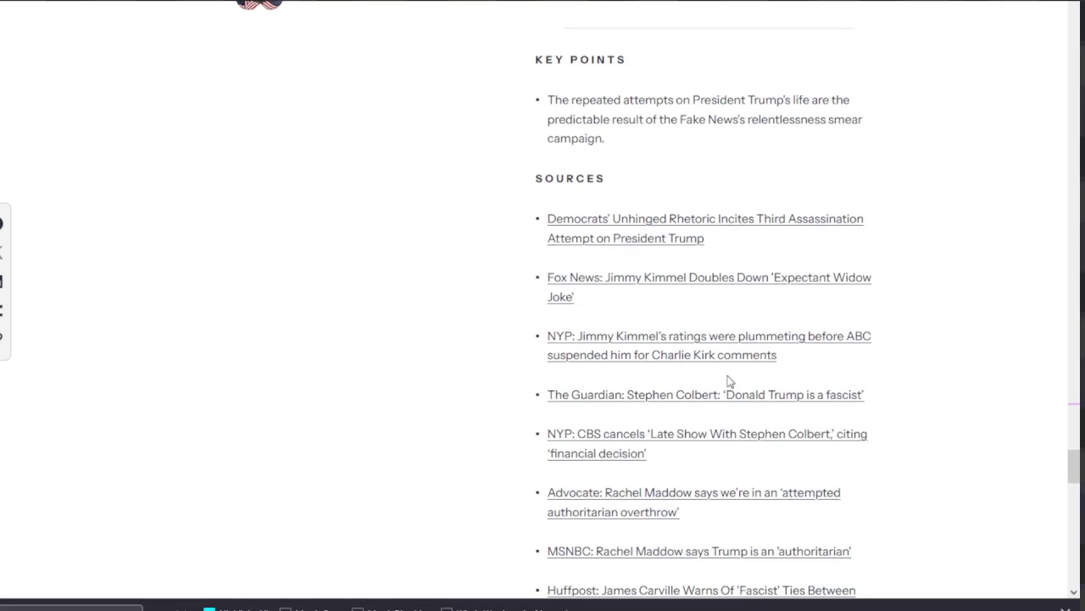
scroll(729, 383, "up", 3)
scroll(736, 385, "up", 2)
scroll(736, 385, "up", 2)
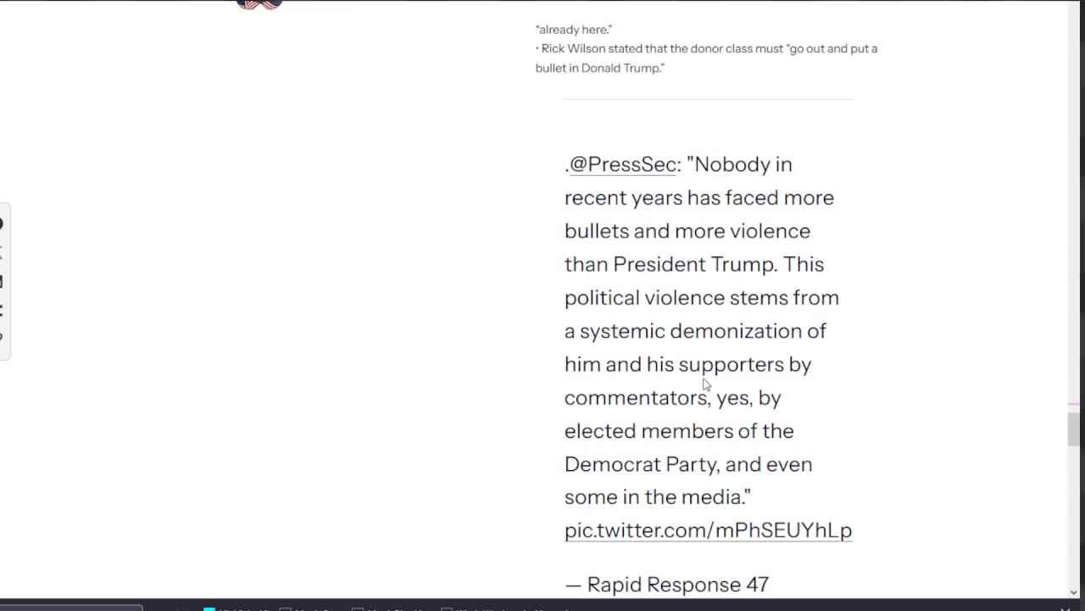
scroll(697, 339, "up", 2)
scroll(695, 343, "up", 2)
scroll(695, 349, "up", 1)
scroll(695, 349, "up", 1)
scroll(695, 353, "up", 2)
scroll(687, 323, "up", 3)
scroll(681, 296, "up", 6)
scroll(669, 361, "up", 4)
scroll(661, 363, "up", 6)
scroll(649, 367, "up", 5)
scroll(636, 370, "up", 4)
scroll(635, 370, "up", 4)
scroll(637, 370, "up", 5)
scroll(636, 372, "up", 5)
scroll(637, 373, "up", 5)
scroll(628, 377, "up", 5)
scroll(641, 382, "up", 5)
scroll(663, 409, "up", 5)
scroll(664, 419, "up", 5)
scroll(657, 436, "up", 5)
scroll(652, 436, "up", 5)
scroll(650, 435, "up", 3)
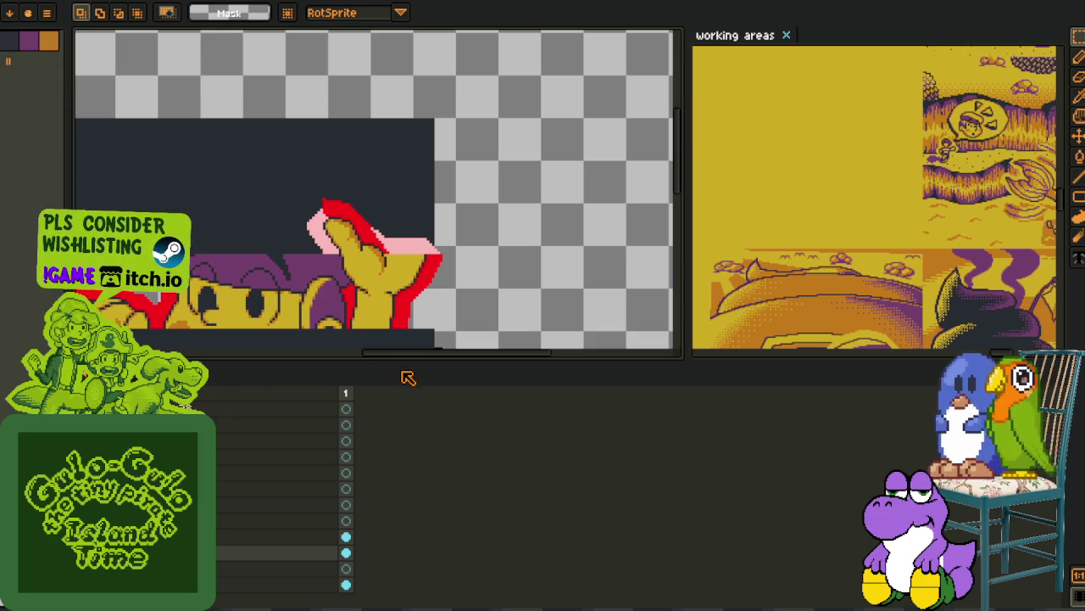
- Resize the timeline panel and pan the view to recentre the hand sprite
left_click_drag(404, 363, 404, 533)
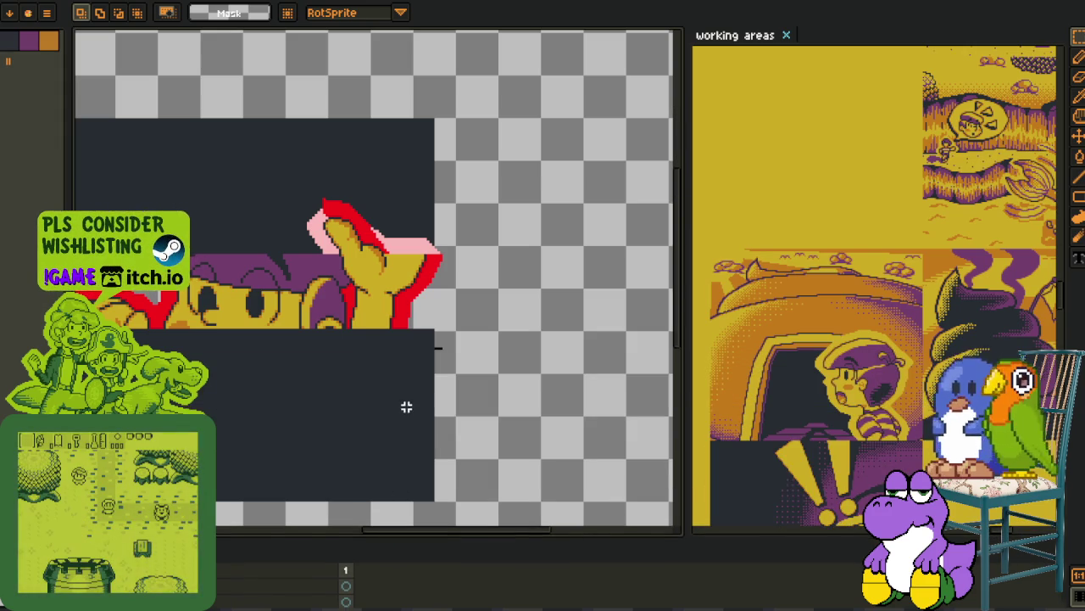
key("space")
mouse_move(462, 342)
left_mouse_down()
mouse_move(508, 351)
mouse_move(482, 335)
left_mouse_up()
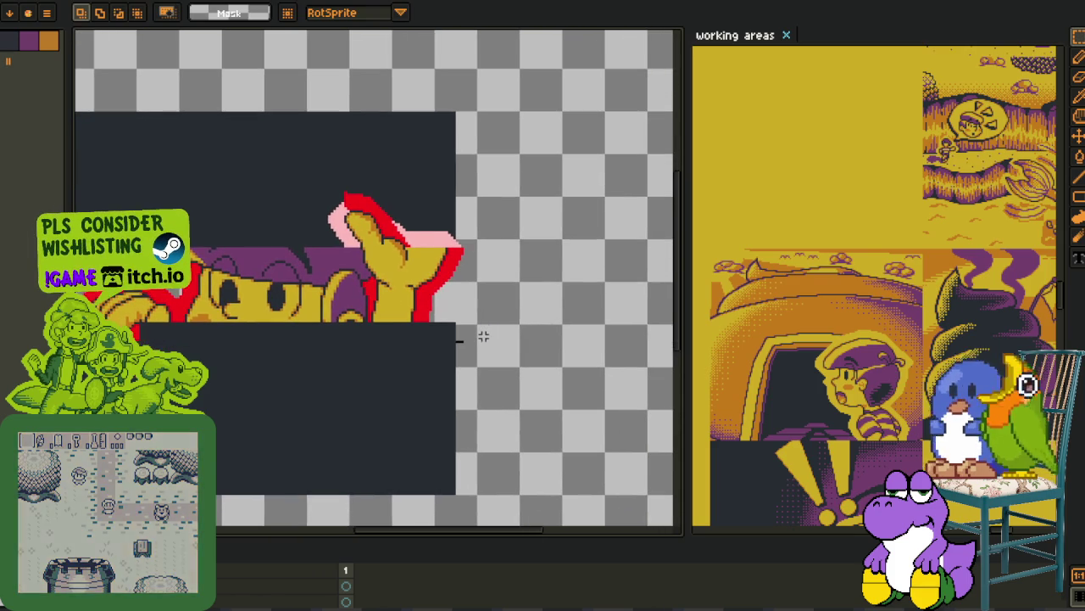
left_click_drag(425, 360, 461, 318)
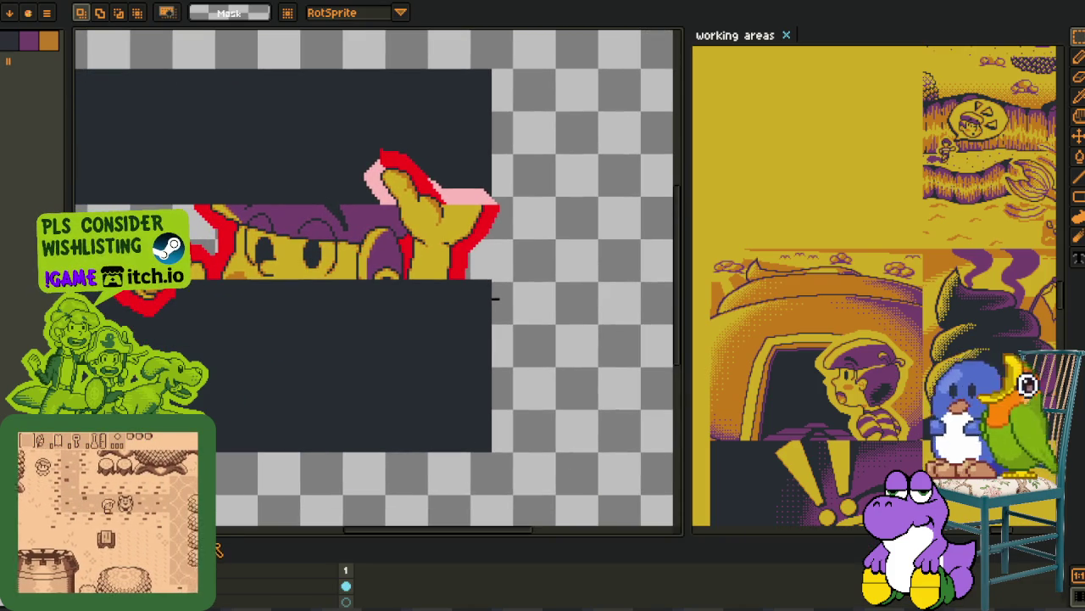
left_click_drag(424, 543, 424, 407)
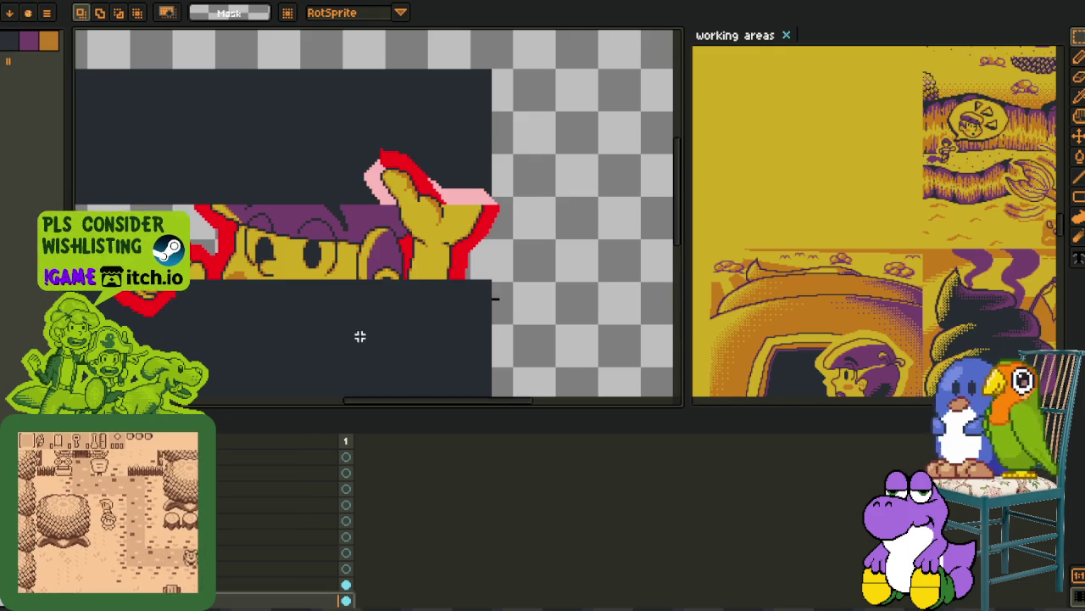
- Hide the timeline and zoom in on the hand's pink edge
key("Tab")
scroll(359, 336, "up", 5)
key("i")
scroll(399, 199, "up", 2)
- Select the pink rows along the finger and shift them one pixel into place
key("b")
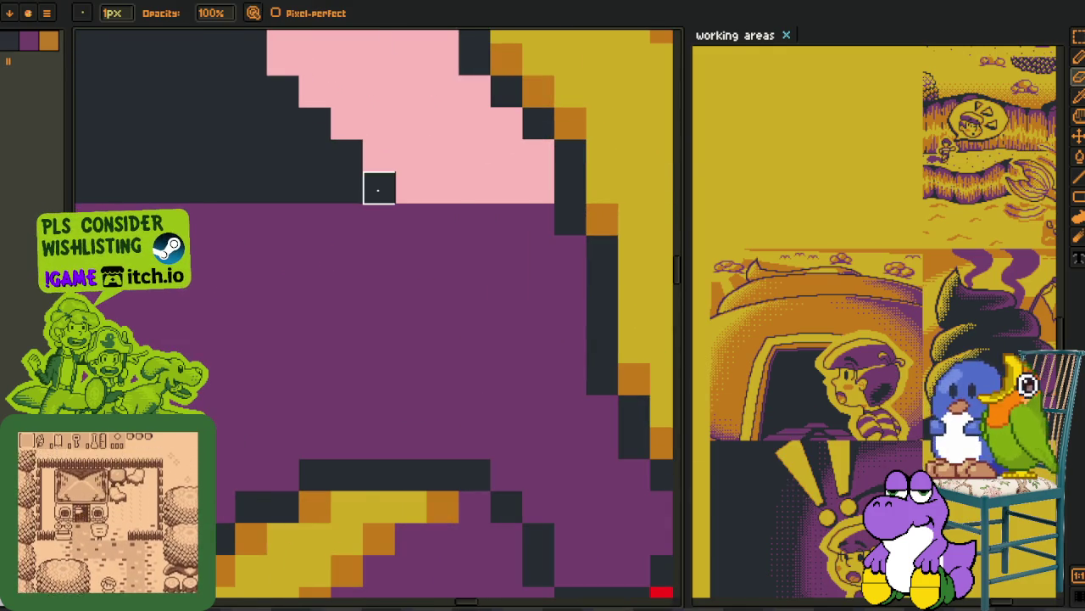
scroll(385, 191, "down", 2)
scroll(373, 220, "up", 3)
key("m")
mouse_move(335, 248)
left_mouse_down()
mouse_move(485, 269)
mouse_move(443, 297)
mouse_move(460, 332)
left_mouse_up()
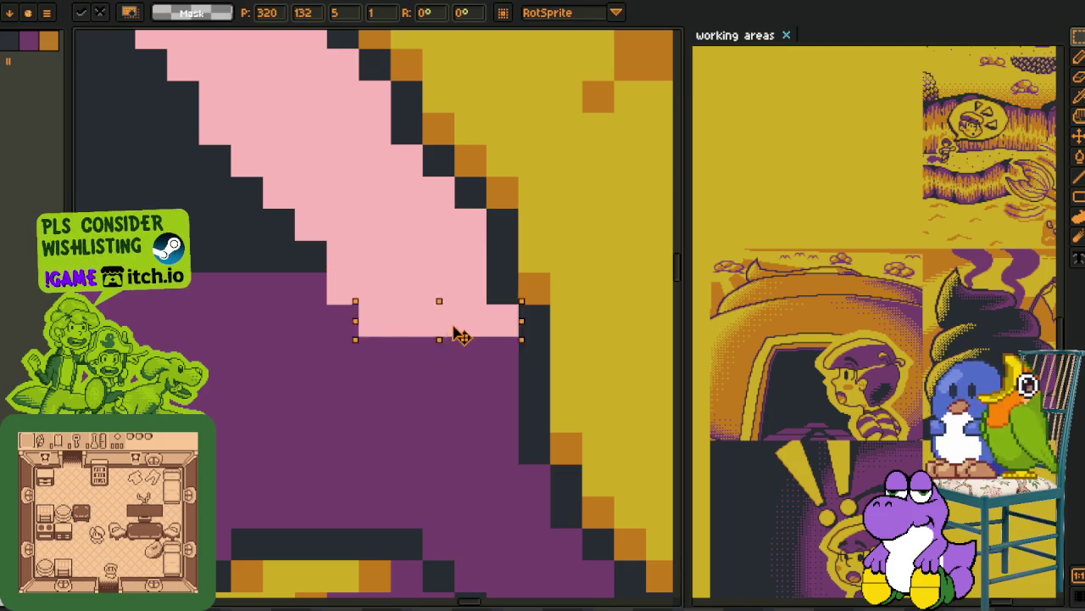
key("ctrl+d")
scroll(451, 242, "down", 4)
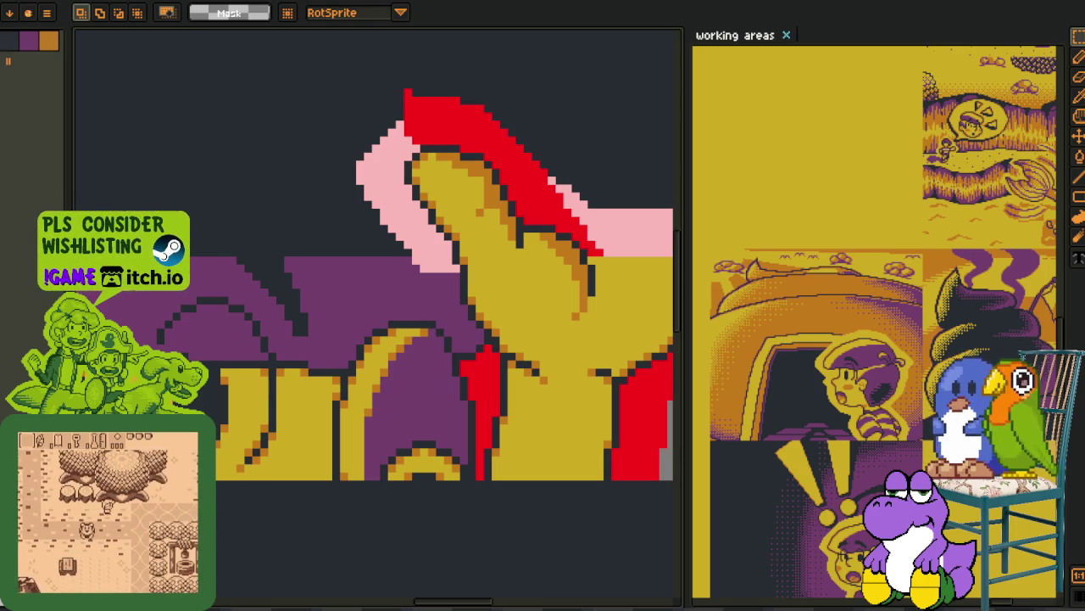
scroll(479, 264, "up", 2)
left_click_drag(479, 264, 411, 188)
mouse_move(265, 237)
left_mouse_down()
mouse_move(339, 255)
mouse_move(373, 303)
mouse_move(356, 339)
left_mouse_up()
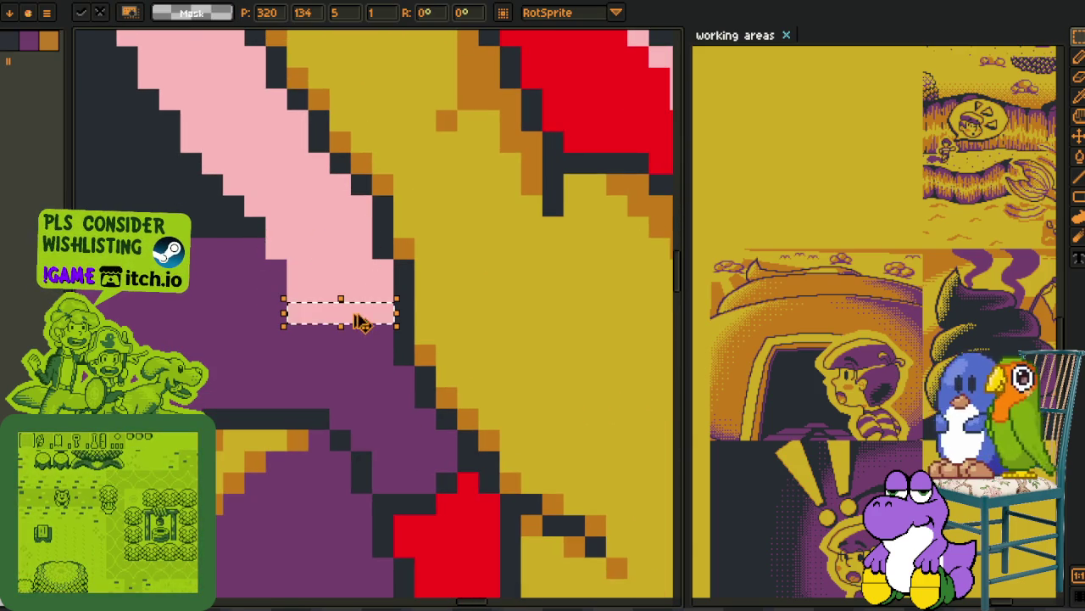
key("ctrl+d")
- Recolour the stray column and diagonal staircase of pink pixels purple with the pencil
key("b")
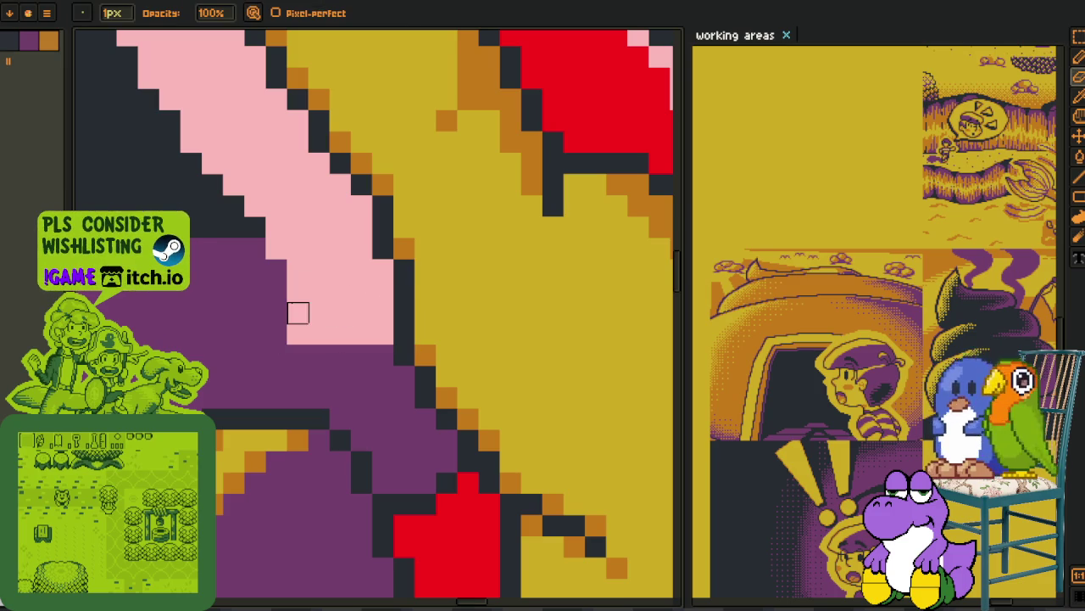
left_click_drag(297, 288, 298, 333)
left_click_drag(319, 291, 362, 334)
scroll(362, 334, "down", 2)
scroll(364, 343, "up", 2)
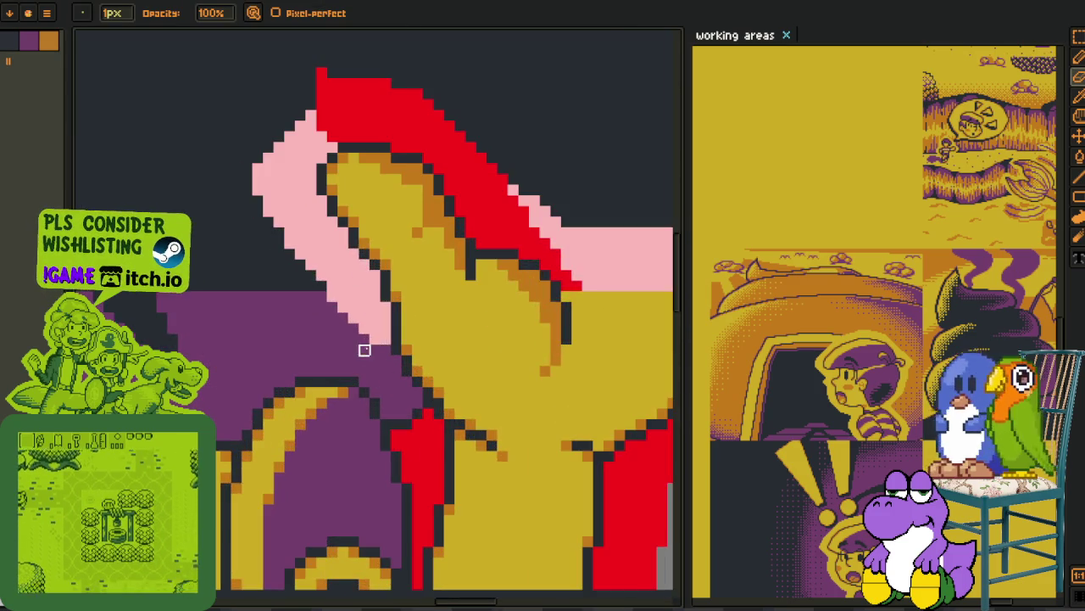
scroll(377, 339, "up", 1)
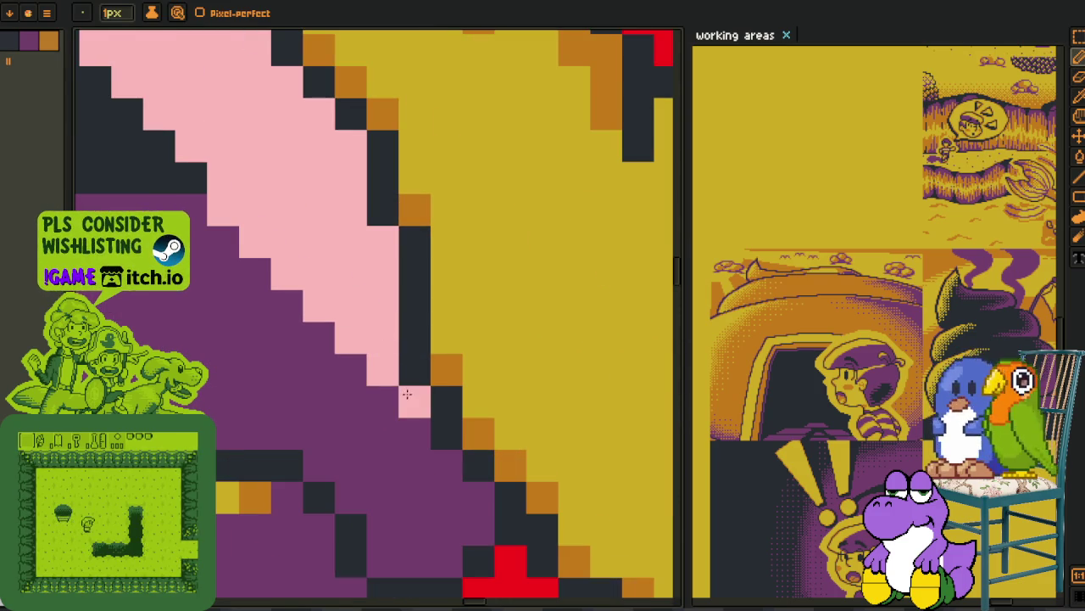
scroll(416, 392, "down", 2)
scroll(430, 381, "down", 2)
scroll(430, 381, "down", 1)
scroll(455, 364, "up", 2)
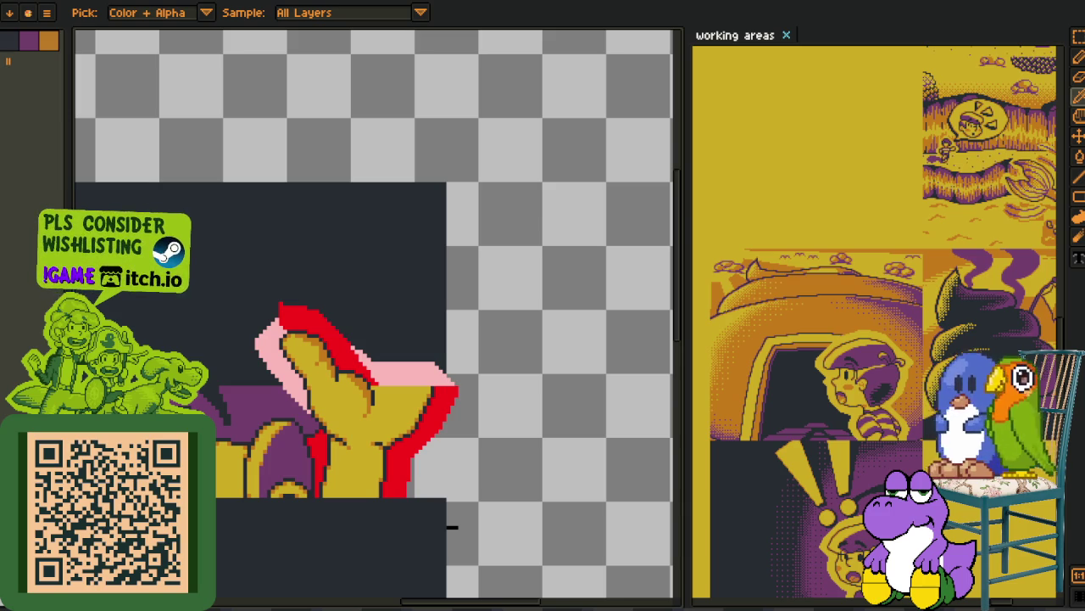
- Move a layer to a different stacking position in the timeline
scroll(235, 557, "down", 1)
left_click_drag(384, 325, 465, 299)
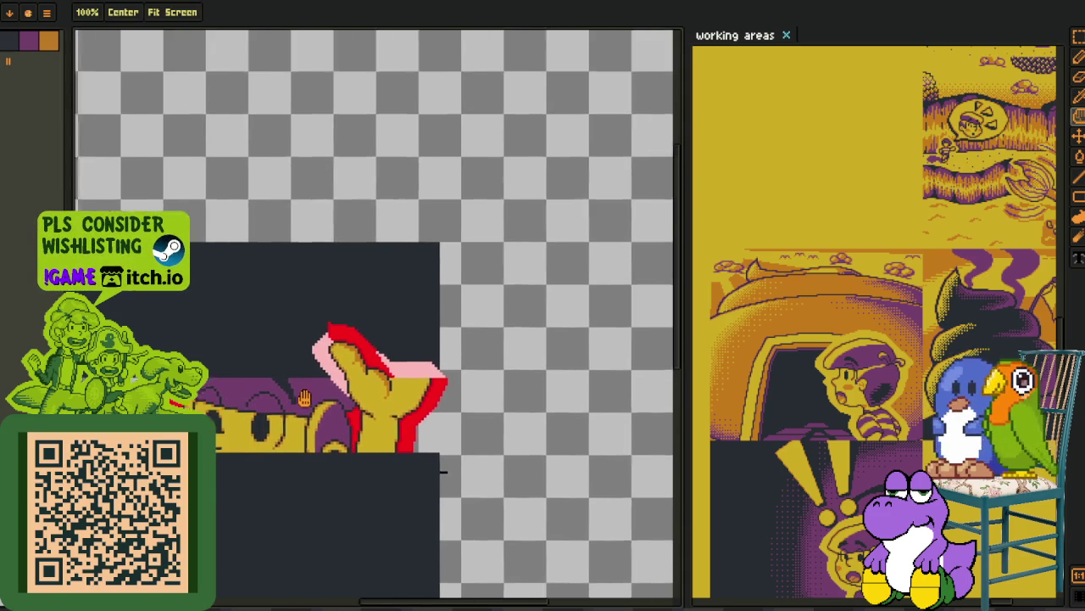
key("Tab")
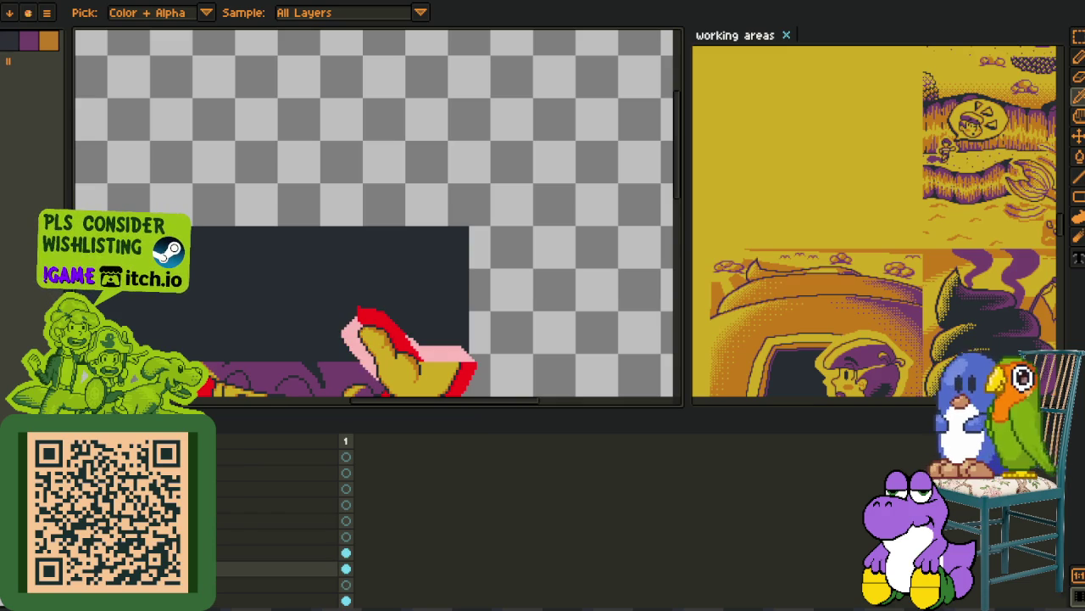
left_click_drag(254, 568, 254, 559)
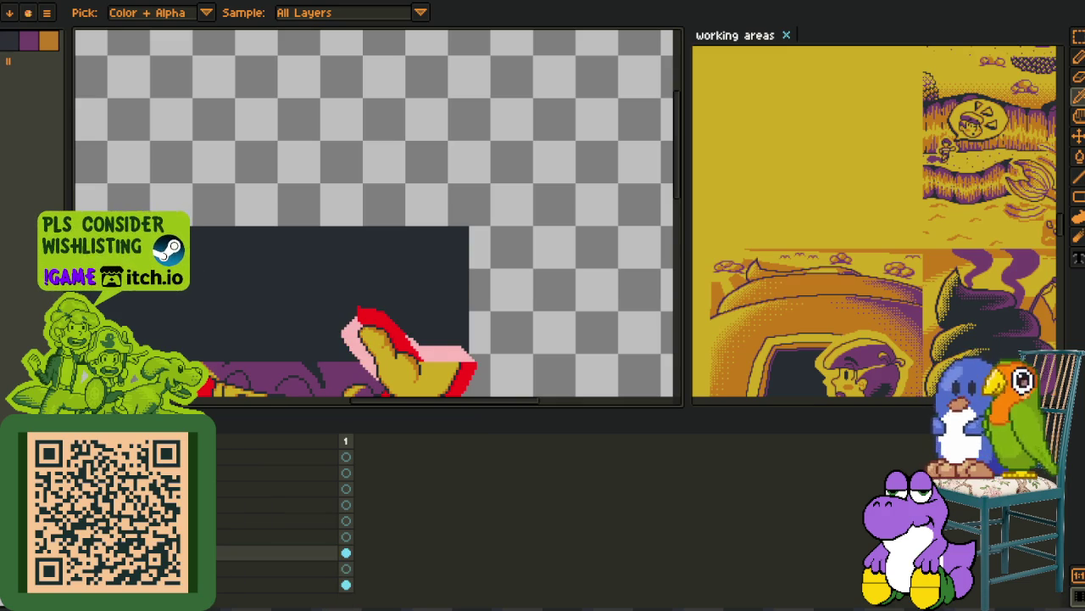
key("Tab")
scroll(390, 255, "up", 3)
scroll(394, 203, "up", 2)
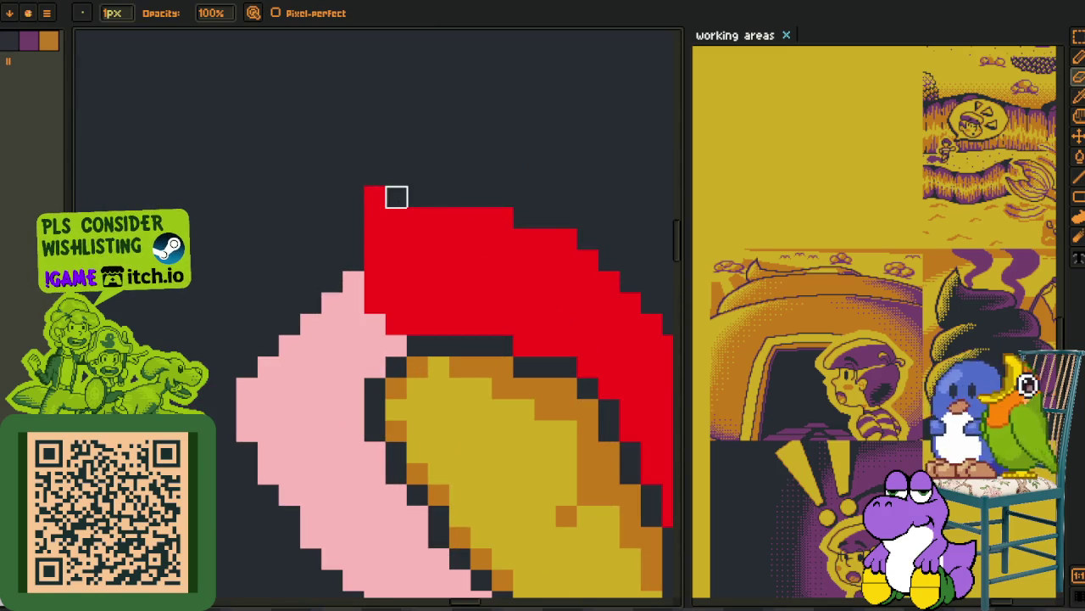
- Extend the red outline around the fingertip's top-left and down its left side
left_click(380, 229, "alt")
left_click_drag(350, 241, 333, 263)
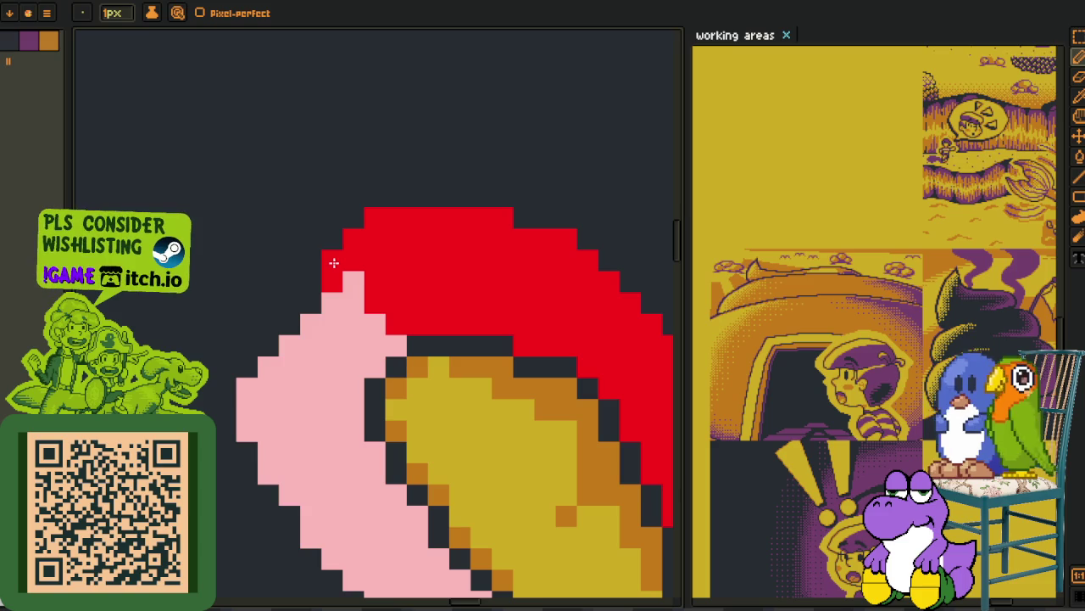
left_click_drag(298, 309, 291, 306)
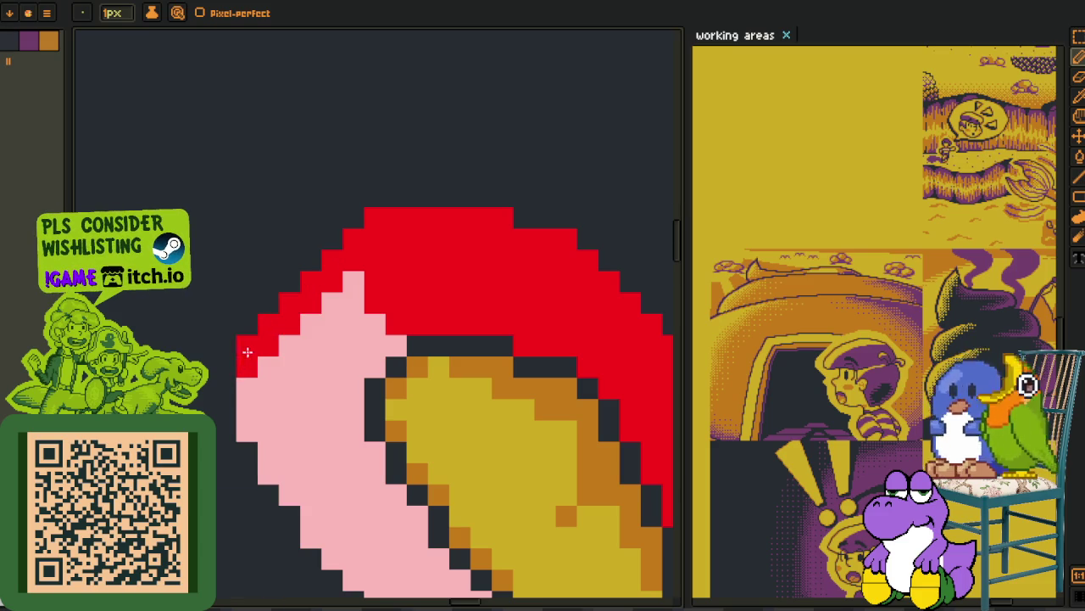
scroll(245, 351, "down", 3)
key("o")
- Delete the pink band along the finger, then try a red fill and undo it
key("m")
scroll(498, 306, "up", 1)
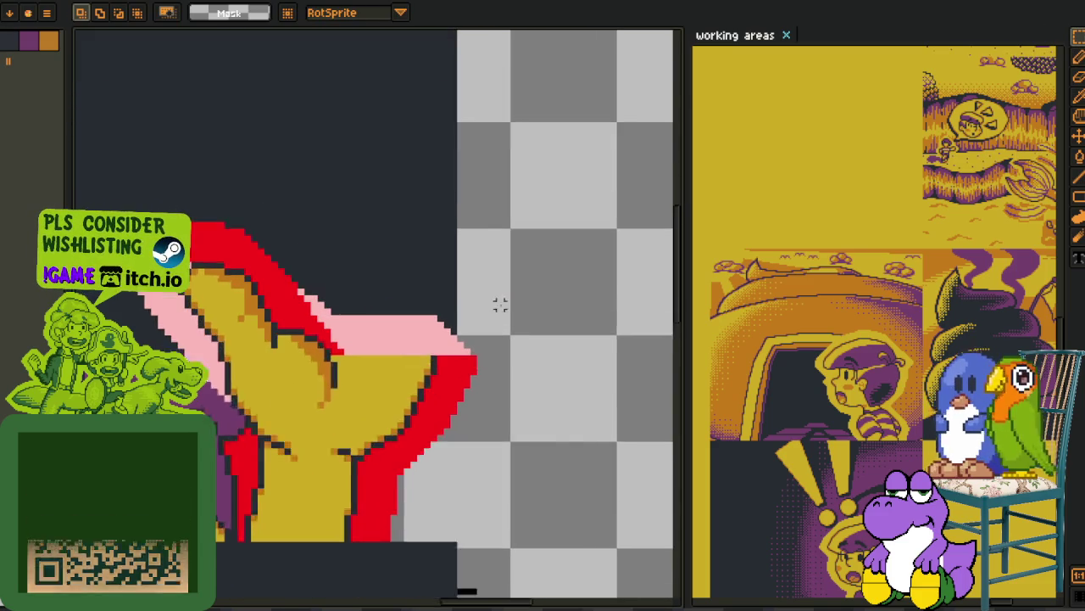
scroll(499, 306, "up", 1)
left_click_drag(314, 366, 537, 240)
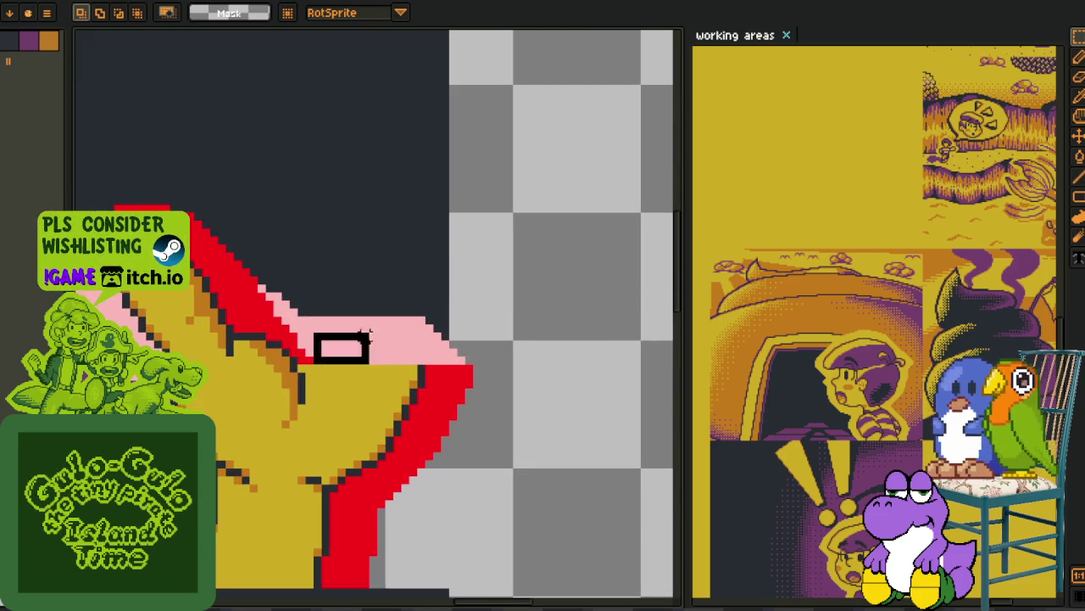
key("Delete")
scroll(314, 329, "up", 1)
key("g")
left_click(297, 339)
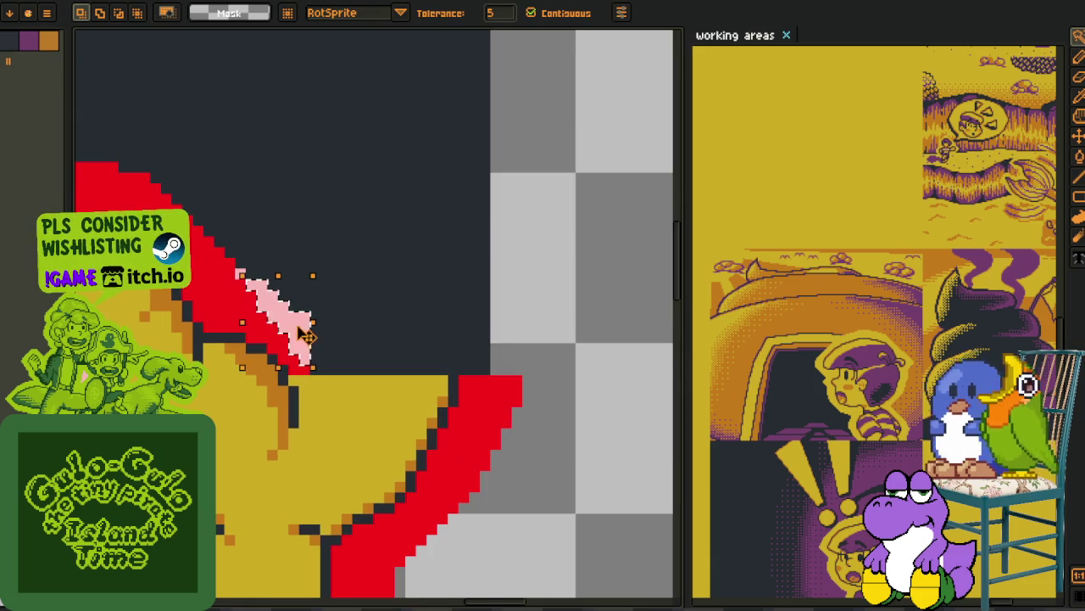
left_click(270, 304)
key("ctrl+z")
- Fill the pink band along the finger with red
key("i")
scroll(246, 288, "down", 1)
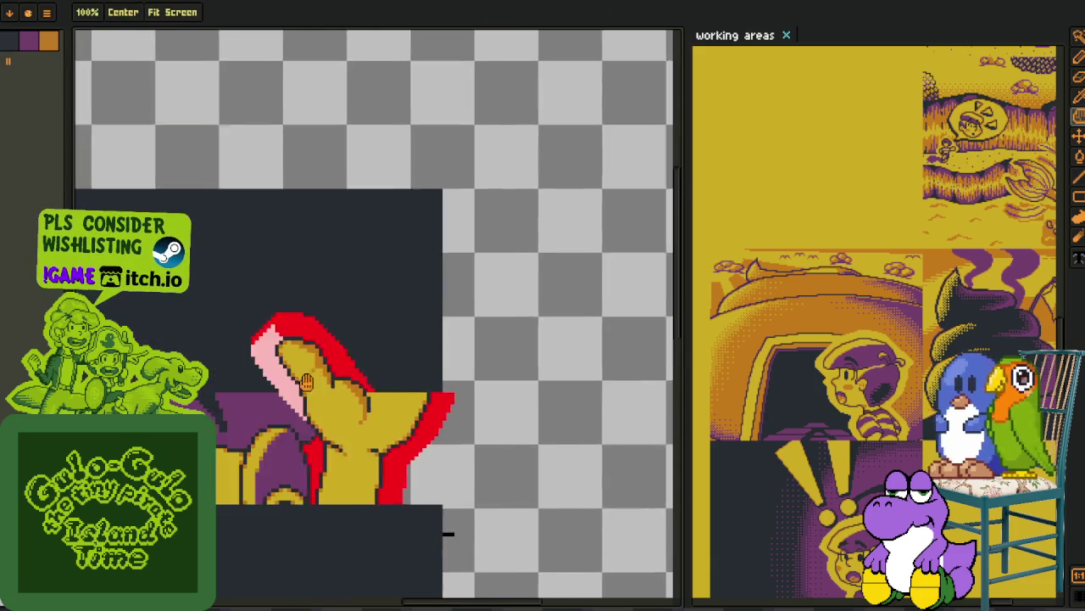
scroll(258, 315, "up", 1)
key("g")
left_click(262, 332)
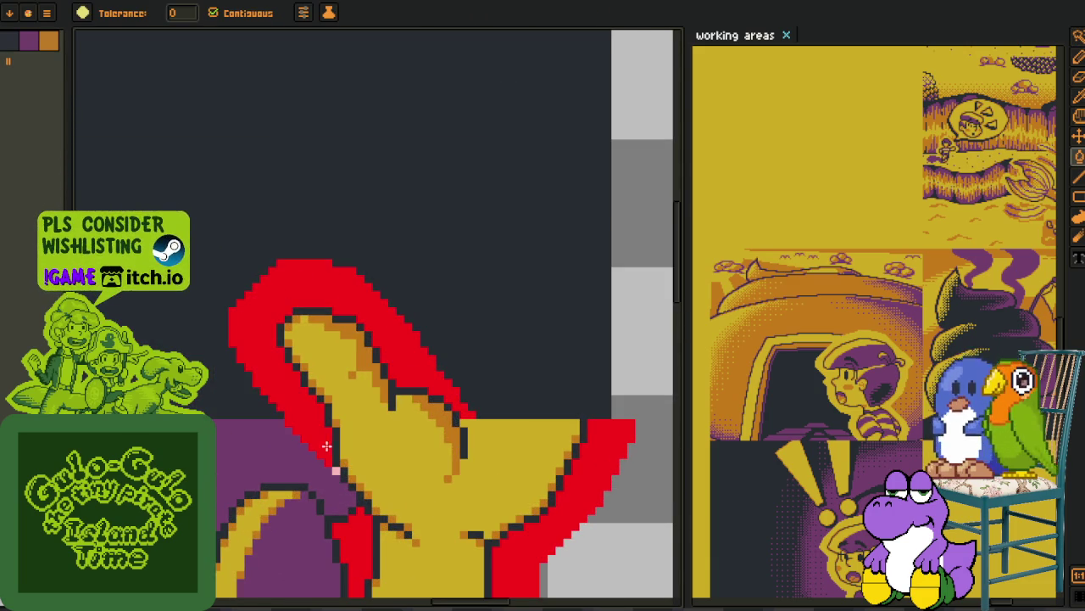
scroll(327, 445, "up", 1)
scroll(365, 448, "down", 2)
scroll(405, 450, "down", 1)
key("i")
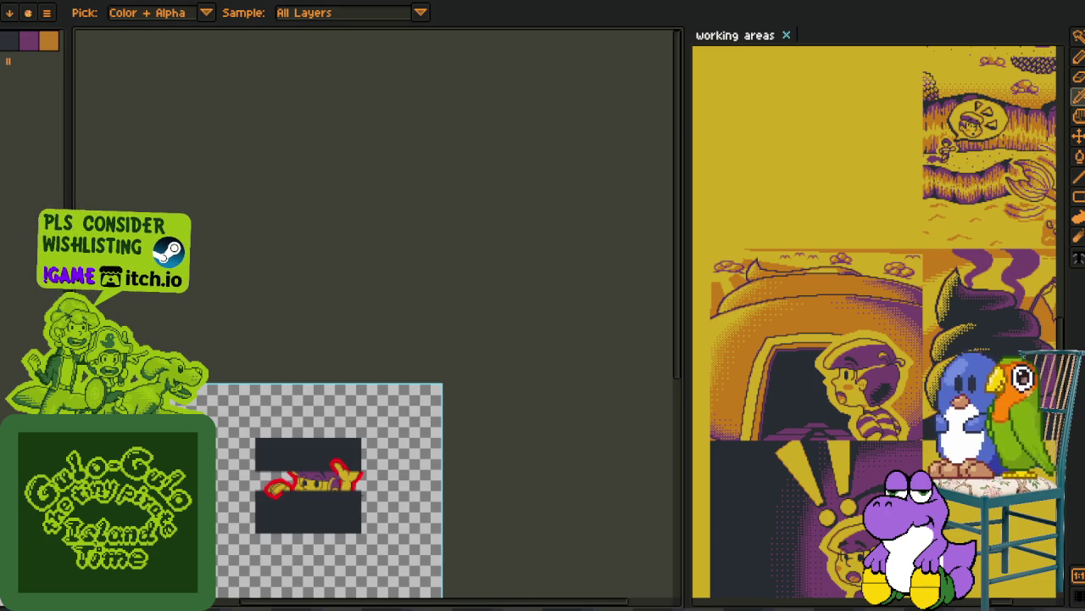
- Extend the red outline along the underside of the fingers
scroll(365, 474, "up", 2)
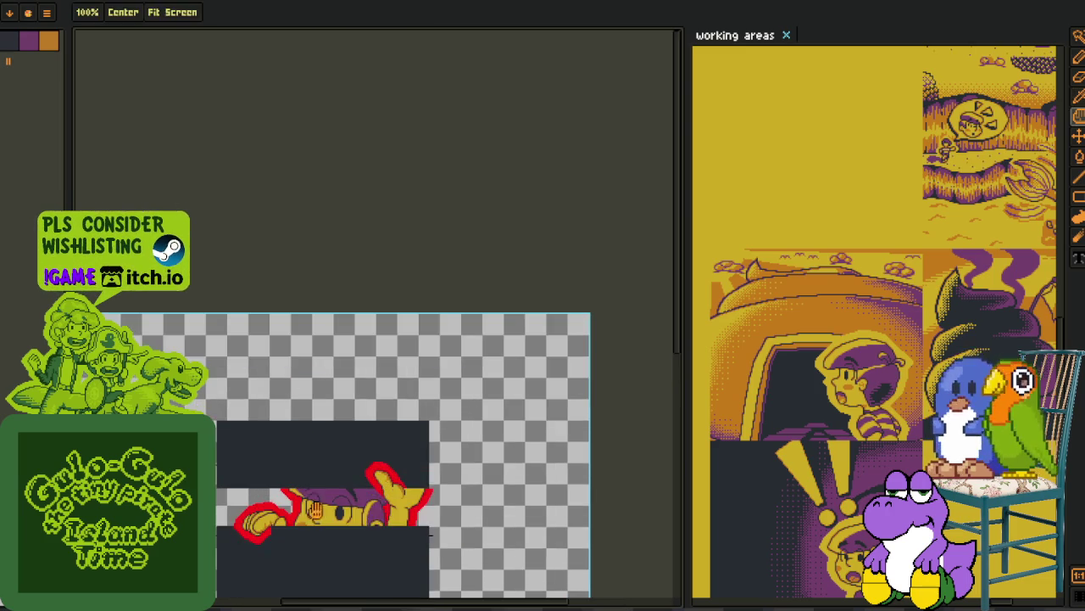
scroll(407, 424, "up", 1)
scroll(424, 386, "up", 1)
key("o")
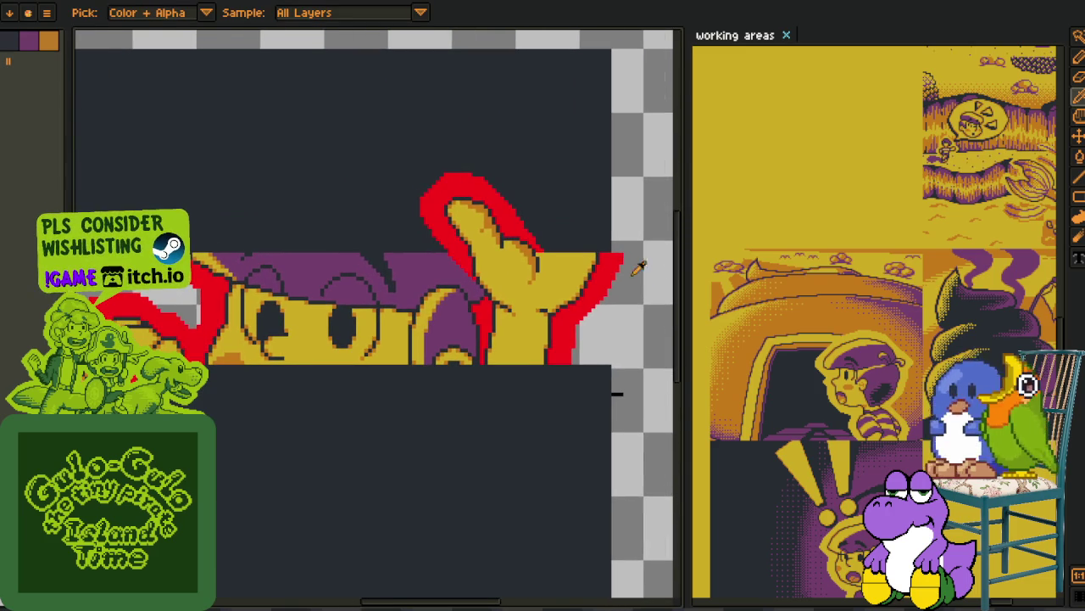
scroll(174, 196, "down", 1)
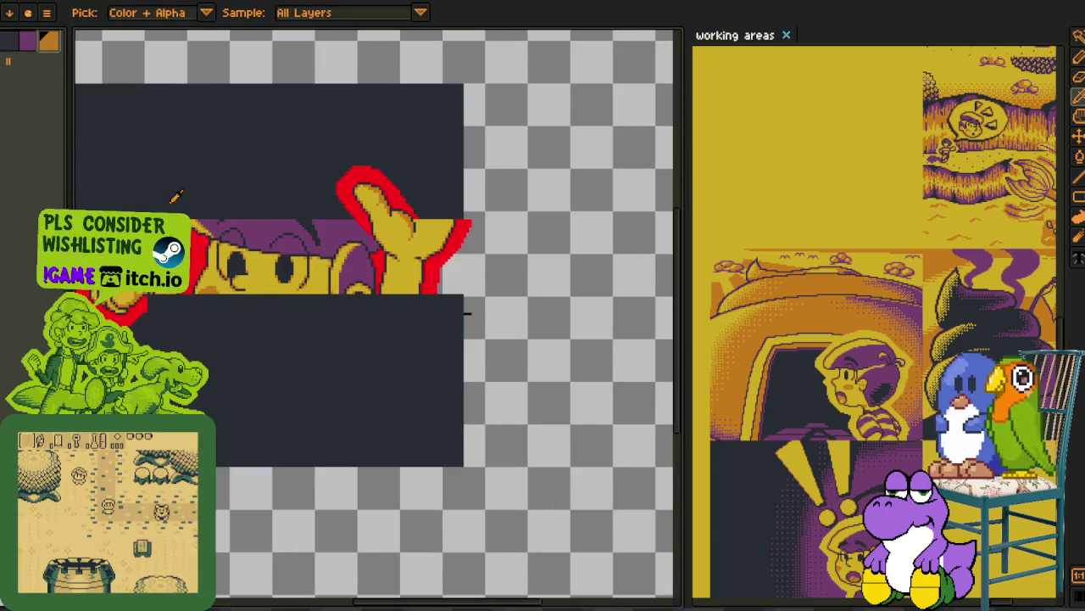
scroll(364, 339, "up", 2)
key("Tab")
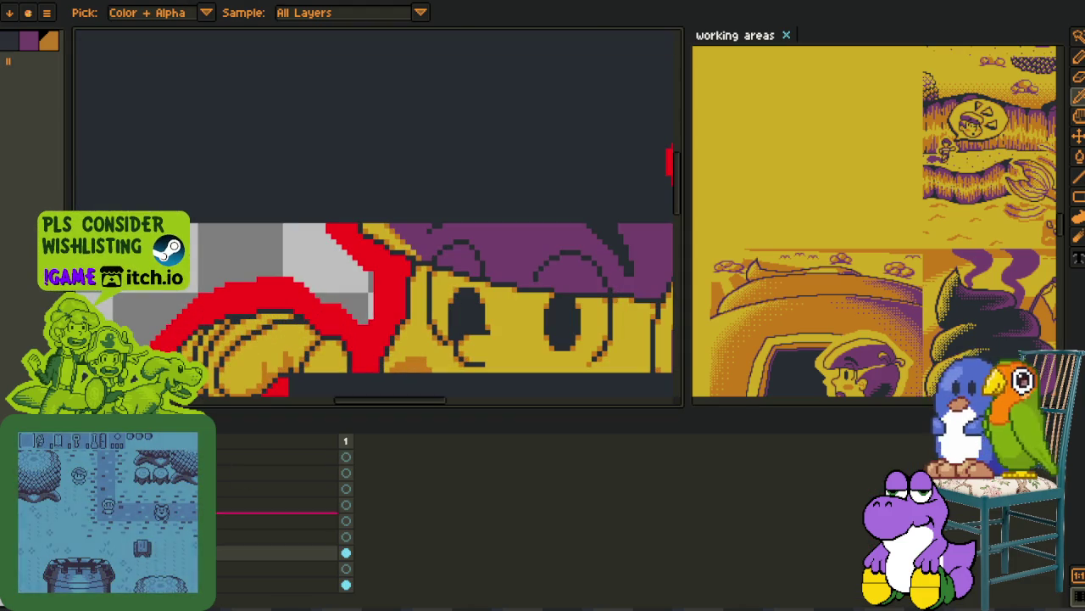
key("Tab")
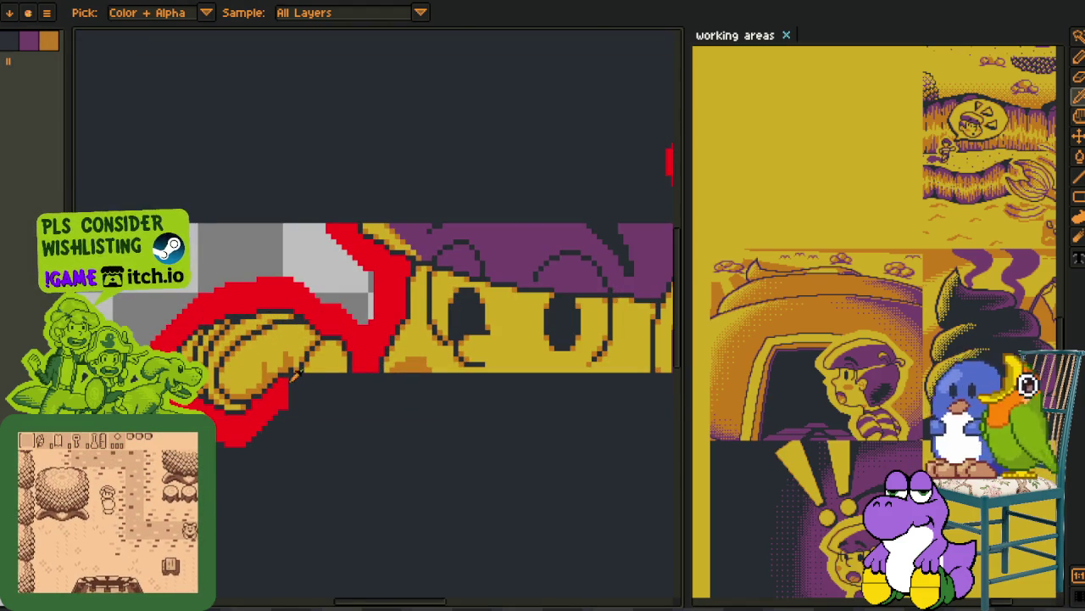
scroll(287, 390, "up", 2)
scroll(287, 390, "up", 2)
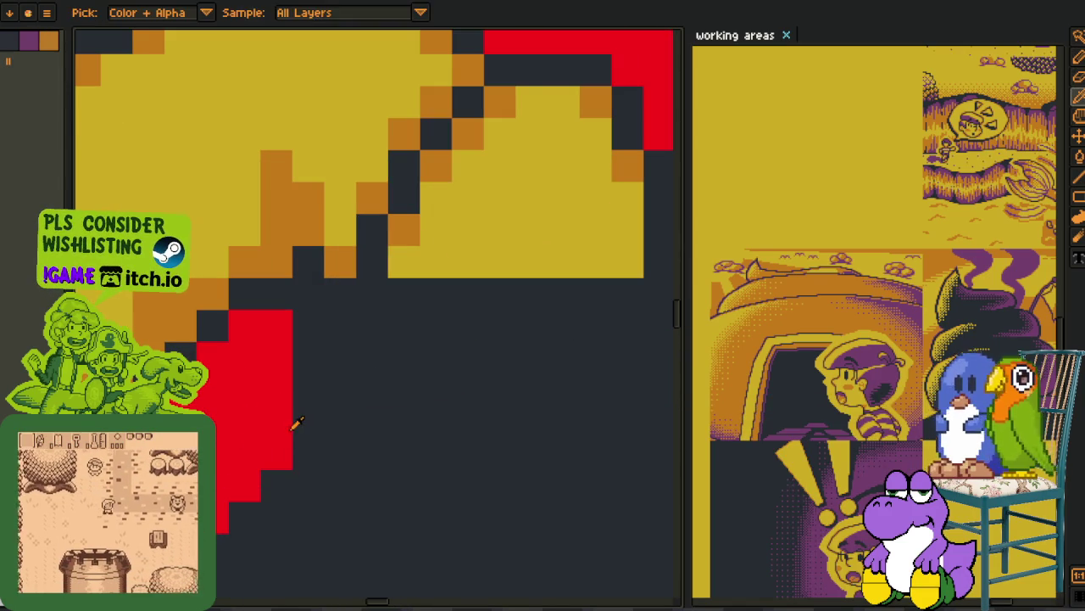
mouse_move(301, 382)
left_mouse_down()
mouse_move(303, 310)
mouse_move(368, 331)
mouse_move(368, 305)
mouse_move(393, 325)
left_mouse_up()
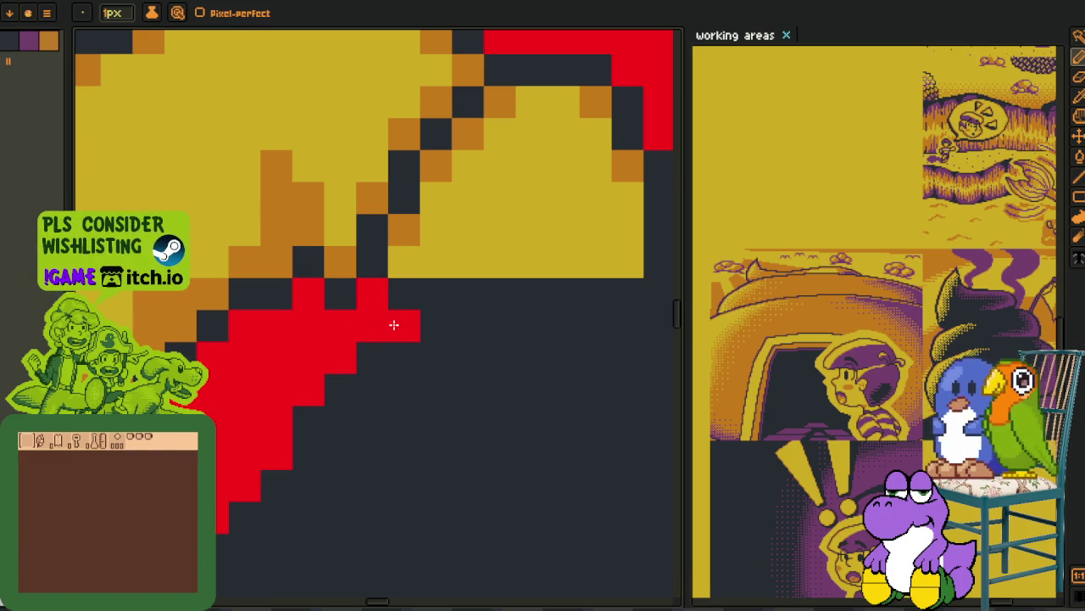
- Reframe the whole sprite and pick a shading colour for the pencil
scroll(381, 300, "down", 3)
scroll(436, 315, "down", 2)
left_click_drag(470, 341, 293, 350)
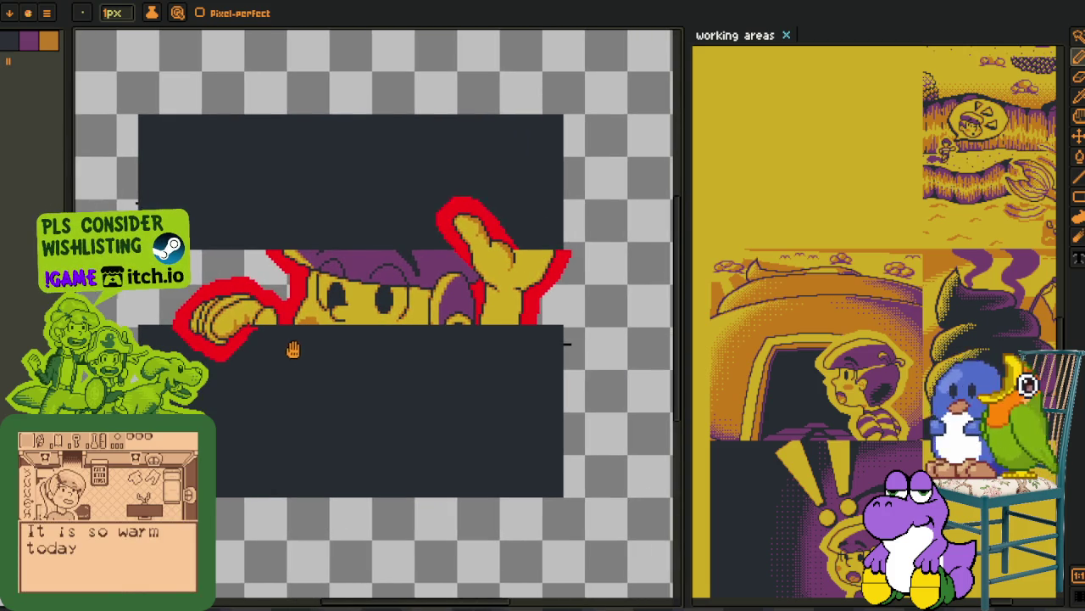
scroll(243, 329, "up", 2)
scroll(212, 324, "up", 2)
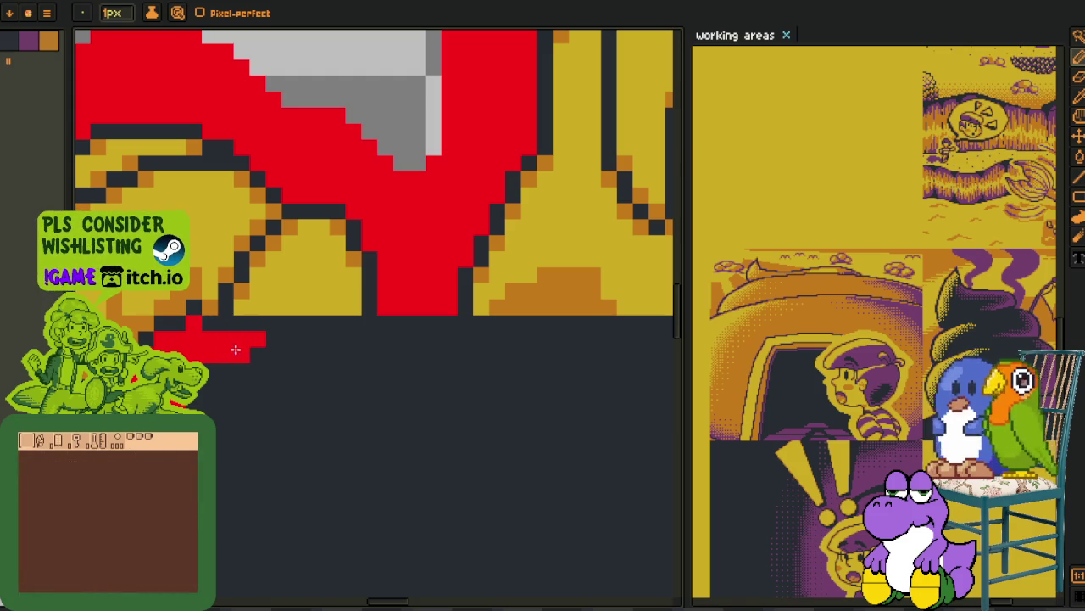
scroll(205, 368, "down", 3)
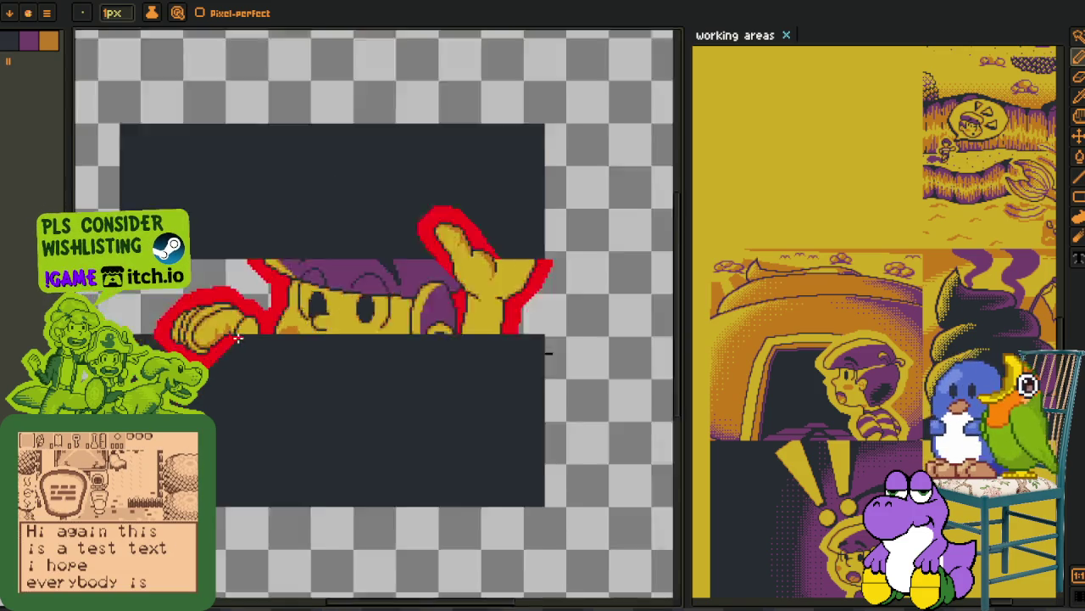
scroll(229, 339, "up", 2)
key("alt")
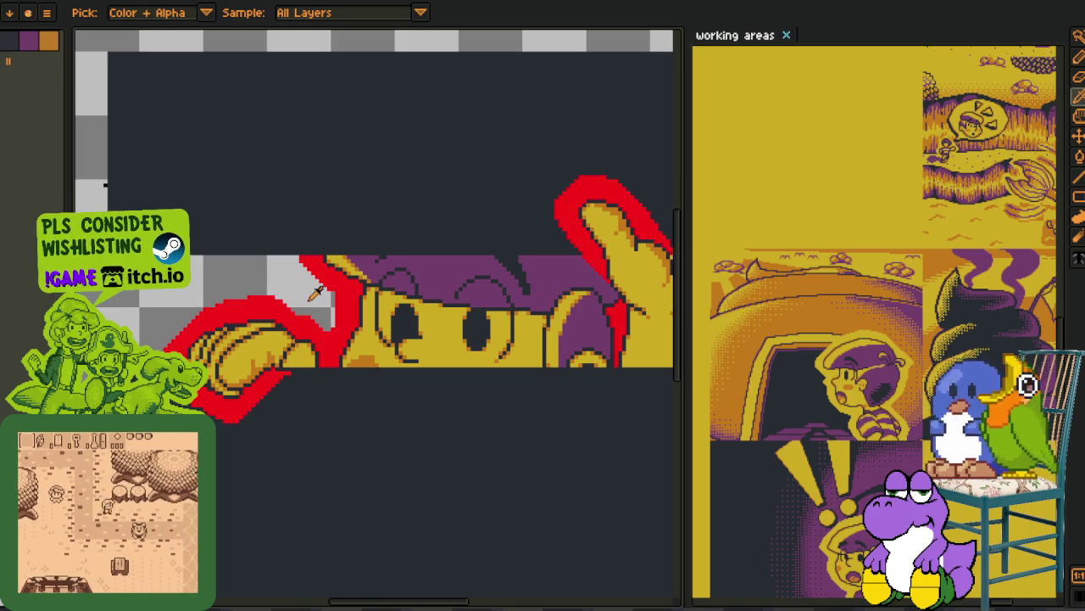
scroll(273, 342, "up", 1)
scroll(273, 342, "up", 1)
scroll(293, 326, "up", 1)
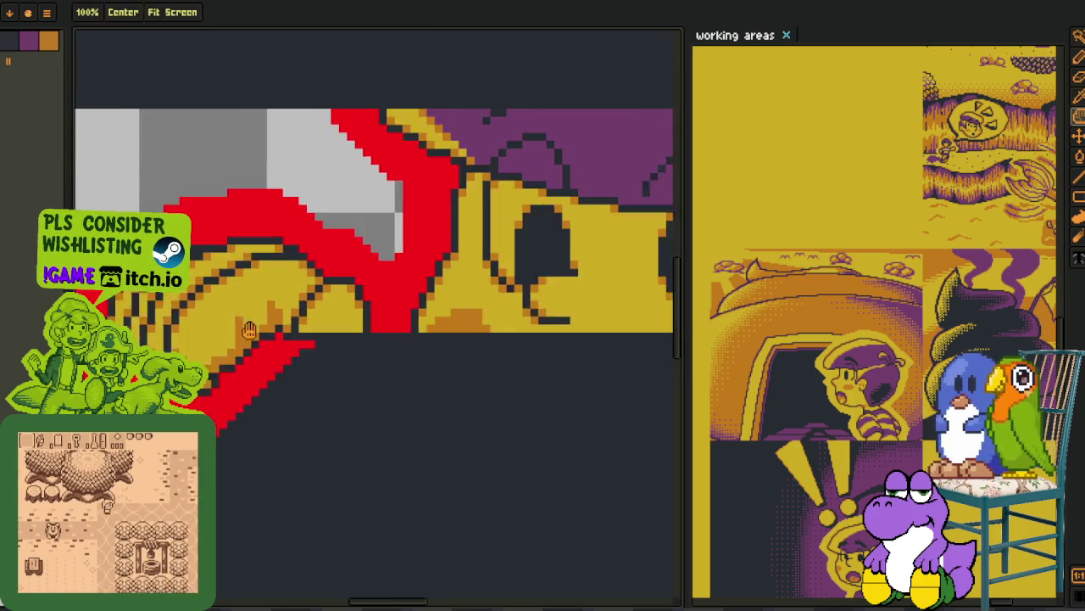
scroll(323, 301, "up", 1)
scroll(326, 298, "up", 1)
key("l")
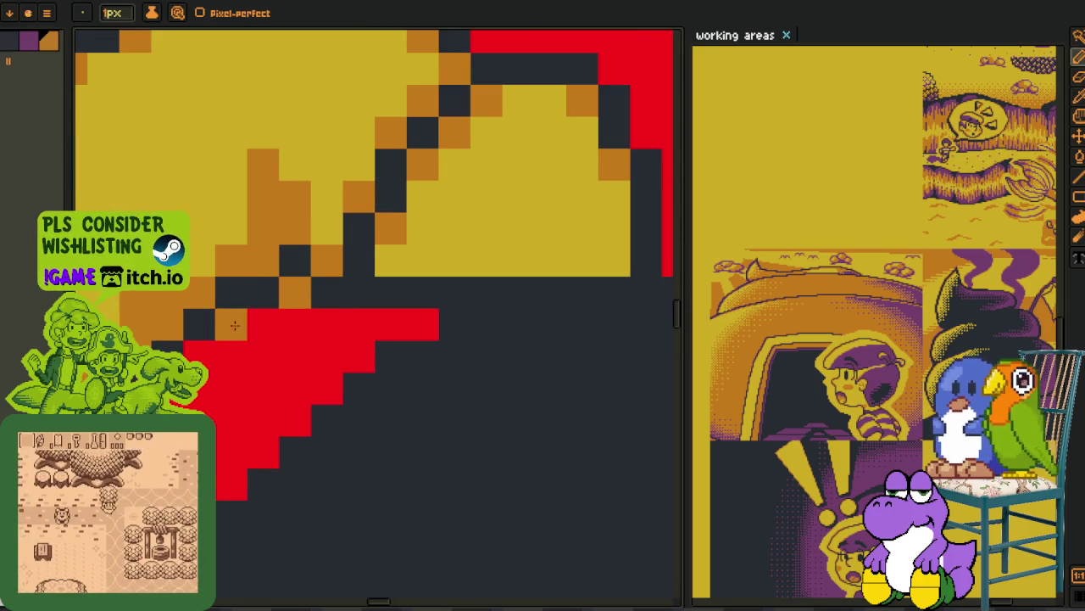
key("b")
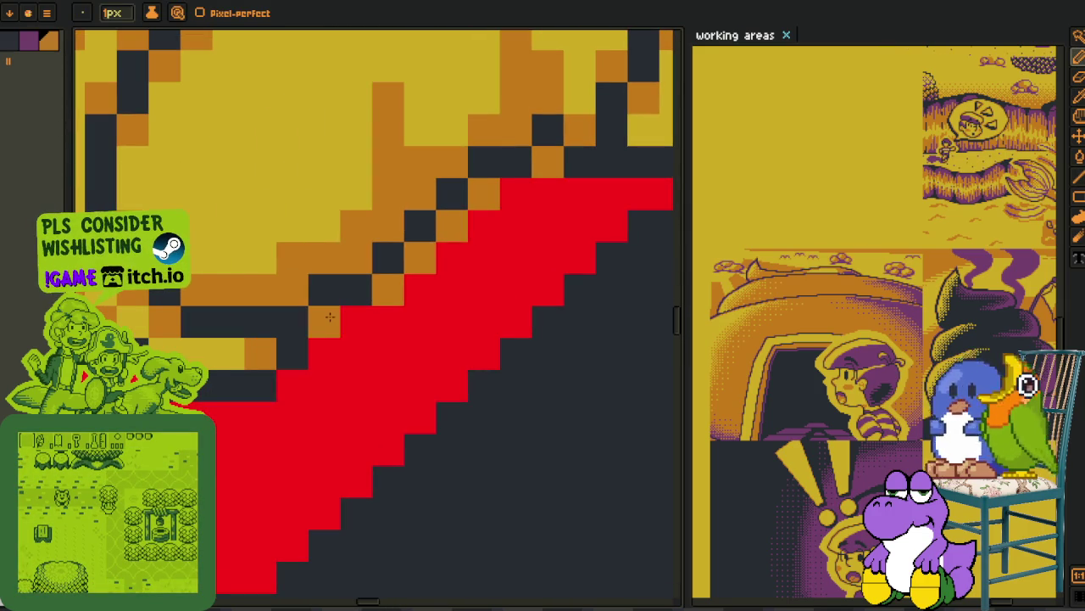
mouse_move(47, 219)
left_mouse_down()
mouse_move(175, 321)
mouse_move(212, 180)
left_mouse_up()
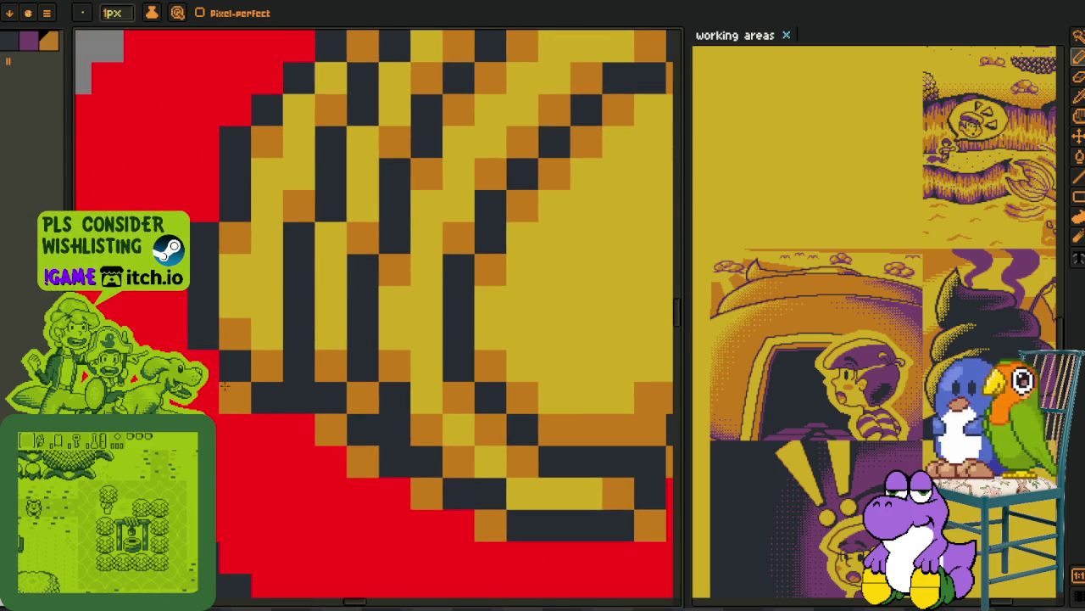
- Add orange pixels along the dark diagonal beside the red dome's right slope
left_click(205, 175)
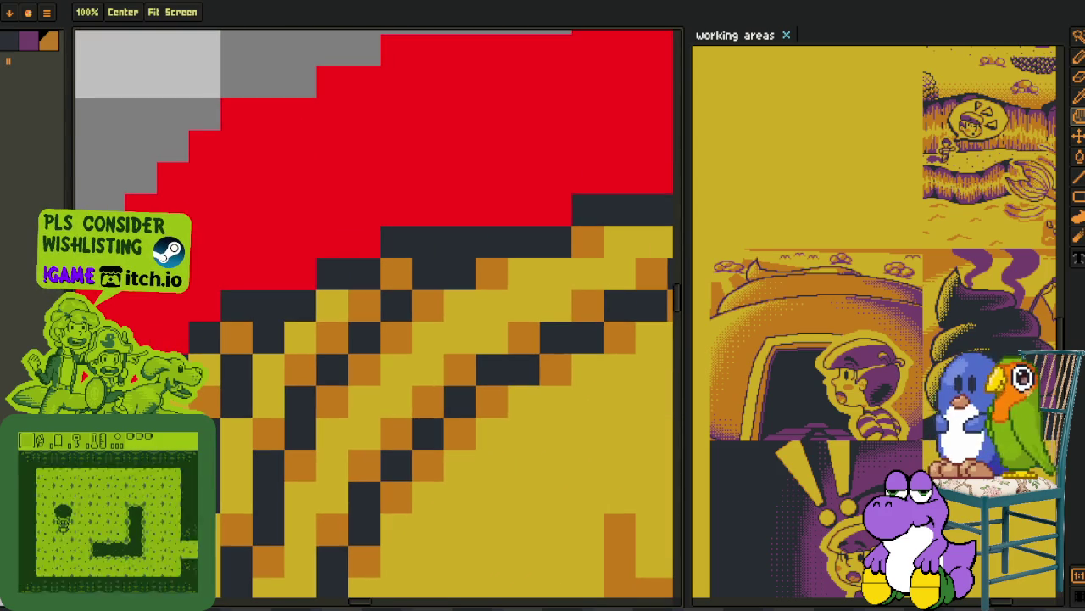
left_click_drag(212, 180, 134, 379)
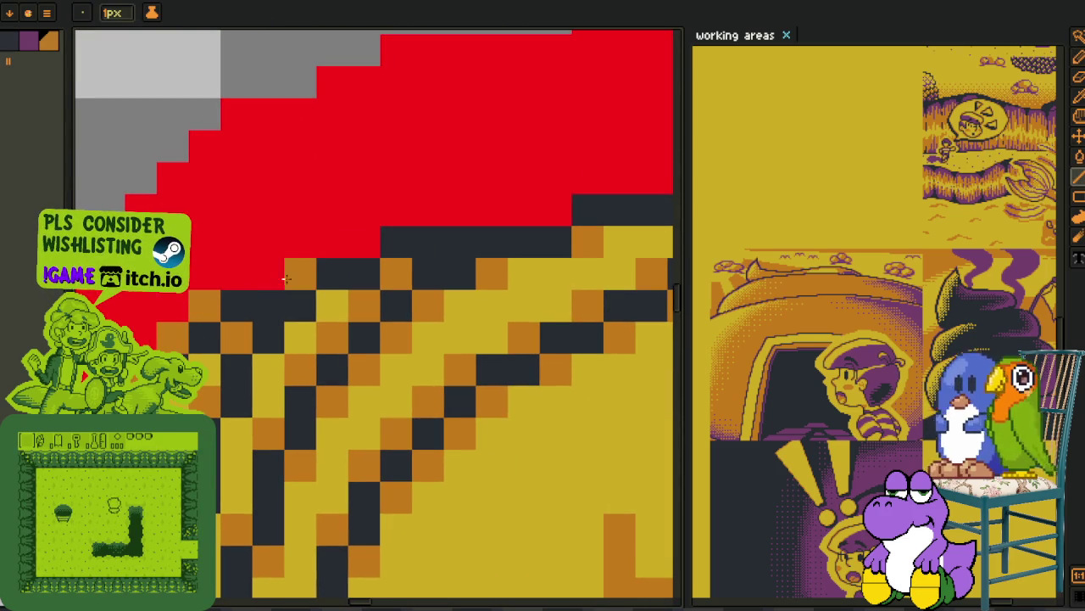
left_click_drag(412, 247, 141, 347)
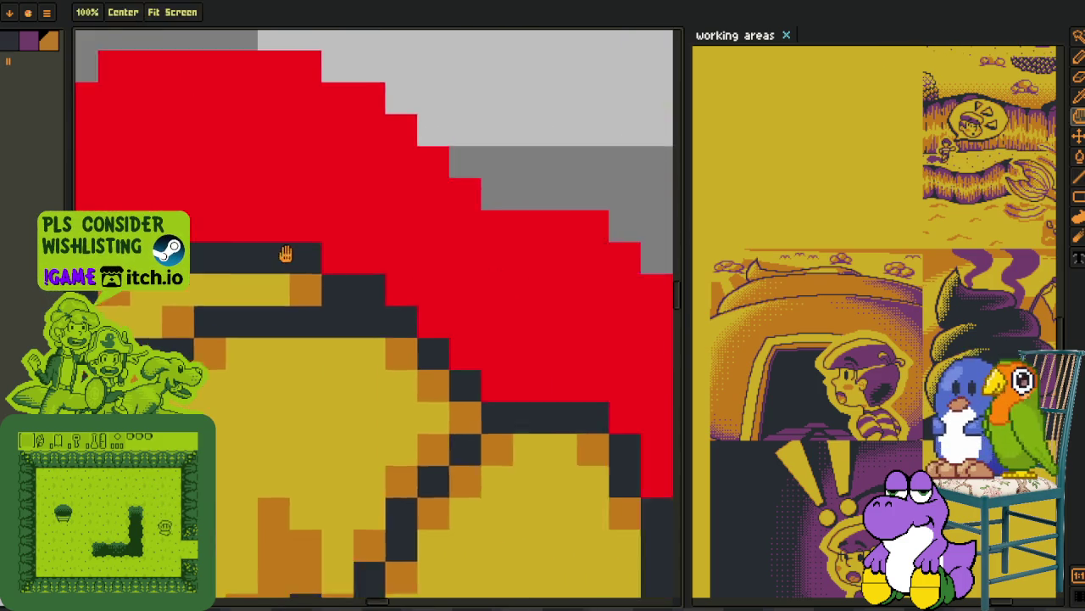
left_click(280, 273)
left_click(312, 306)
left_click(344, 338)
left_click(377, 369)
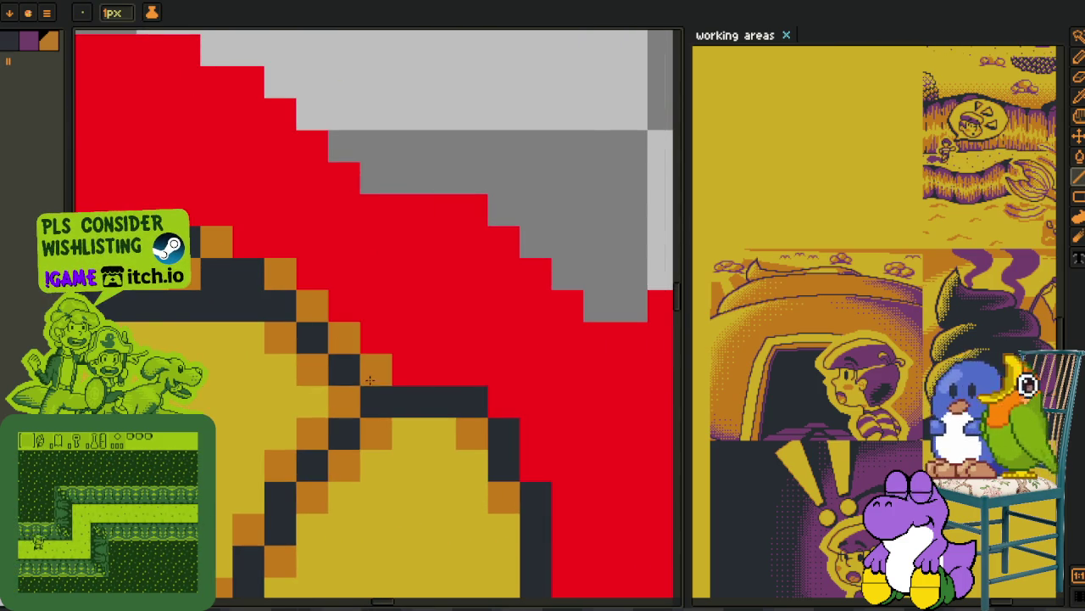
left_click(409, 401)
- Add orange pixels on the red V's right slope and the neighbouring diagonal outline
left_click_drag(409, 402, 293, 243)
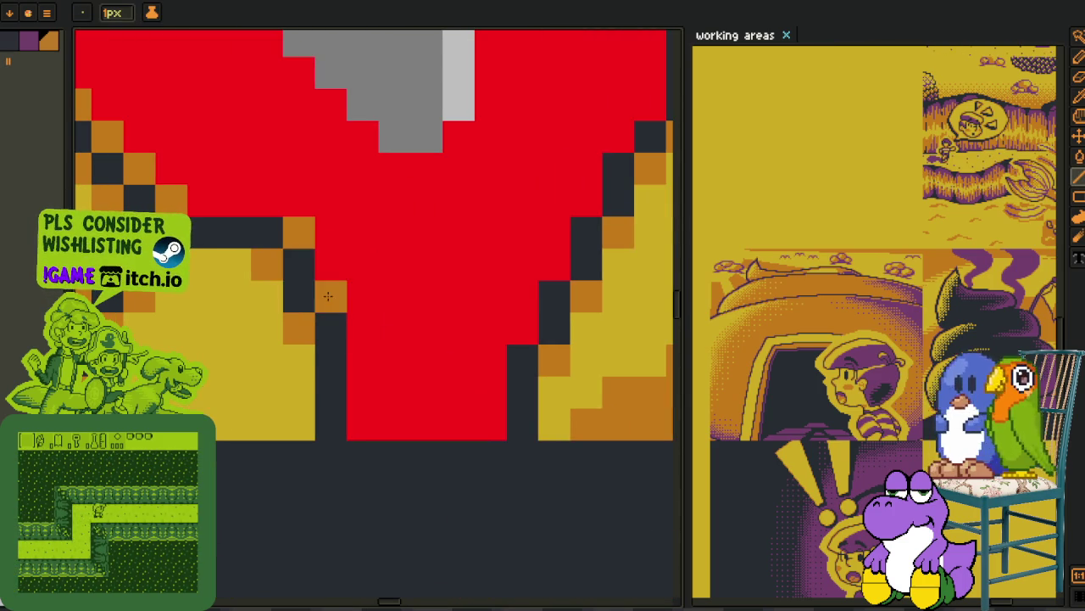
left_click(522, 328)
left_click_drag(523, 328, 252, 339)
left_click(284, 276)
left_click(313, 221)
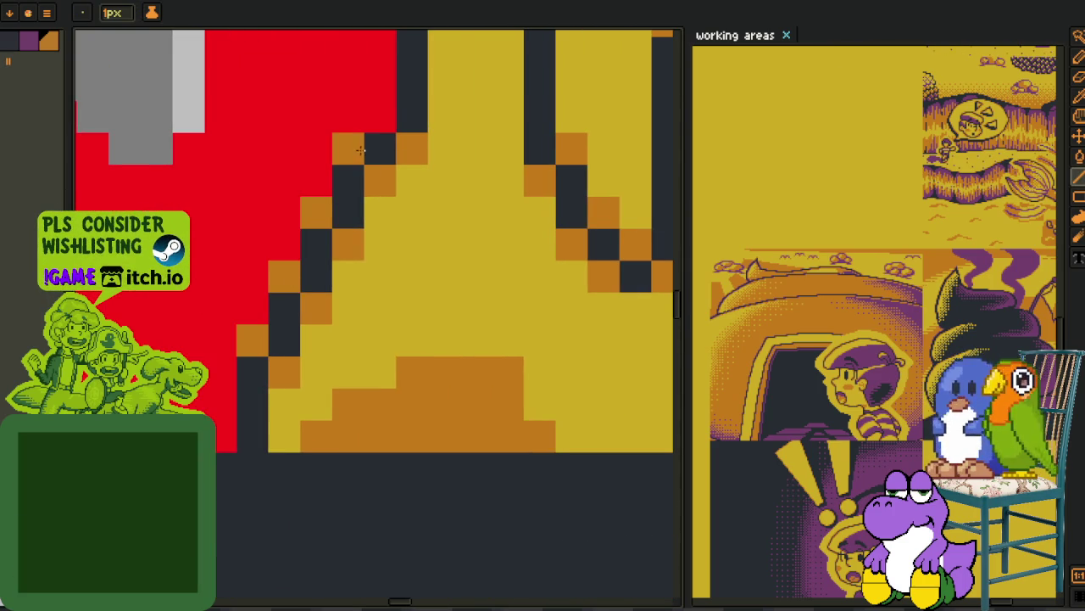
- Add orange pixels beside the dark column and along the dark diagonal steps above the fingers
left_click_drag(396, 117, 213, 390)
left_click(245, 295)
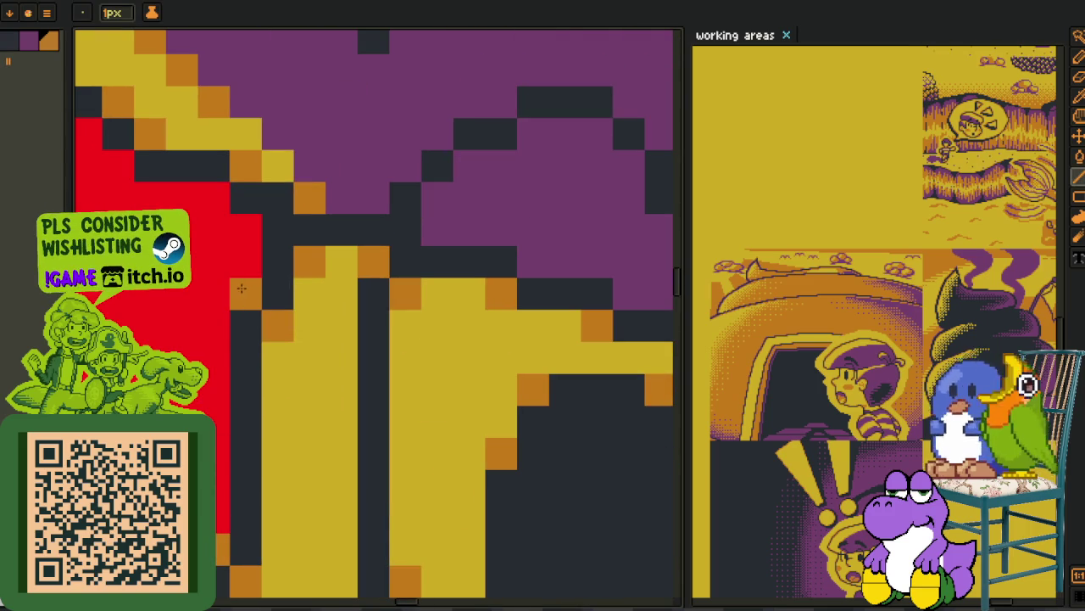
left_click(245, 230)
left_click_drag(169, 187, 368, 388)
left_click(316, 376)
left_click(253, 343)
left_click(190, 312)
- Add four orange pixels along the red shape's left edge
scroll(196, 312, "down", 3)
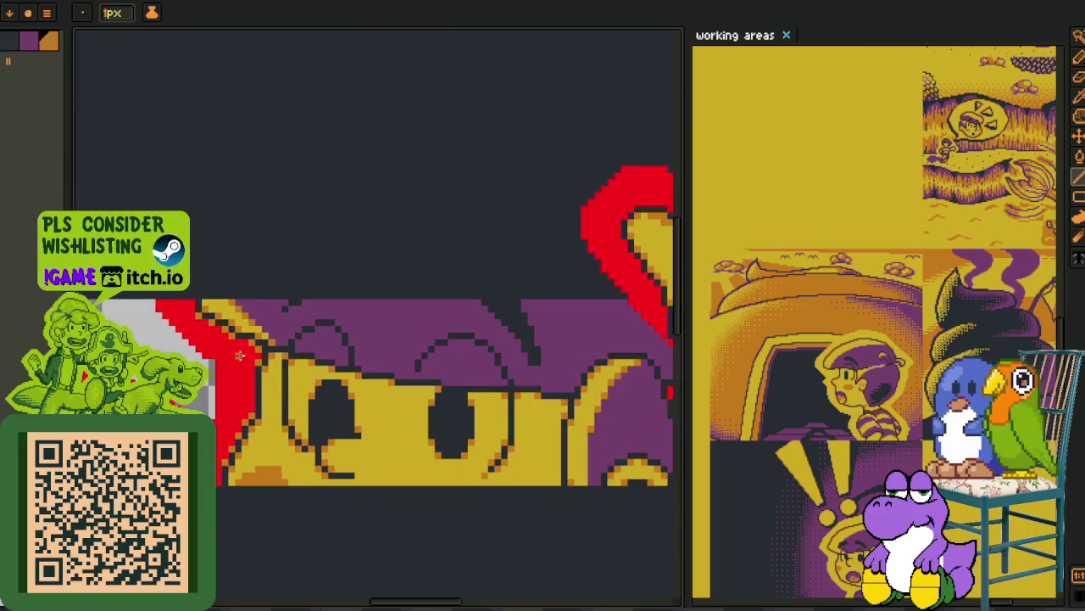
scroll(334, 403, "up", 1)
scroll(334, 404, "up", 1)
scroll(335, 404, "up", 1)
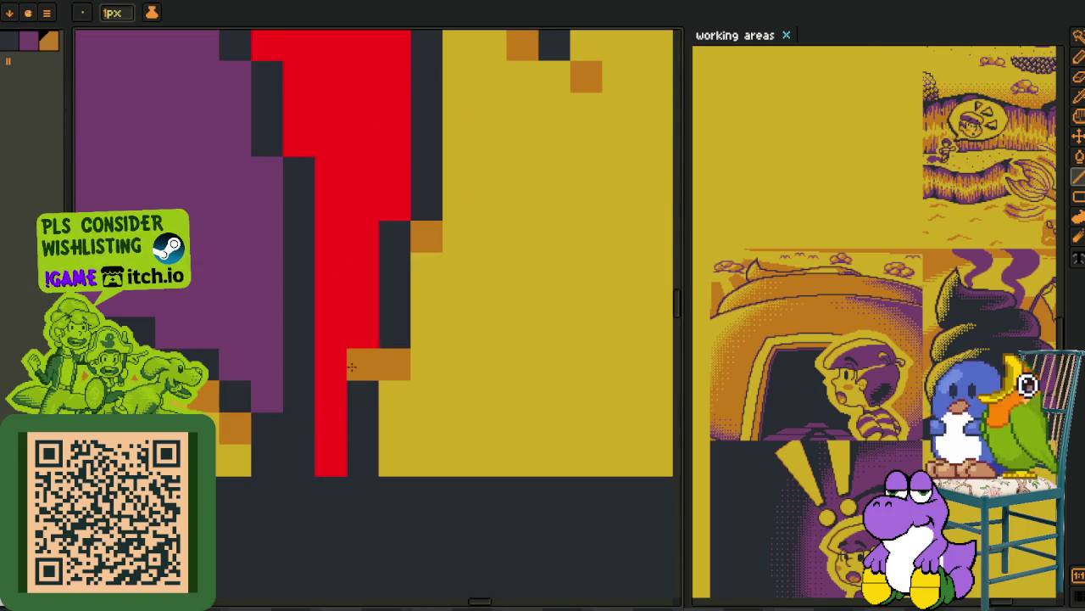
left_click_drag(301, 160, 312, 493)
left_click(309, 474)
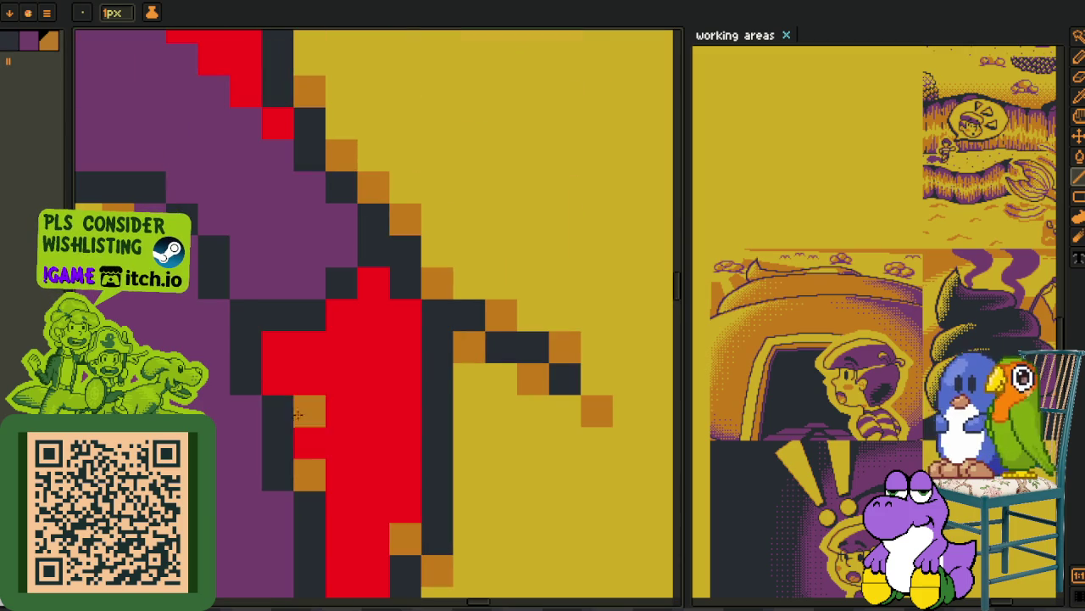
left_click(278, 379)
left_click(341, 316)
left_click(374, 283)
- Add two orange pixels on the dark outline next to the red
scroll(398, 308, "down", 1)
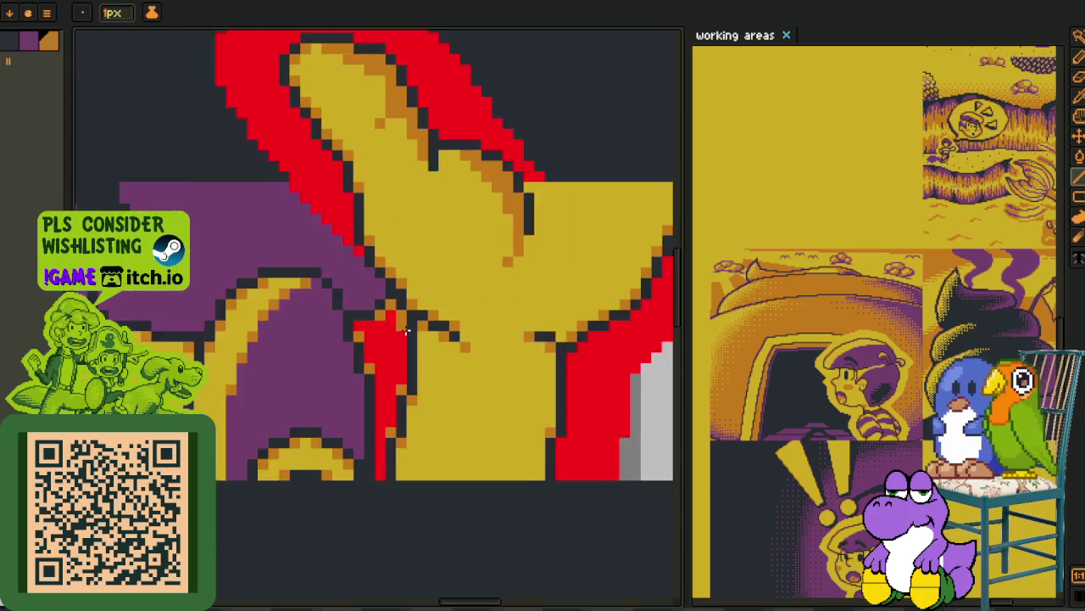
scroll(398, 309, "down", 1)
scroll(336, 476, "up", 1)
scroll(336, 477, "up", 1)
left_click(358, 448)
left_click(379, 278)
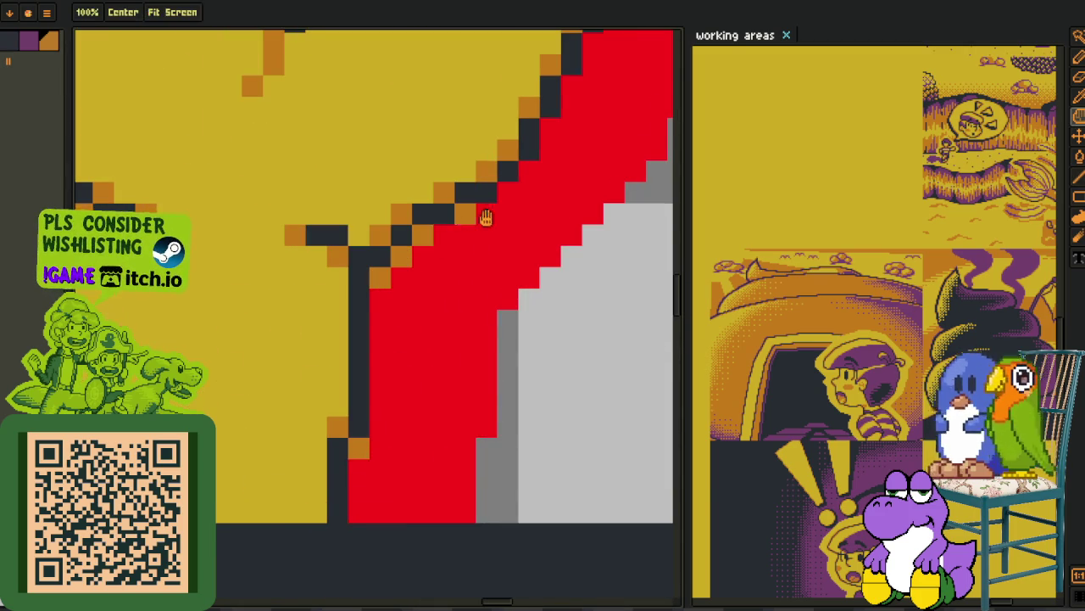
- Add orange pixels along the red staircase edge near the fingertip
scroll(456, 221, "down", 1)
scroll(455, 221, "up", 1)
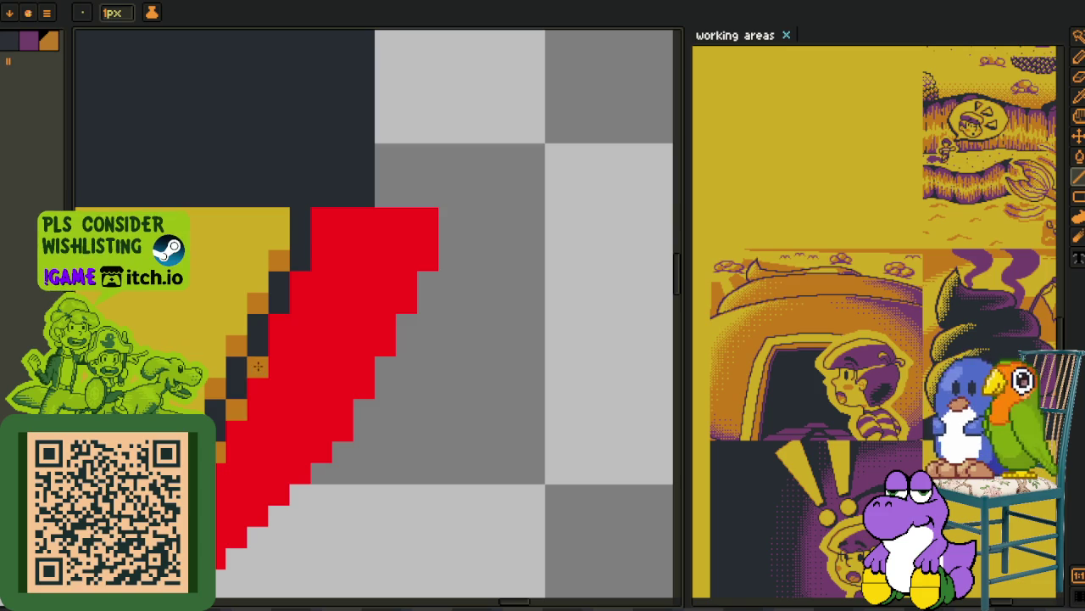
scroll(300, 285, "down", 1)
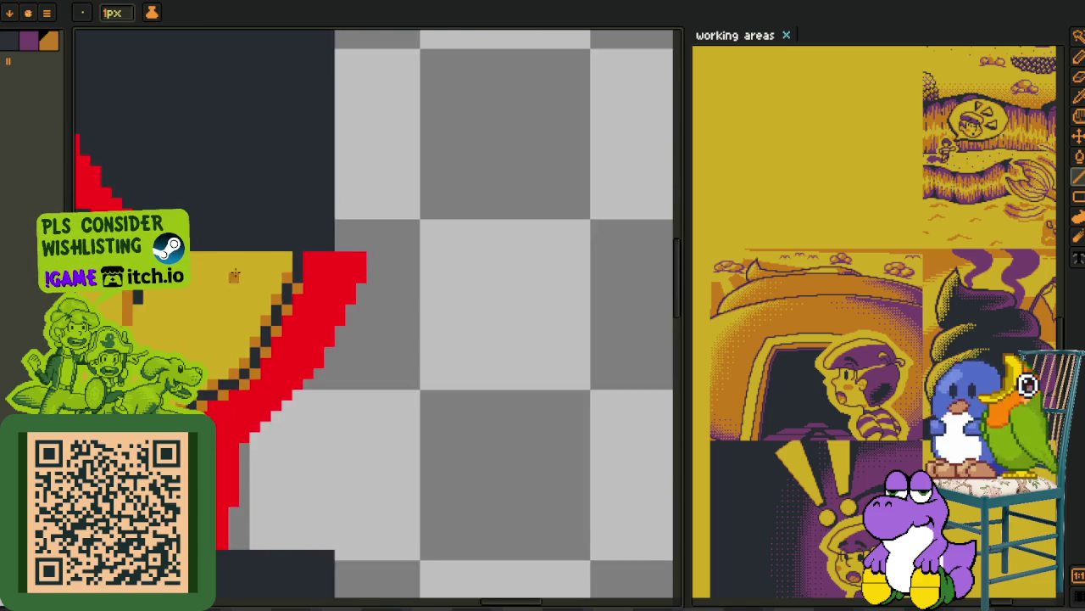
scroll(357, 399, "up", 1)
scroll(374, 432, "up", 1)
left_click(374, 432)
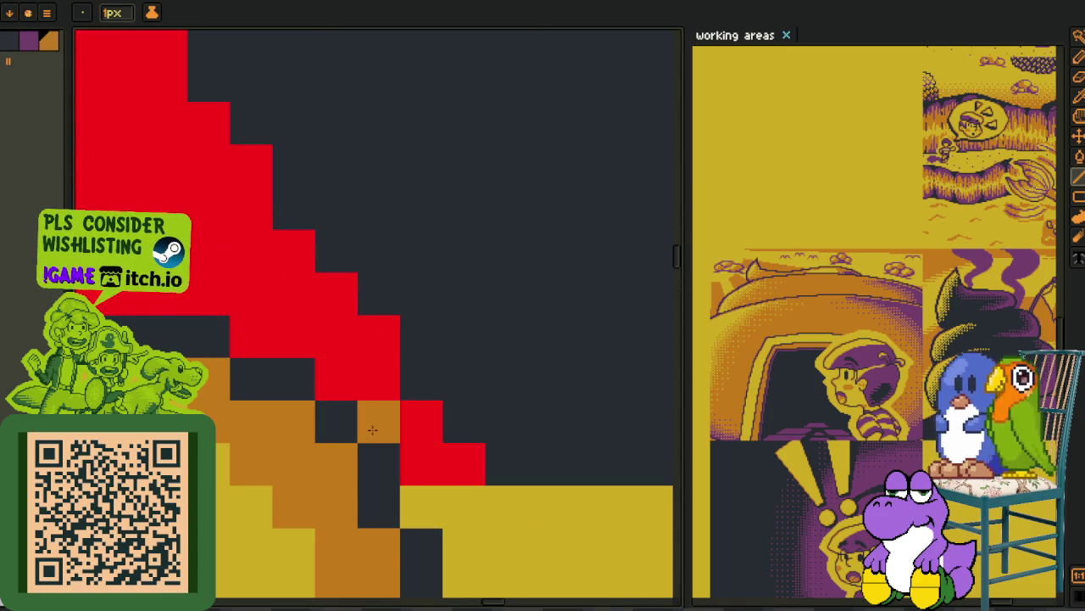
left_click(337, 379)
left_click(422, 464)
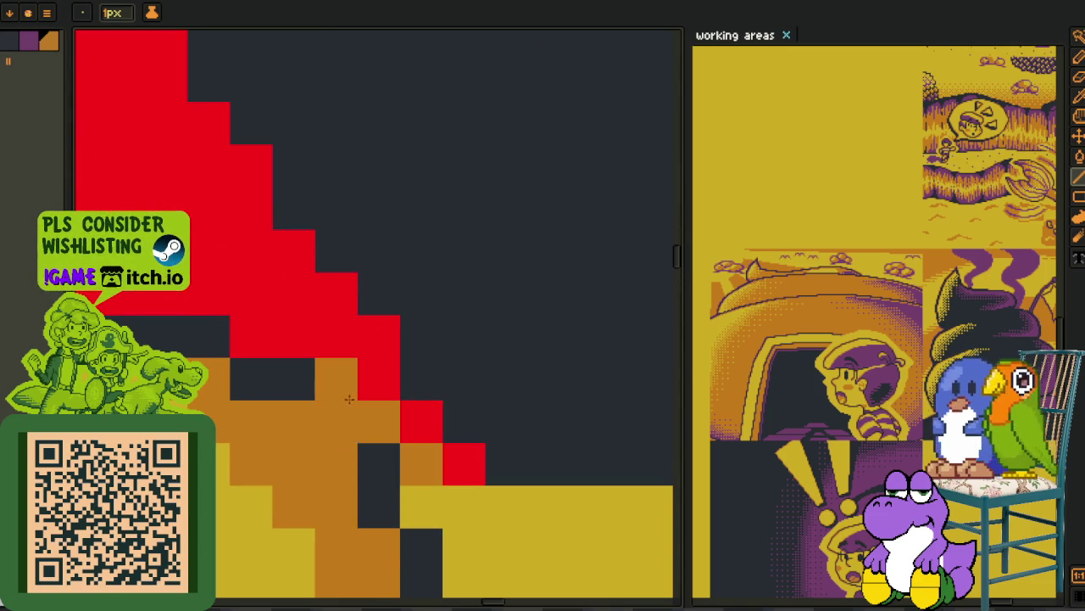
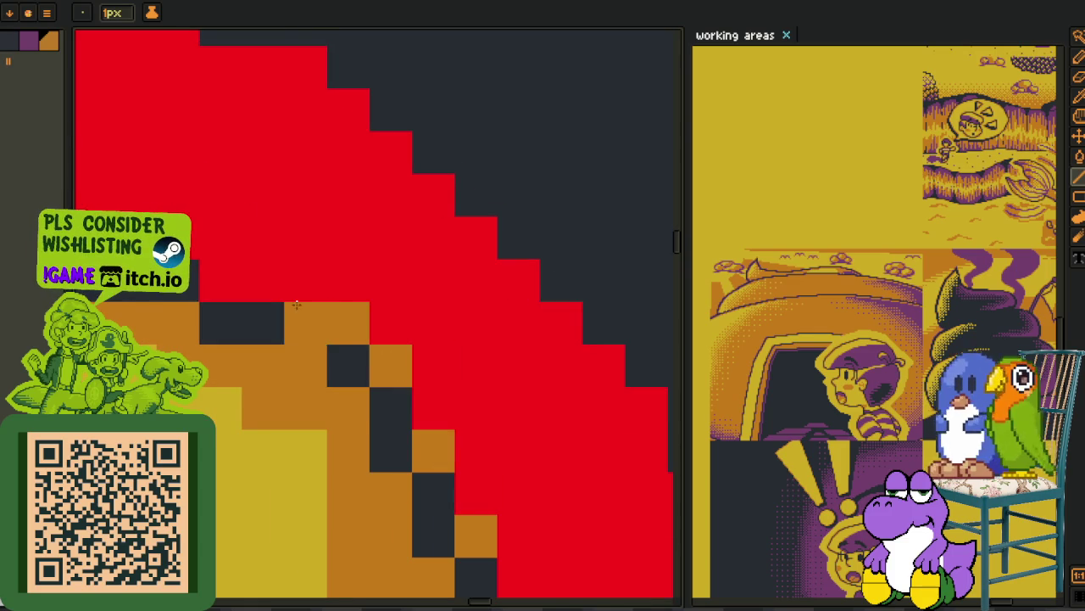
- Paint orange pixels down the hand's stepped red outline edge
scroll(204, 269, "down", 2)
scroll(356, 280, "up", 1)
scroll(359, 273, "up", 1)
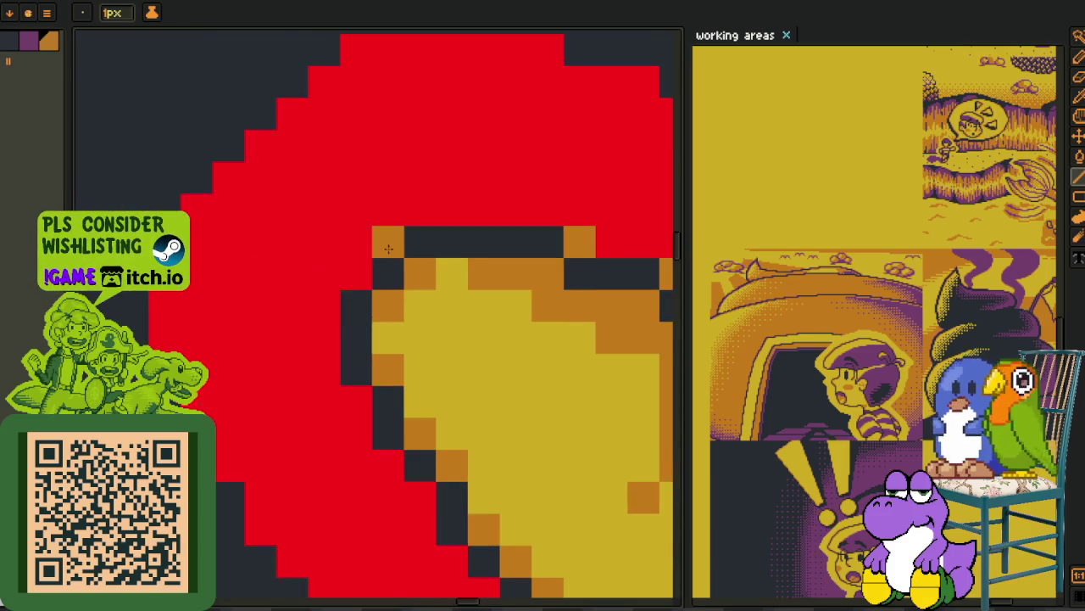
left_click(359, 273)
left_click(356, 399)
left_click(388, 465)
left_click(419, 496)
left_click_drag(404, 495, 254, 317)
left_click(334, 417)
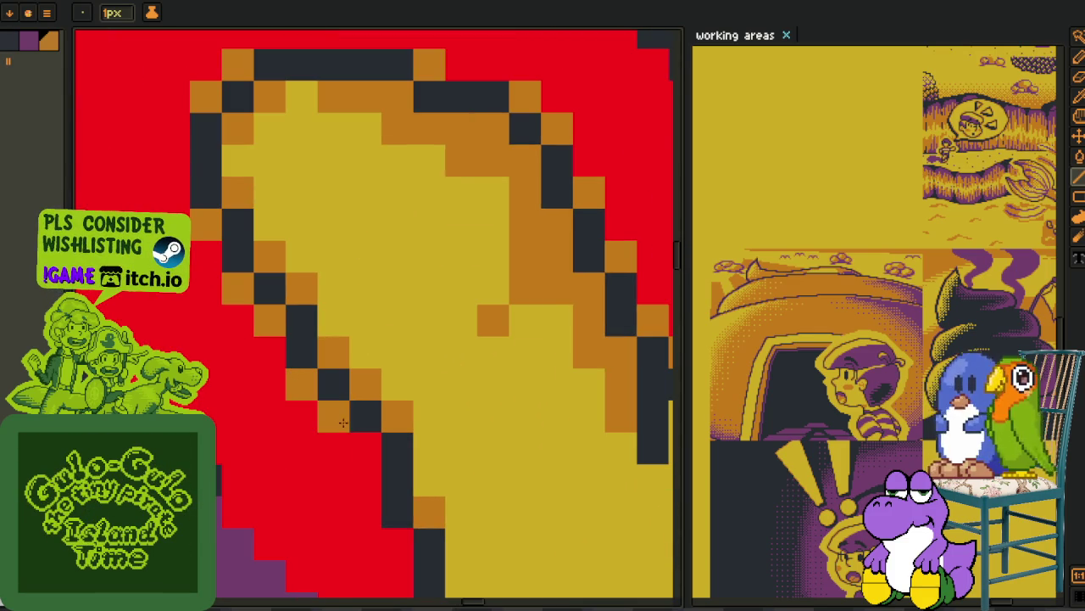
left_click(365, 448)
left_click(388, 505)
left_click_drag(394, 540, 280, 348)
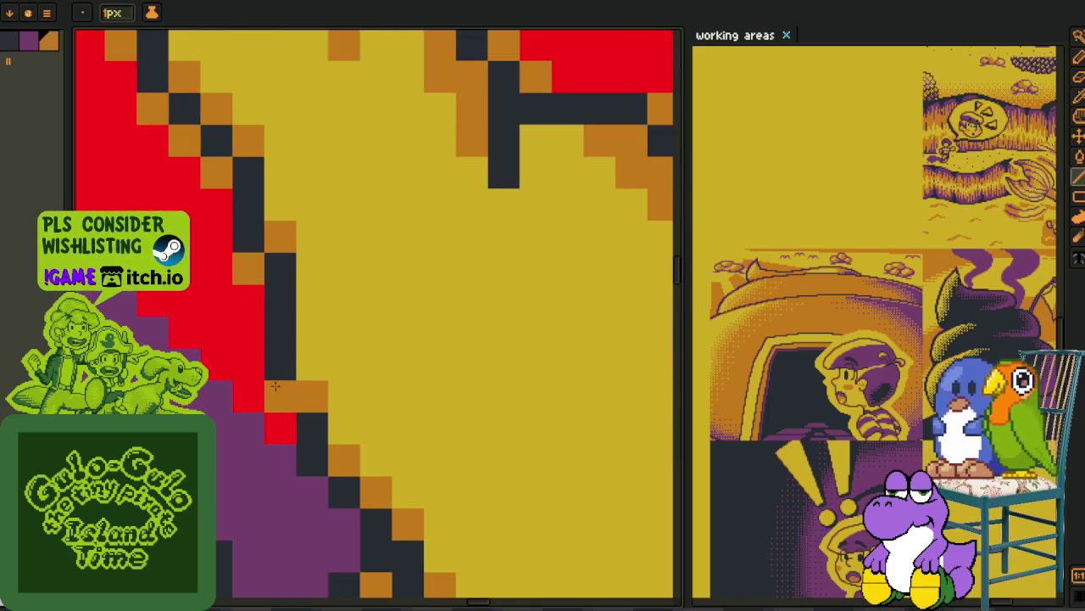
- Replace the red #FF0000 outline colour with yellow #d3aa0b
scroll(274, 386, "down", 2)
scroll(276, 387, "down", 2)
key("alt")
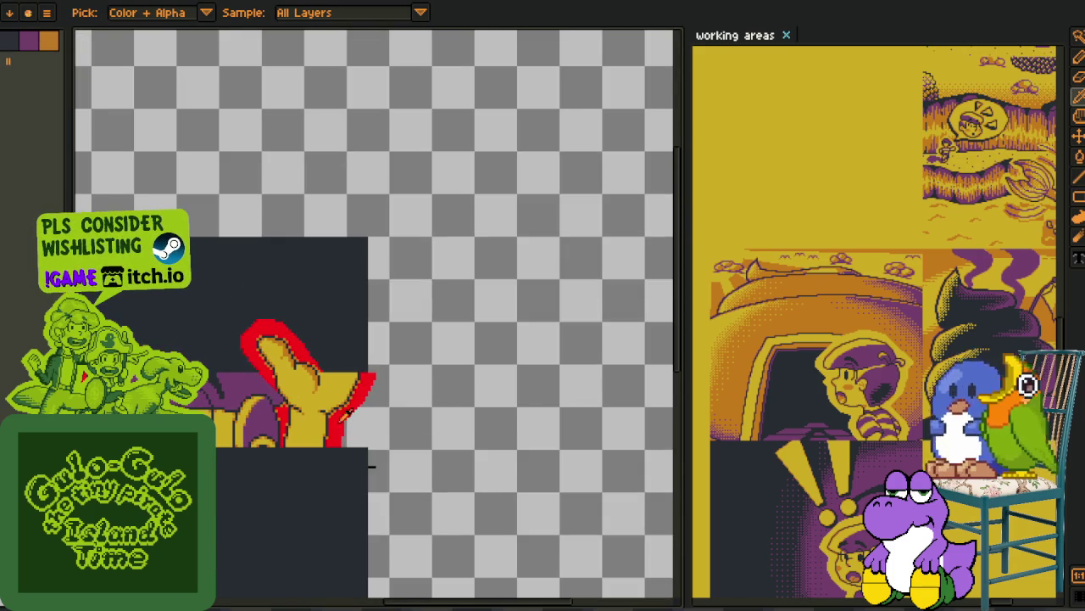
scroll(371, 465, "up", 3)
scroll(537, 402, "up", 1)
key("shift+r")
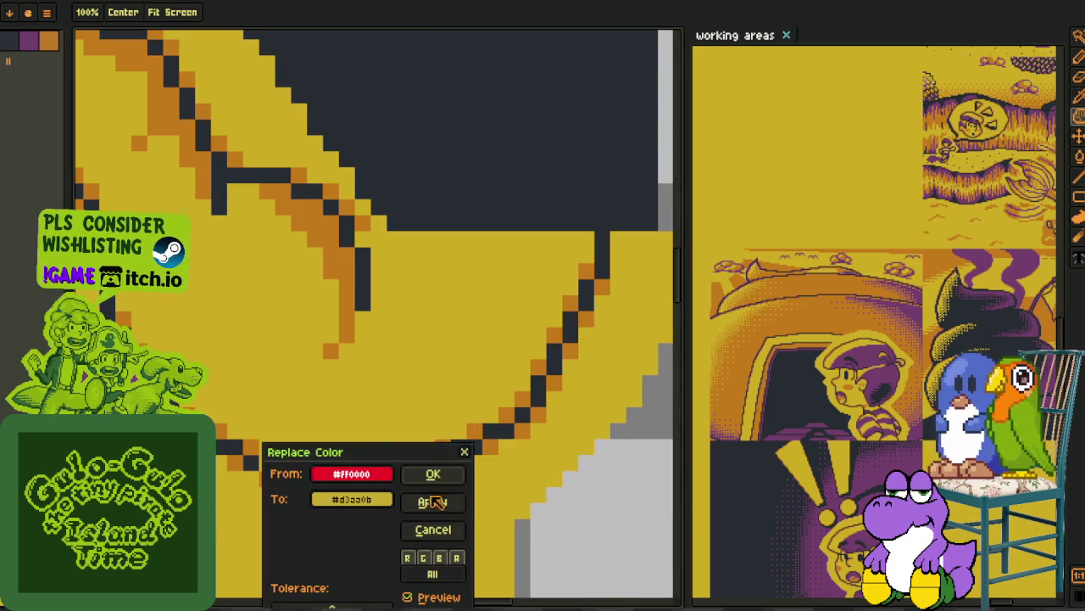
key("Return")
scroll(556, 469, "down", 3)
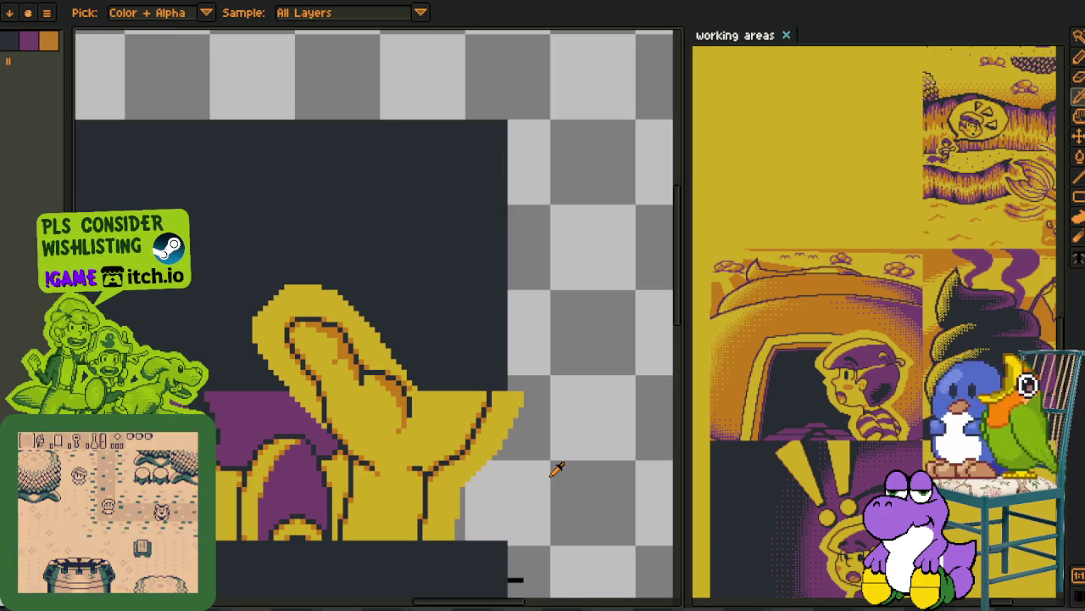
- Save the hand edits and bring the left part of the sprite into view
scroll(608, 463, "down", 2)
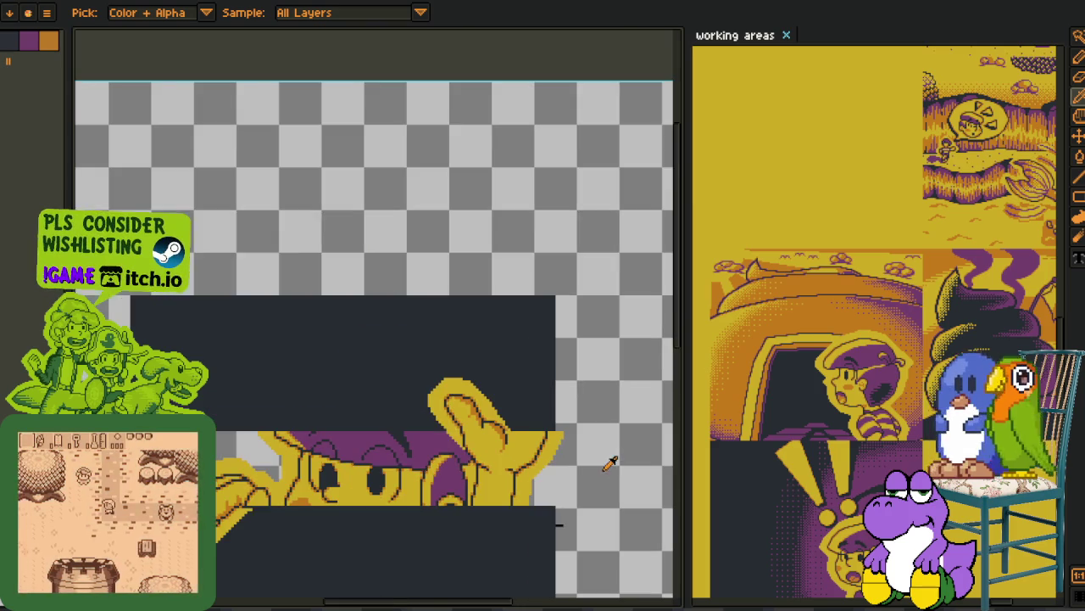
scroll(562, 368, "down", 2)
key("ctrl+s")
scroll(404, 418, "up", 2)
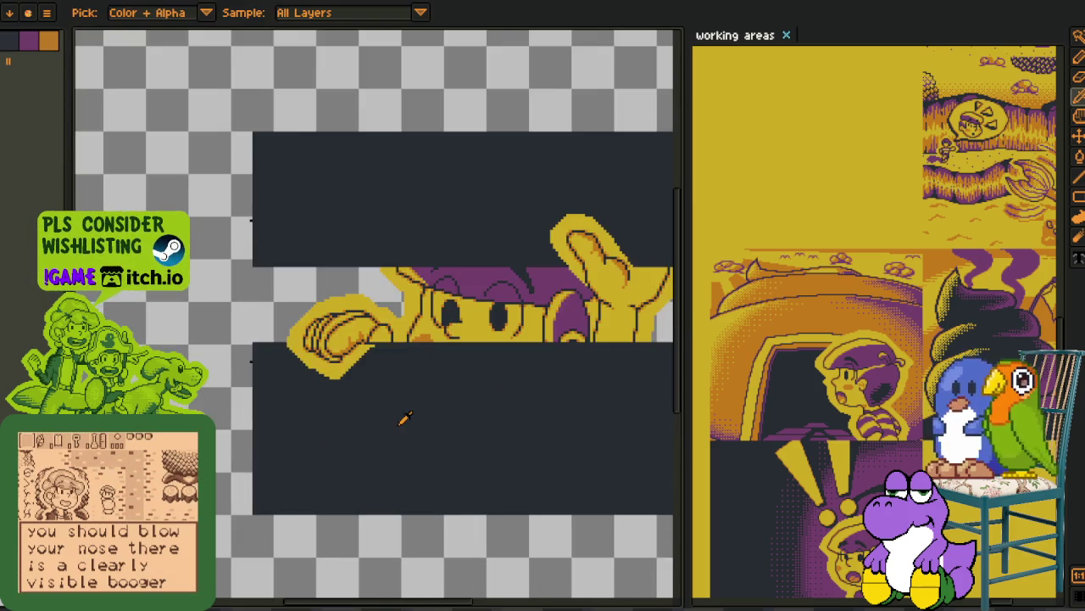
left_click_drag(404, 418, 252, 441)
scroll(525, 380, "up", 1)
- Show the layer timeline and give the transparent surroundings a solid reddish-brown backdrop
key("Tab")
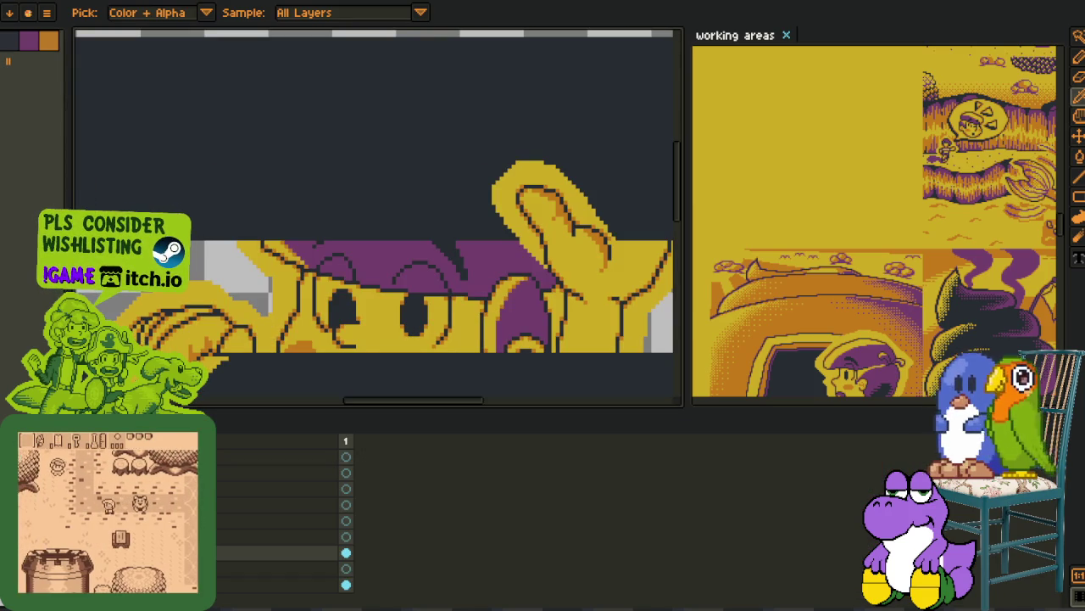
scroll(373, 216, "down", 3)
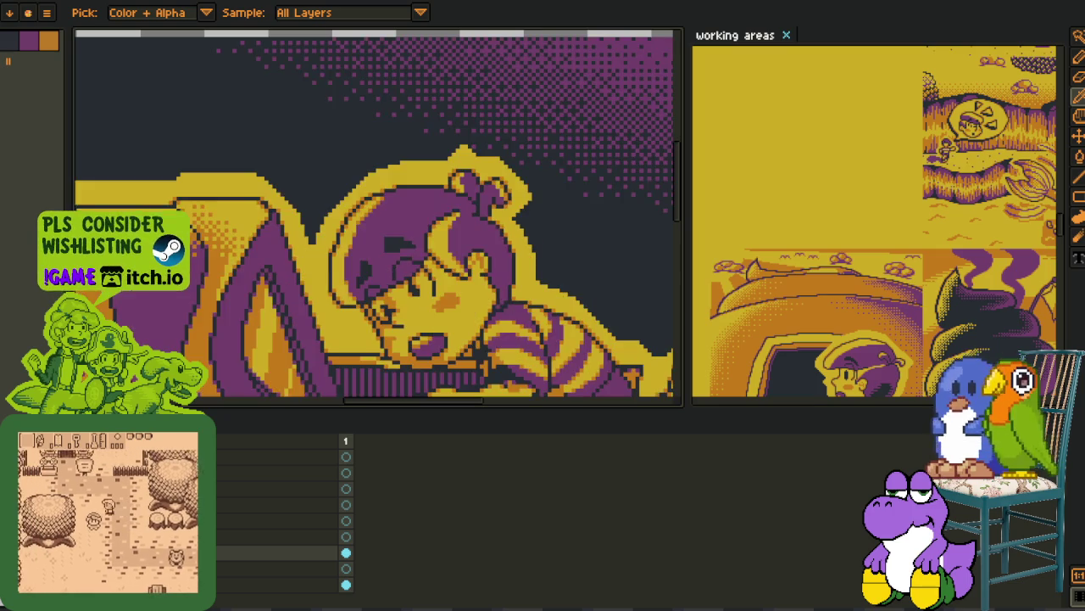
scroll(377, 216, "down", 2)
scroll(377, 216, "down", 1)
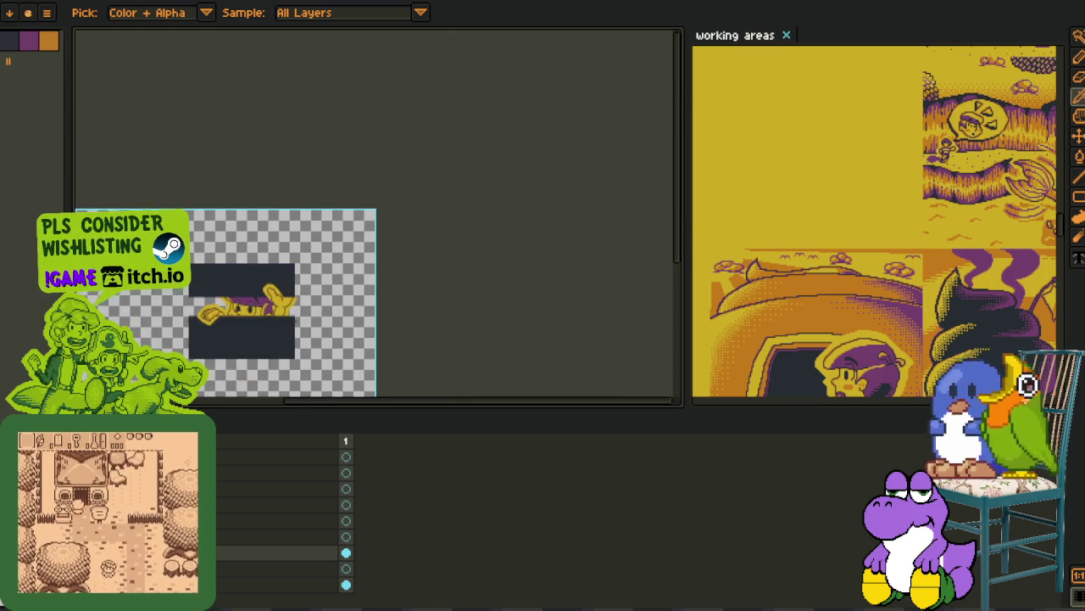
scroll(219, 292, "up", 1)
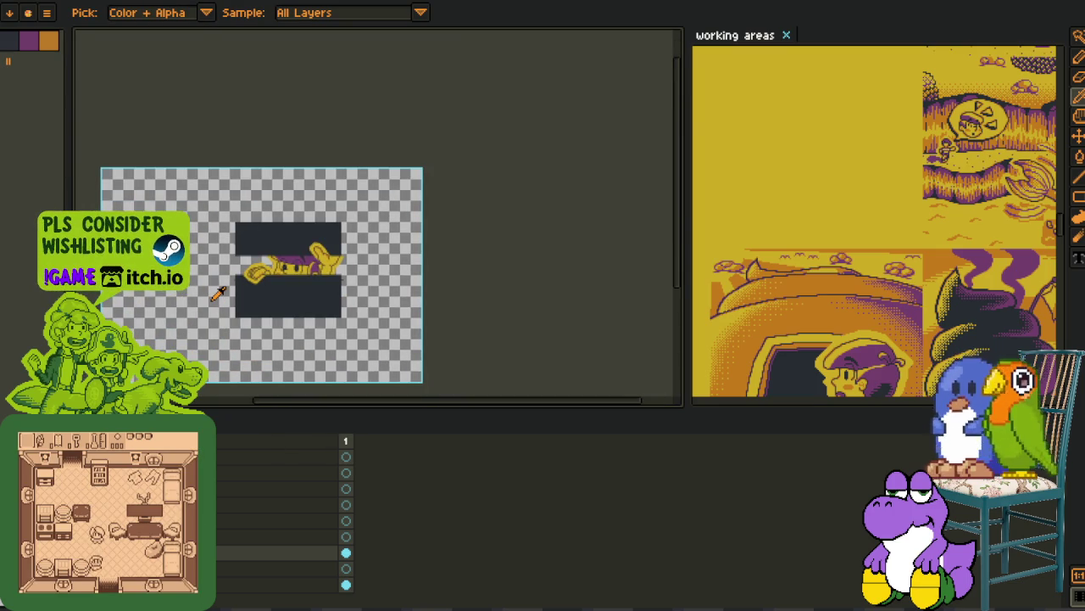
scroll(280, 525, "down", 3)
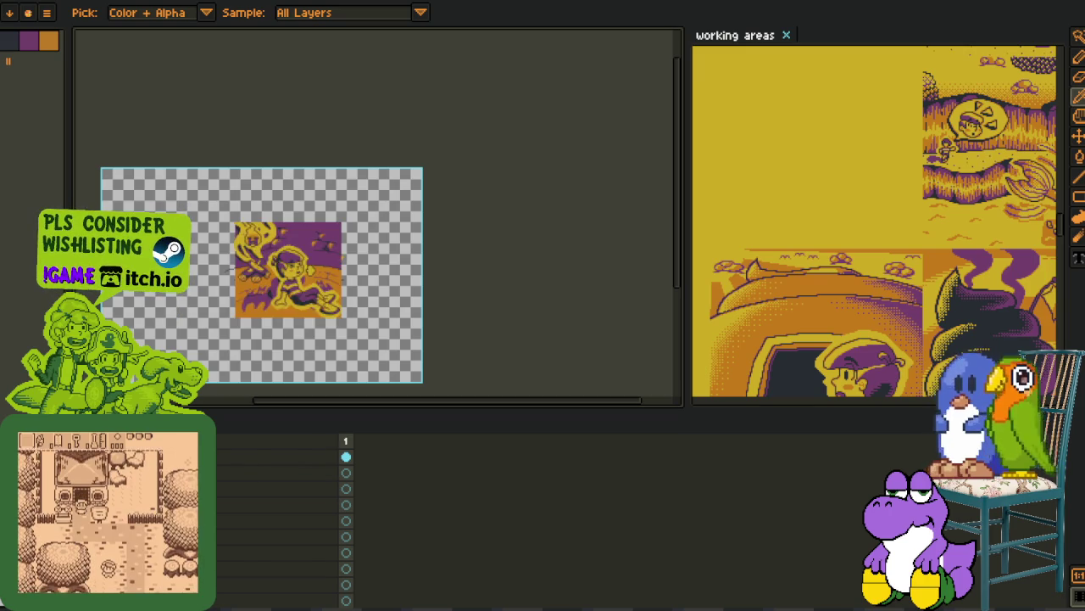
left_click(420, 321)
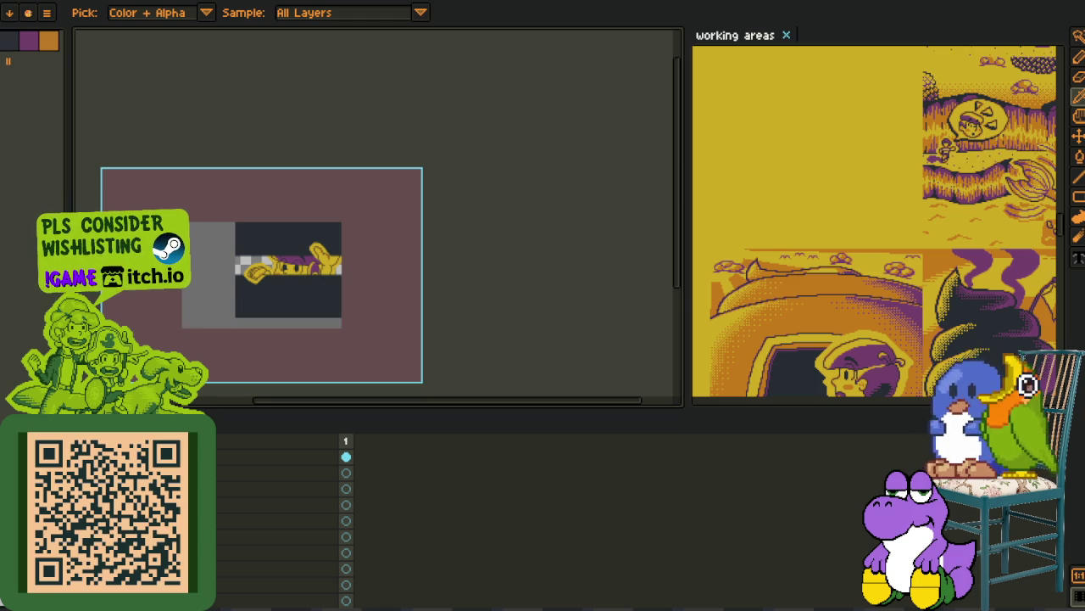
- Step to a higher layer so the character sprite is hidden, leaving only the dark bars
scroll(346, 274, "up", 3)
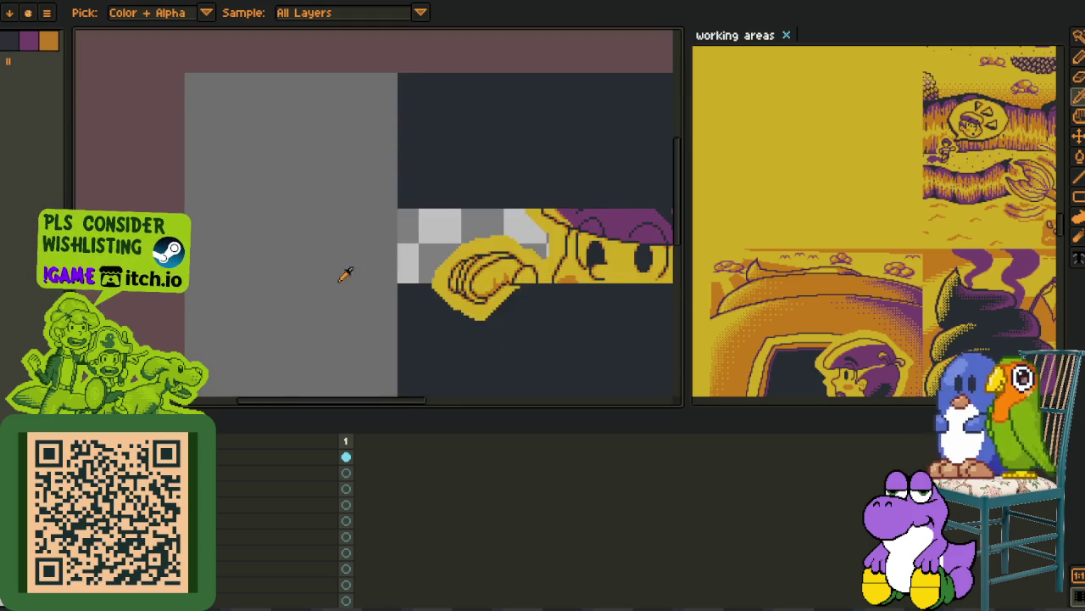
left_click_drag(346, 274, 303, 245)
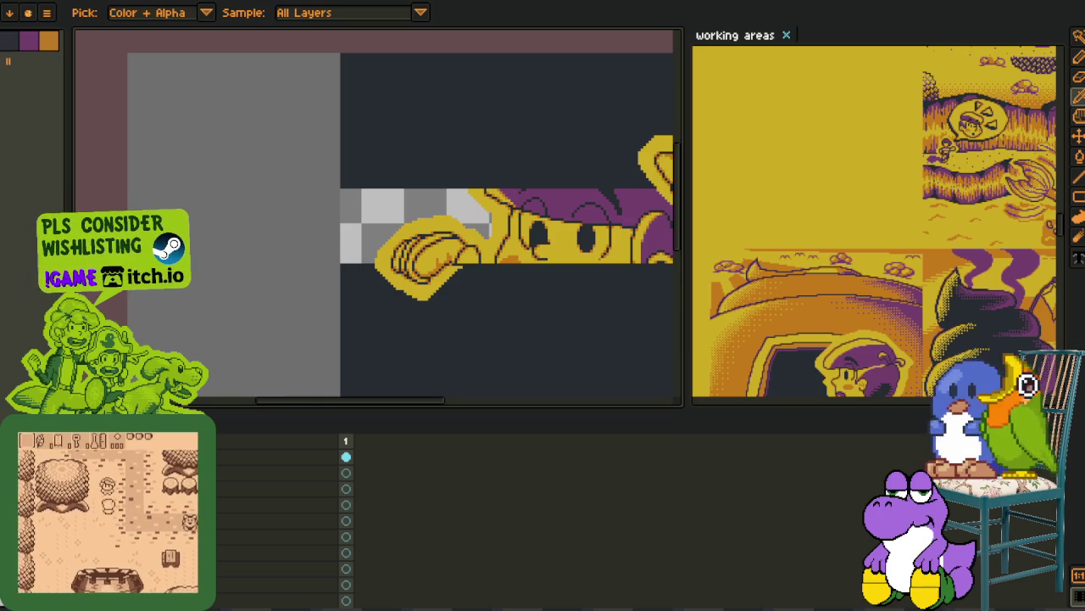
scroll(318, 274, "down", 1)
scroll(334, 314, "down", 1)
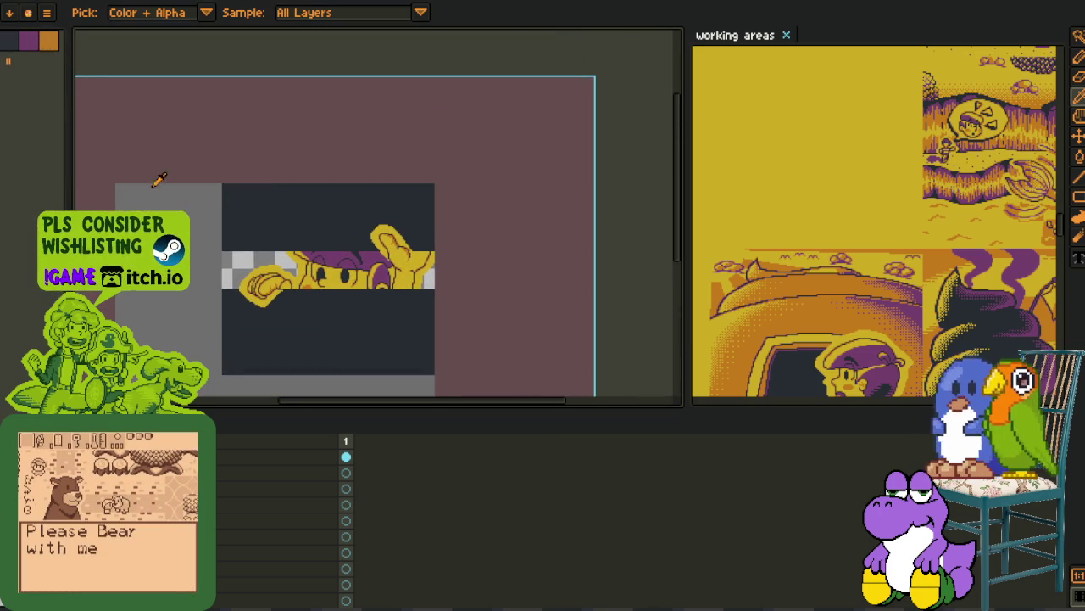
scroll(251, 246, "up", 3)
scroll(252, 246, "down", 3)
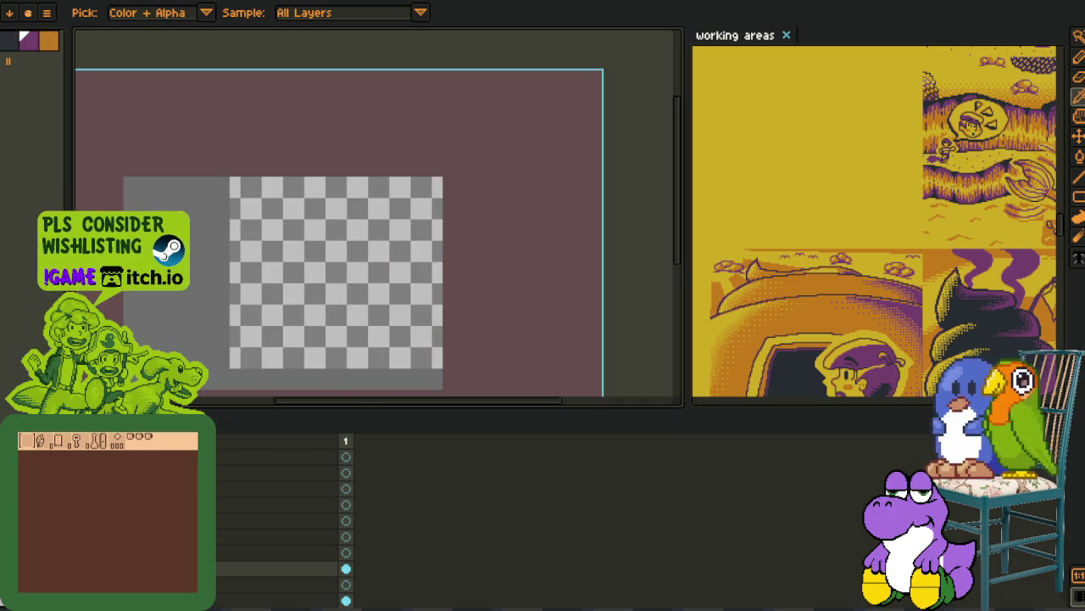
key("Up")
key("Up")
key("Up")
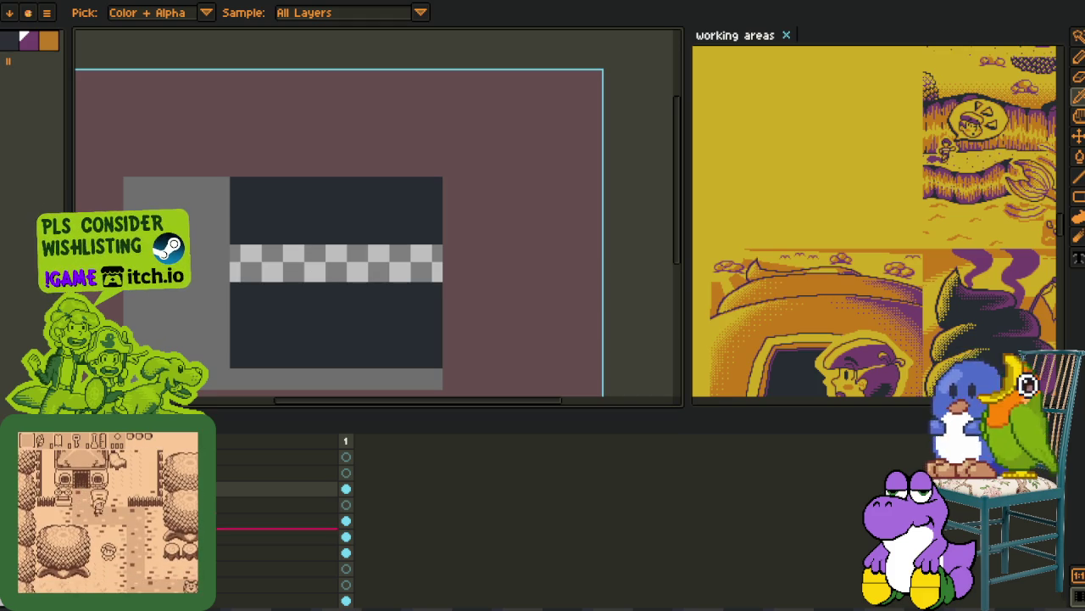
- Add a new layer filled with an orange-to-purple gradient using Bayer Matrix 4x4 dithering
right_click(217, 489)
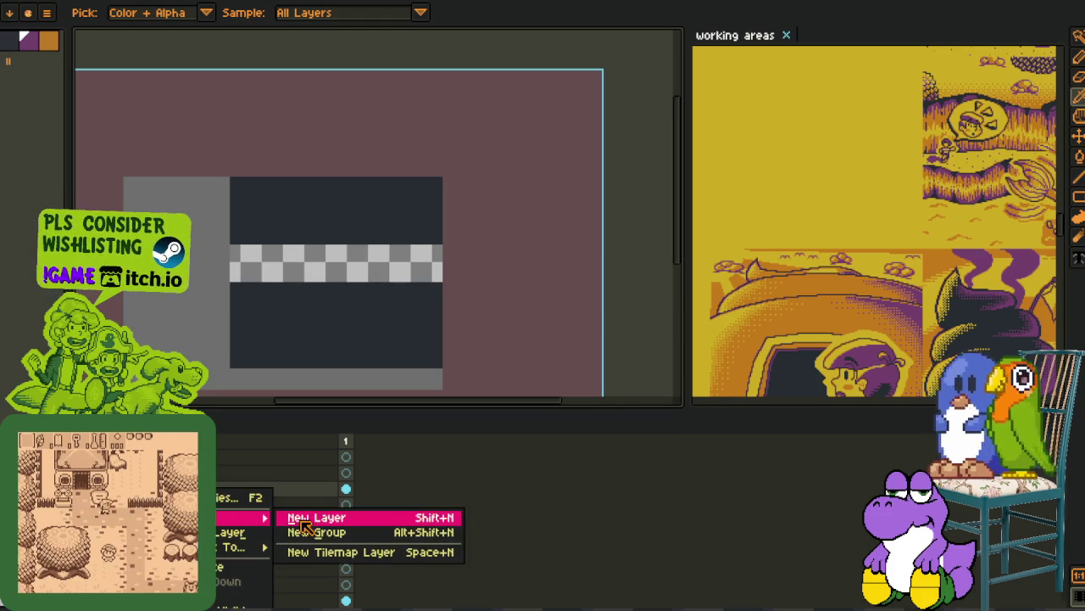
left_click(314, 514)
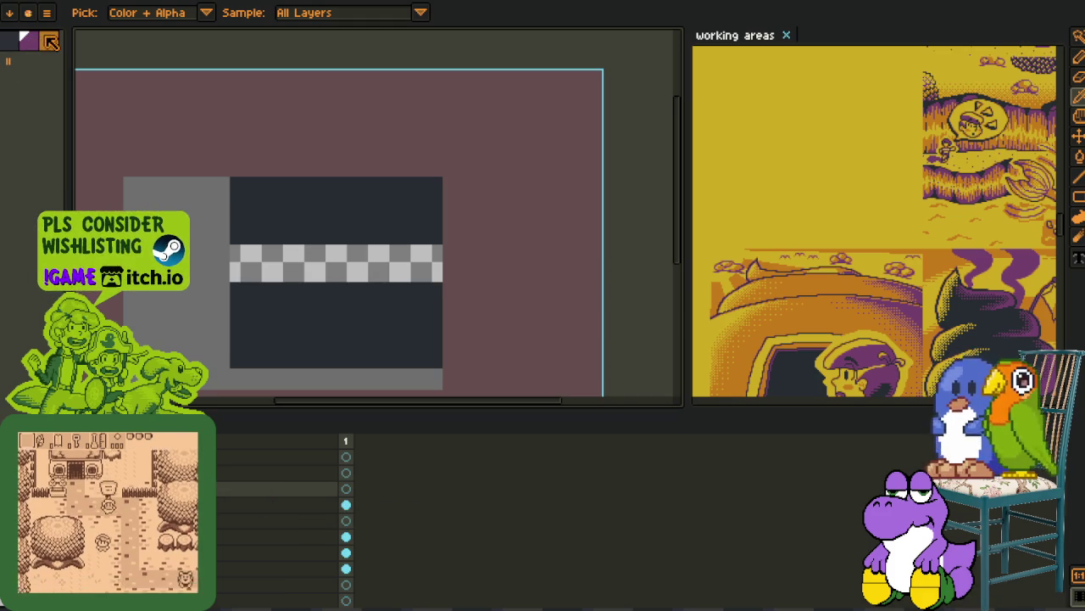
key("g")
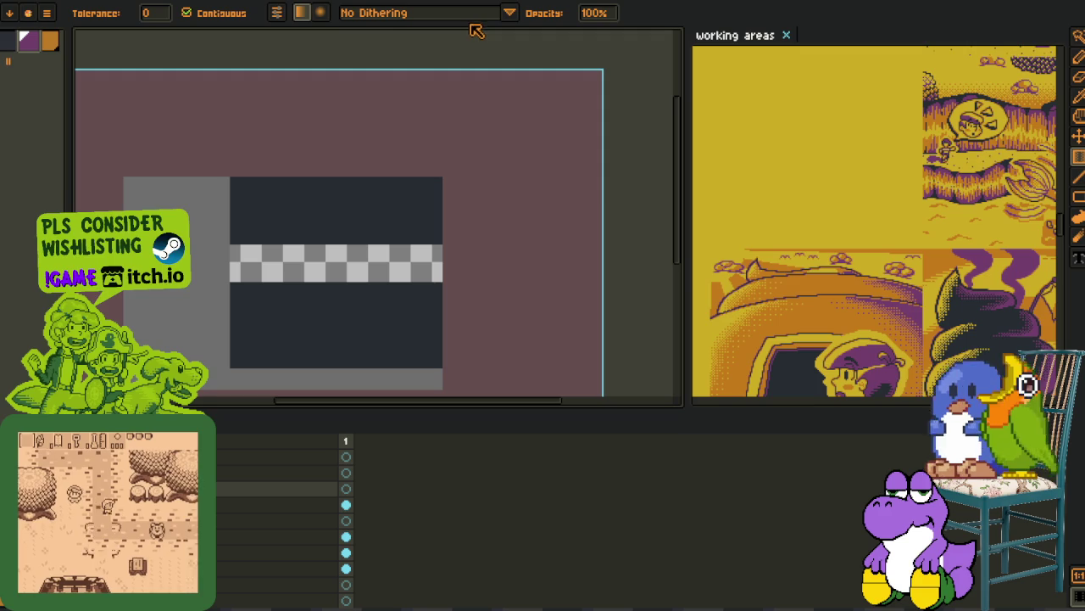
left_click(373, 13)
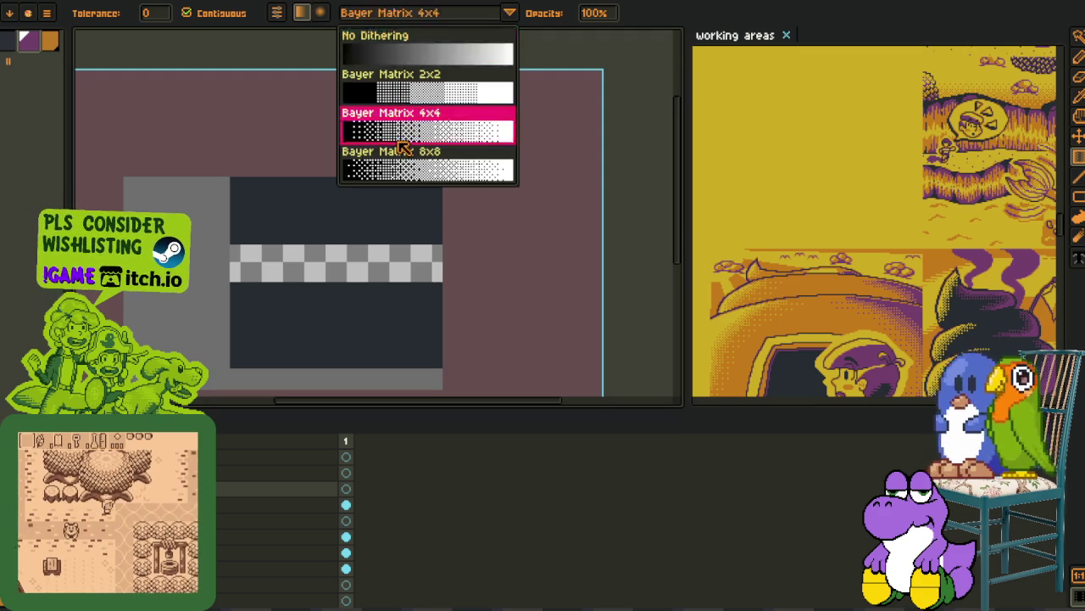
left_click(390, 119)
scroll(437, 280, "up", 5)
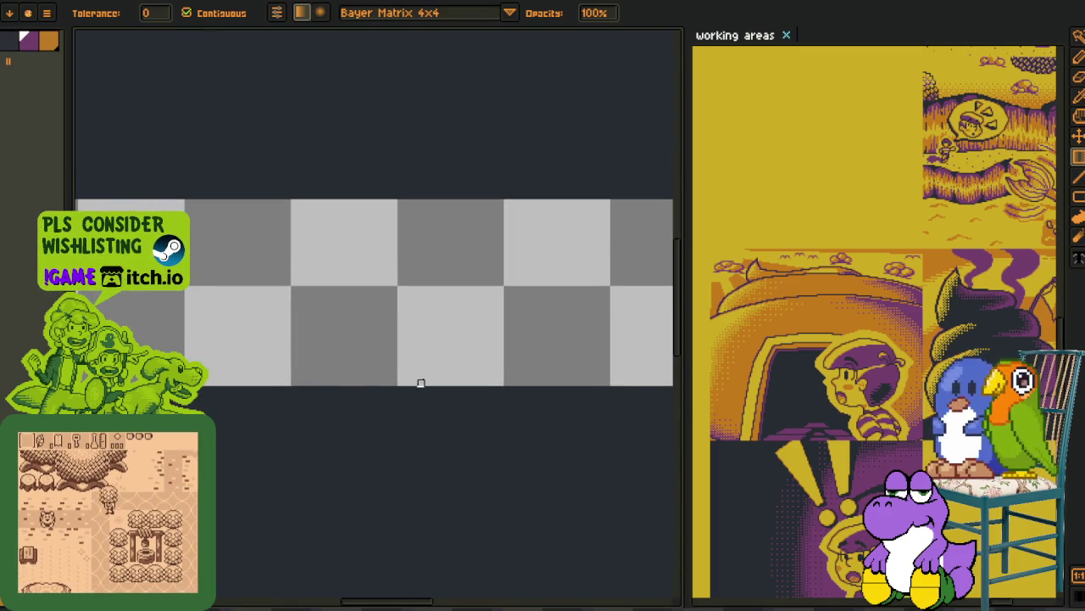
left_click_drag(419, 380, 421, 182)
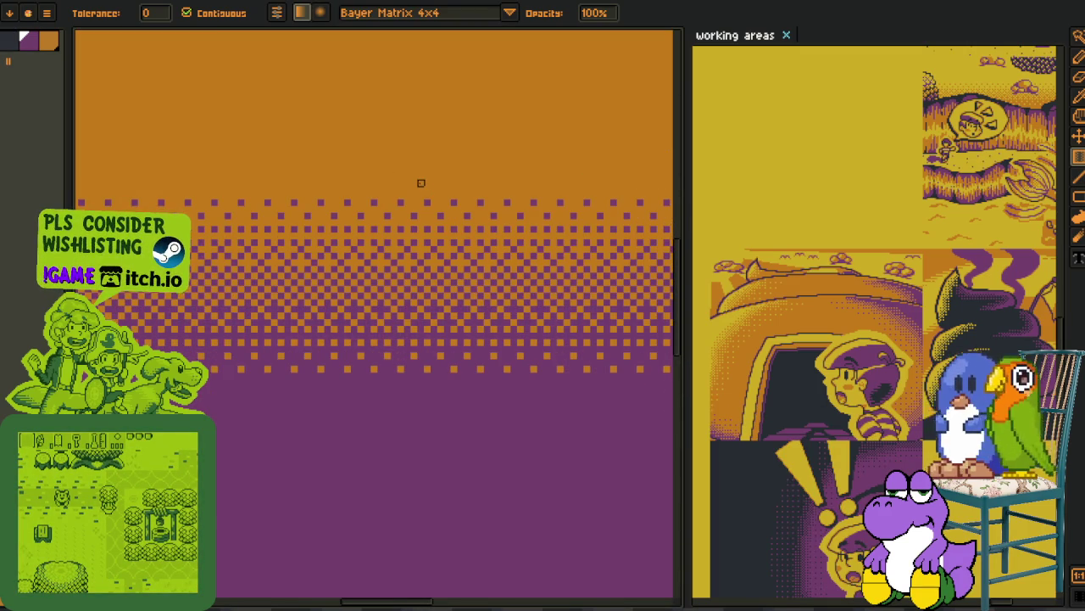
- Move the gradient layer beneath the dark bars so it shows as a thin band
key("Tab")
key("minus")
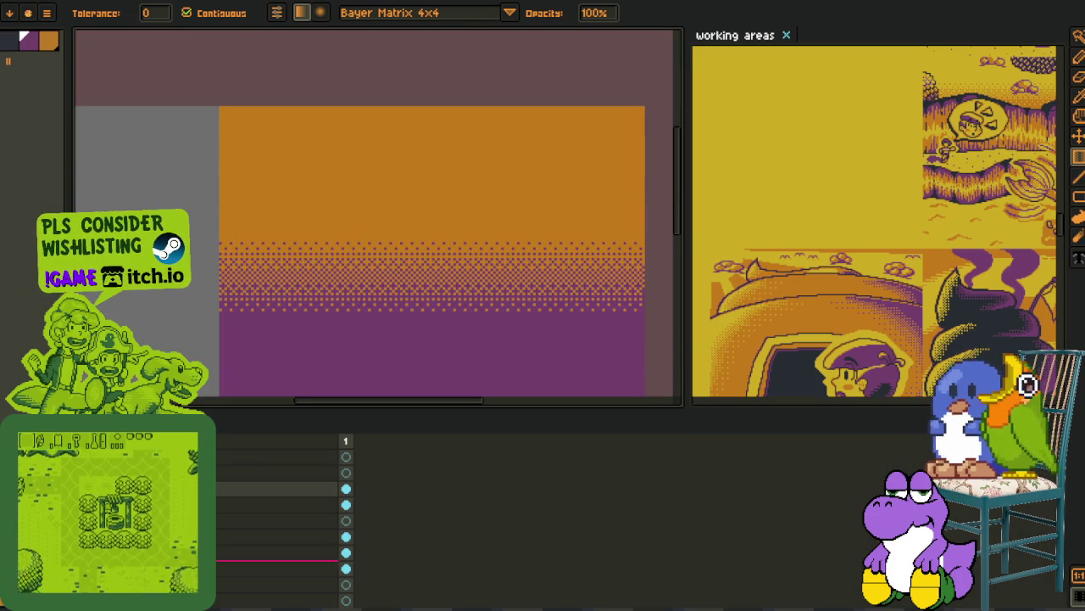
key("Delete")
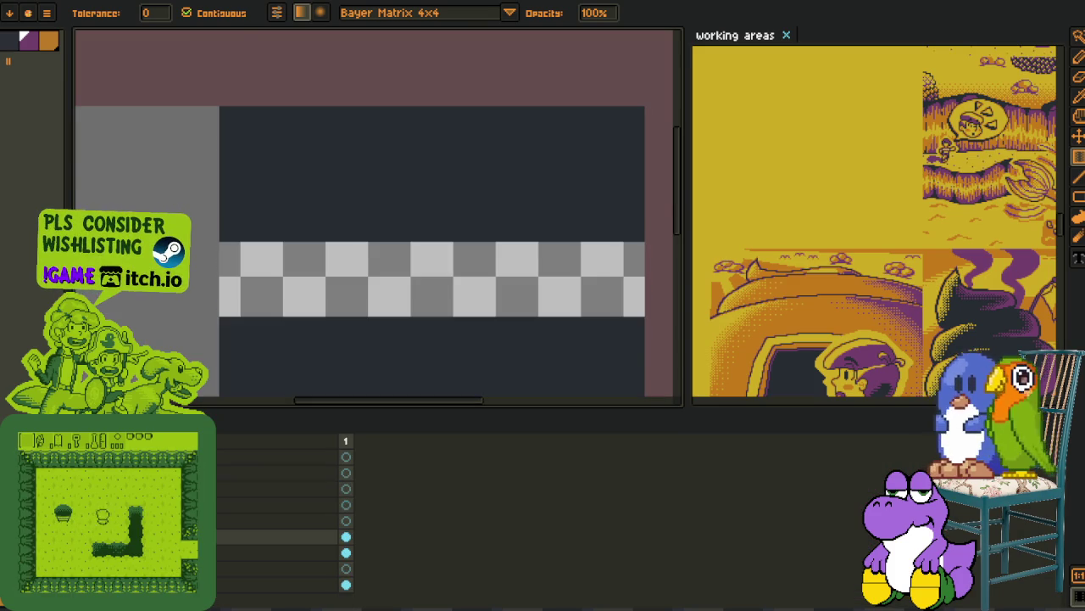
key("ctrl+z")
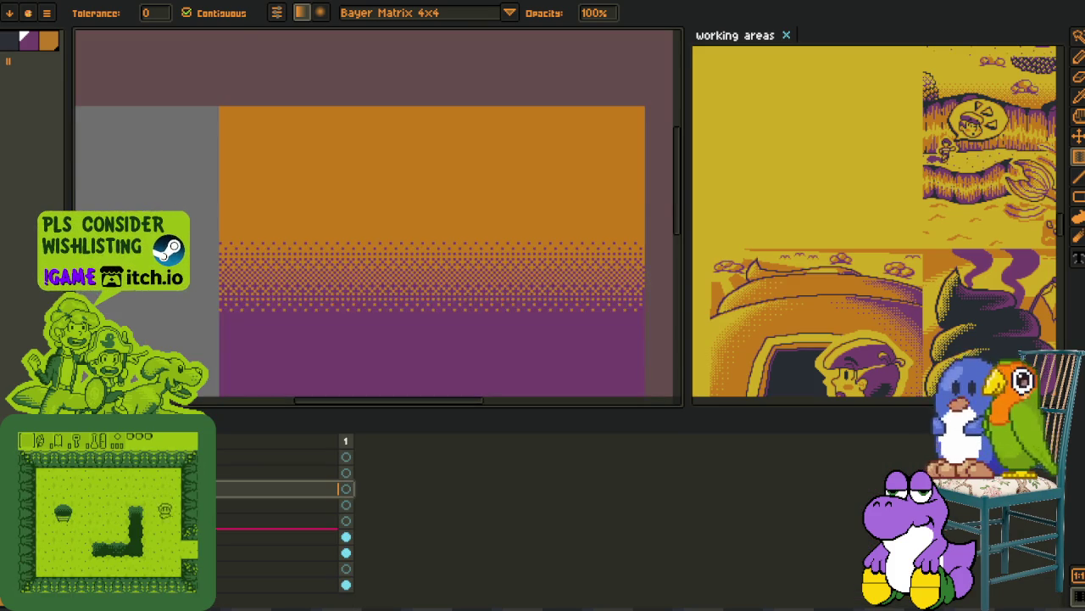
key("ctrl+z")
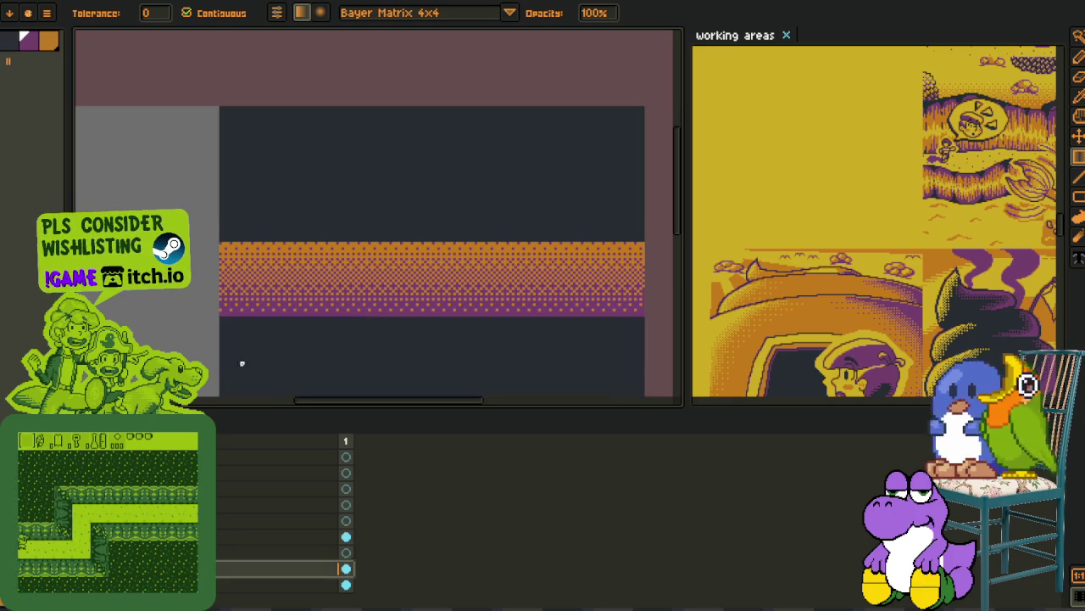
scroll(246, 354, "down", 3)
scroll(257, 223, "up", 2)
key("o")
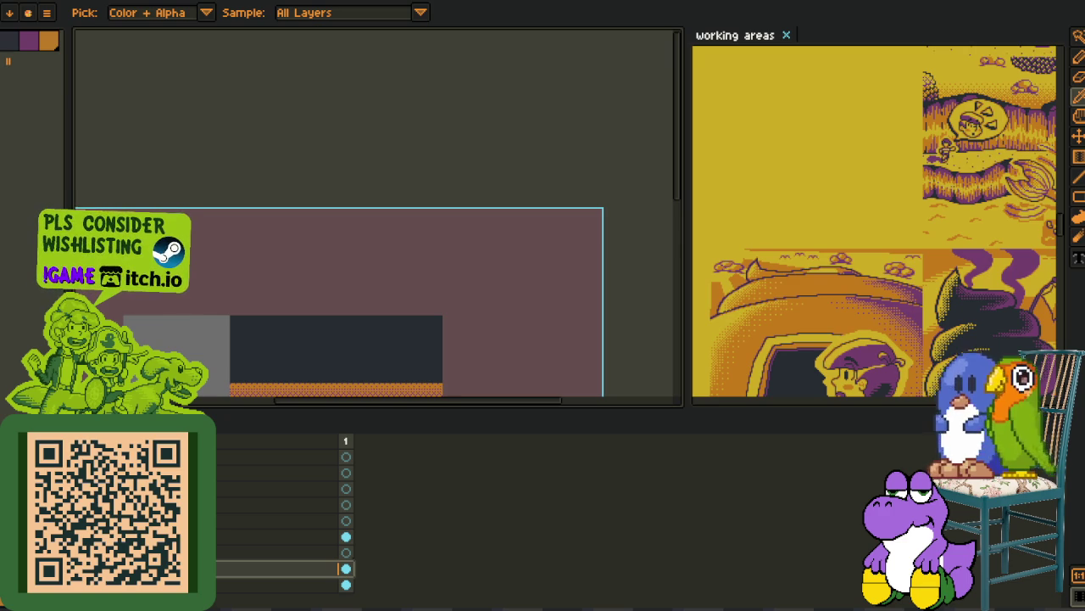
- Crop the canvas to the rectangular scene frame and save the file
key("Tab")
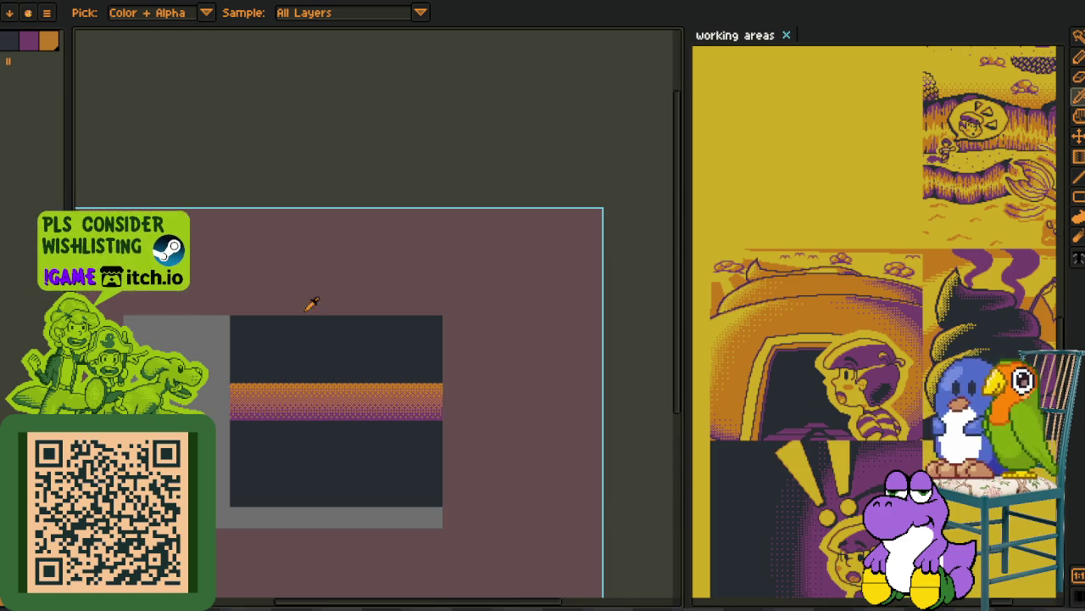
scroll(322, 263, "up", 1)
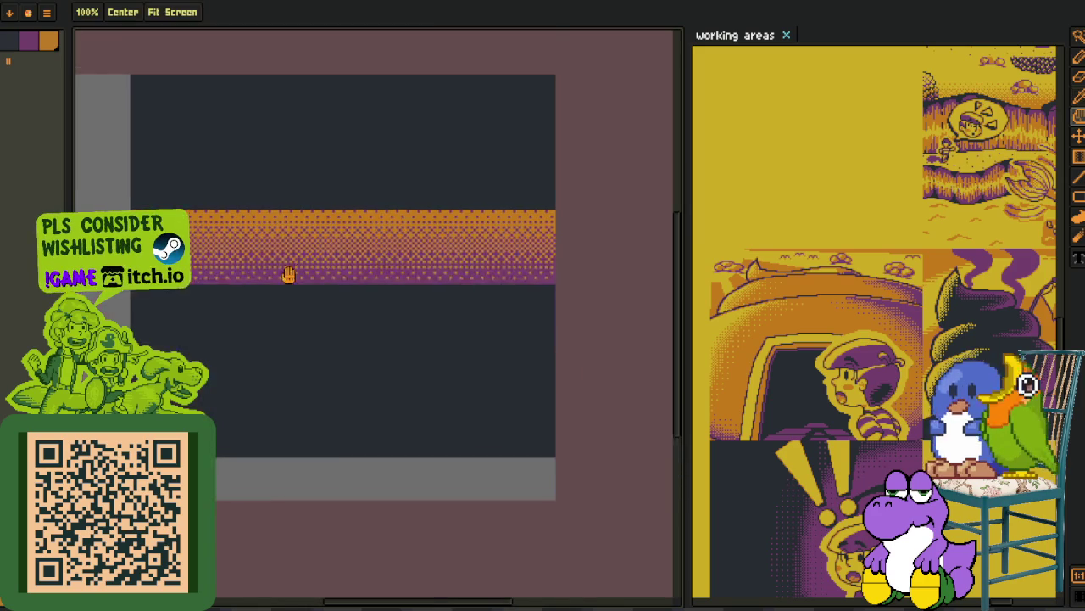
scroll(286, 339, "down", 1)
key("Tab")
key("Tab")
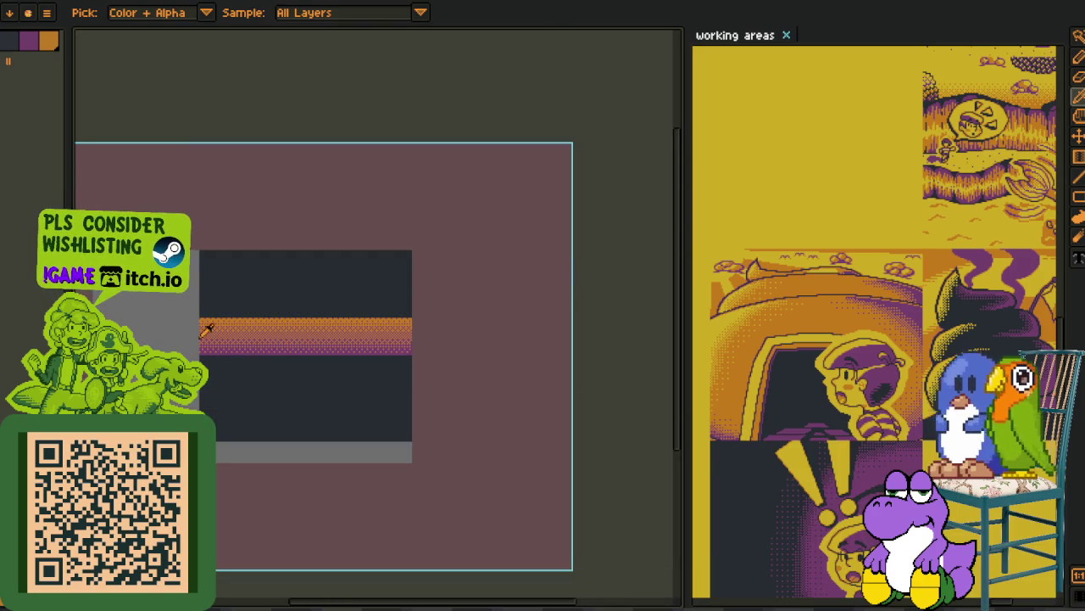
key("m")
left_click_drag(137, 217, 521, 540)
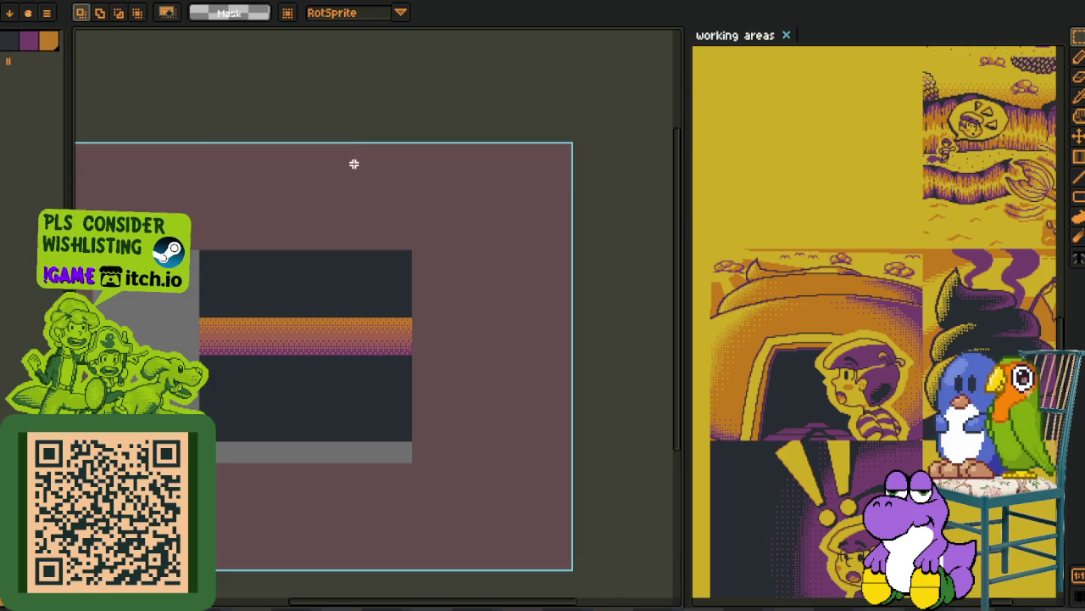
key("ctrl+shift+x")
key("ctrl+s")
- Select rectangles of the artwork, including one in the lower-left dark area
key("Tab")
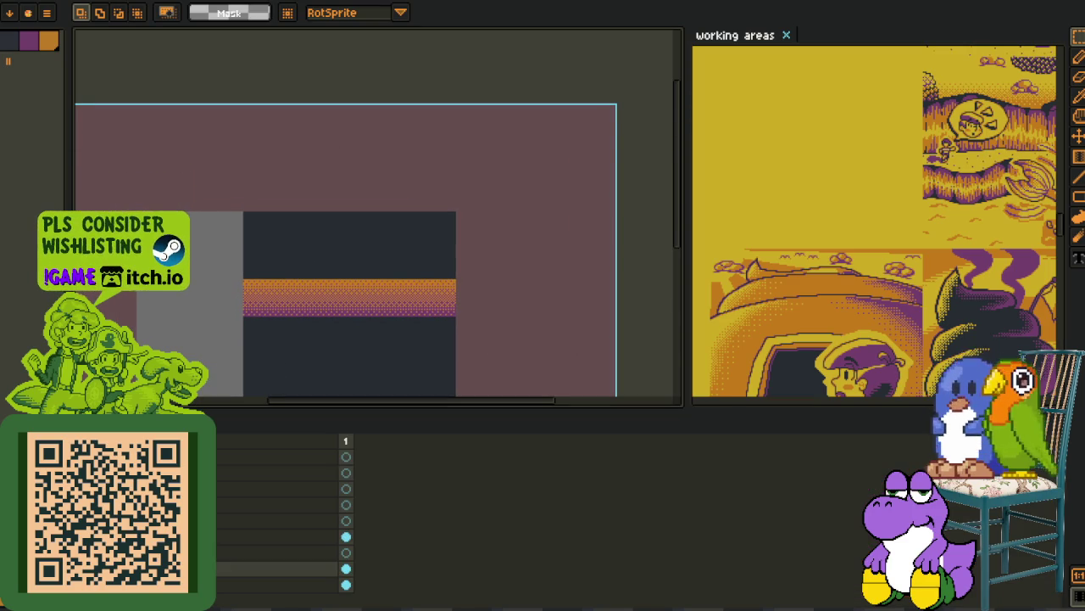
key("Tab")
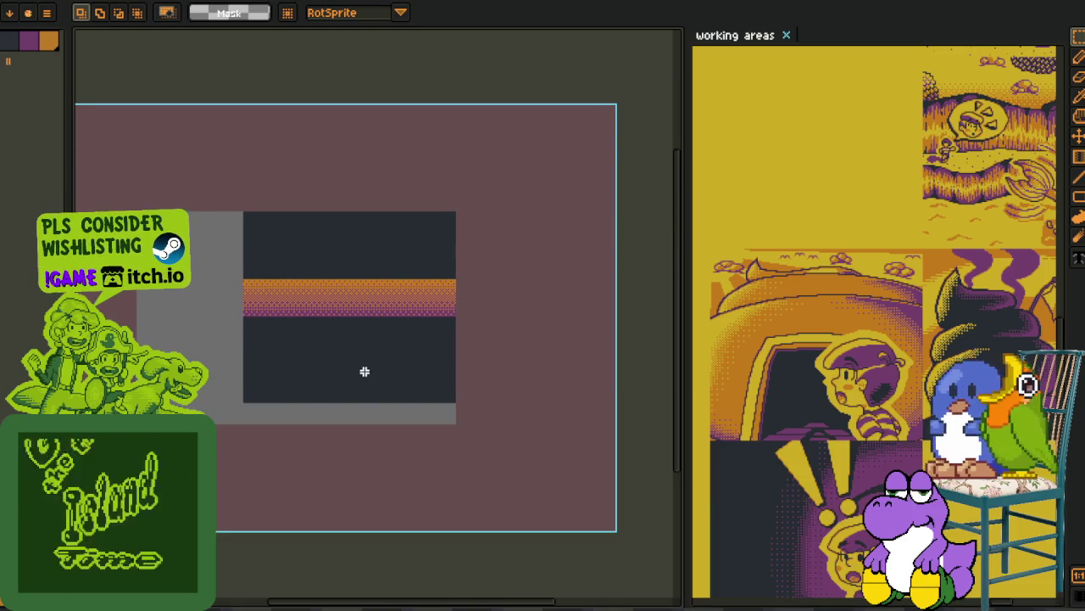
scroll(458, 318, "up", 3)
scroll(527, 293, "up", 1)
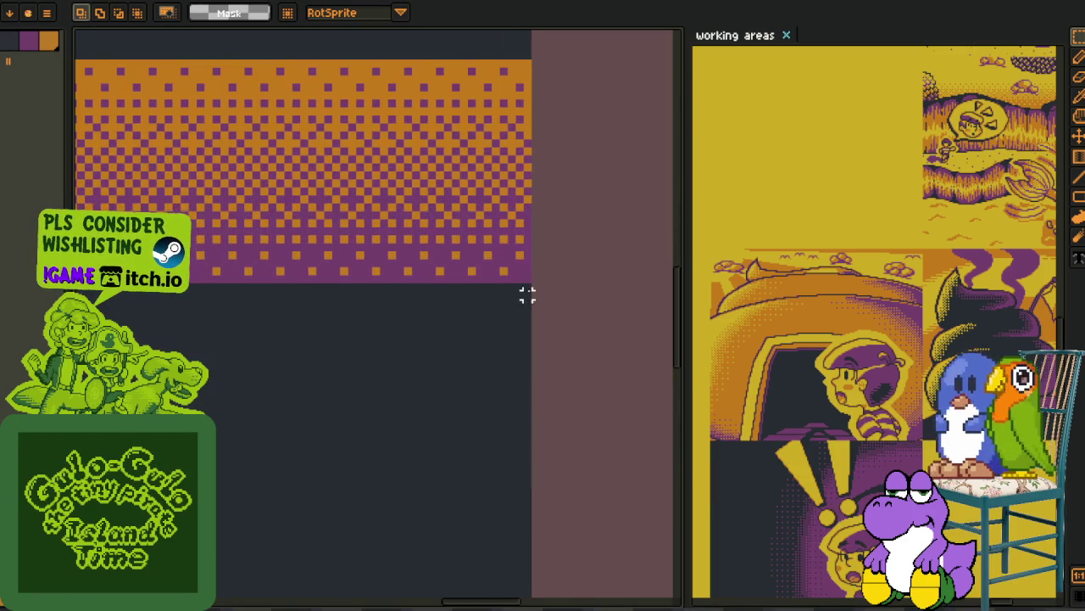
scroll(528, 289, "down", 2)
scroll(359, 215, "down", 1)
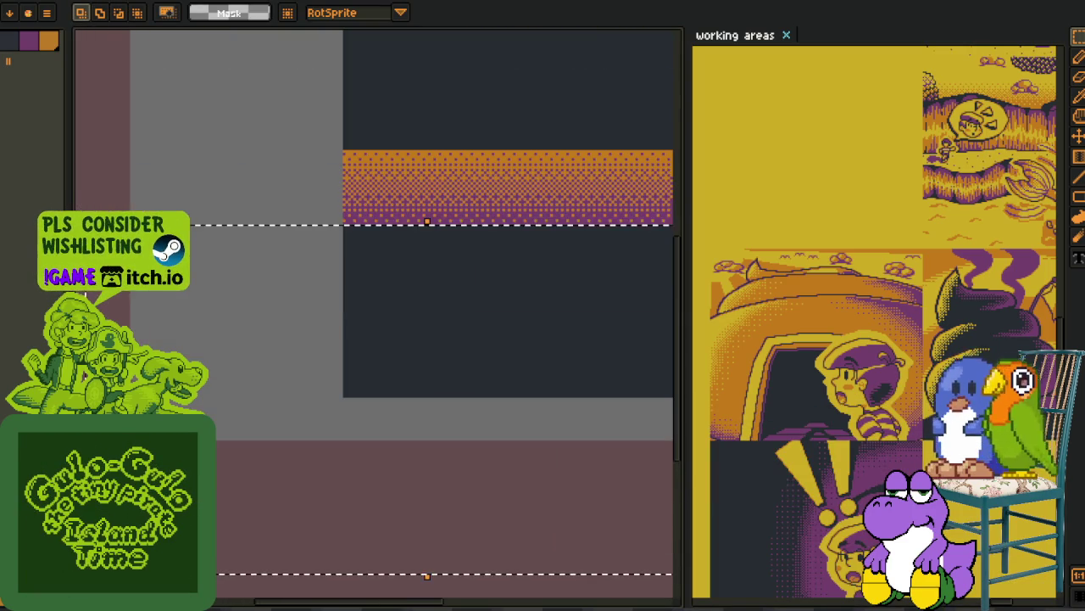
scroll(360, 215, "up", 1)
scroll(441, 237, "down", 2)
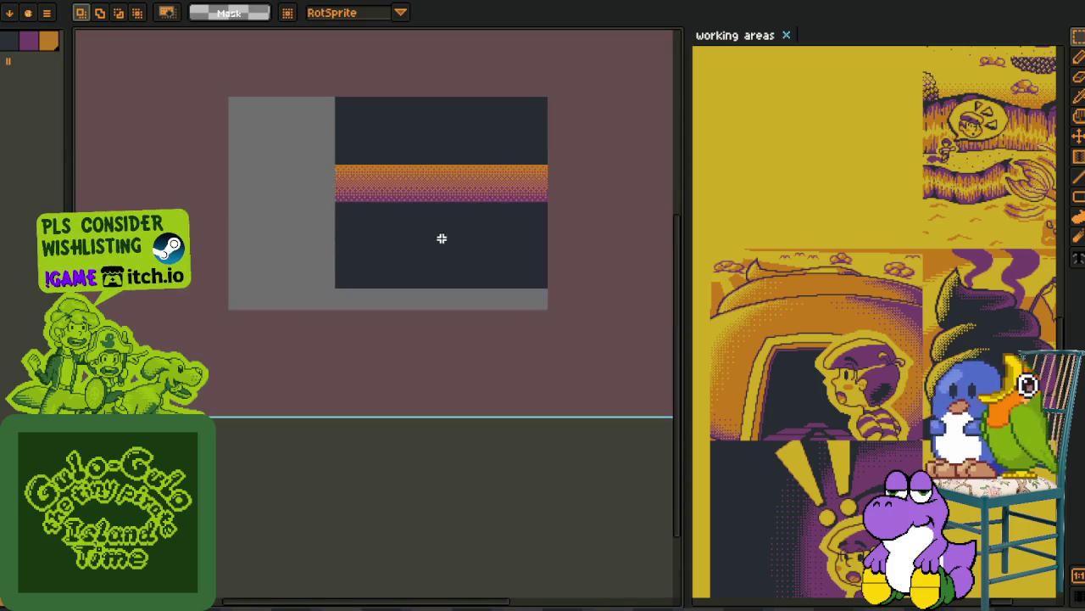
scroll(269, 246, "up", 2)
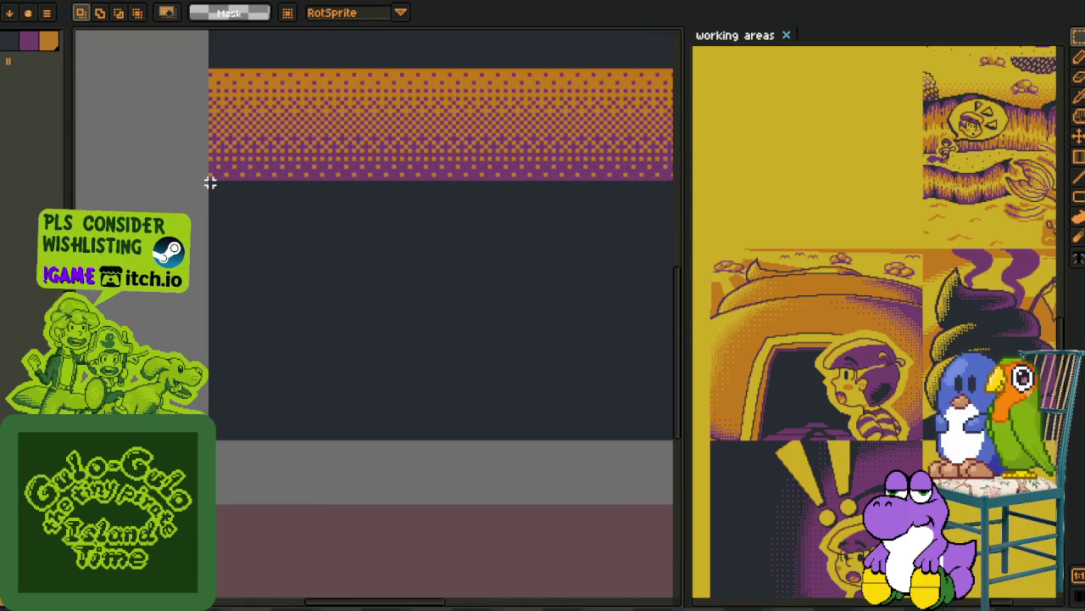
scroll(210, 182, "up", 2)
scroll(334, 538, "down", 1)
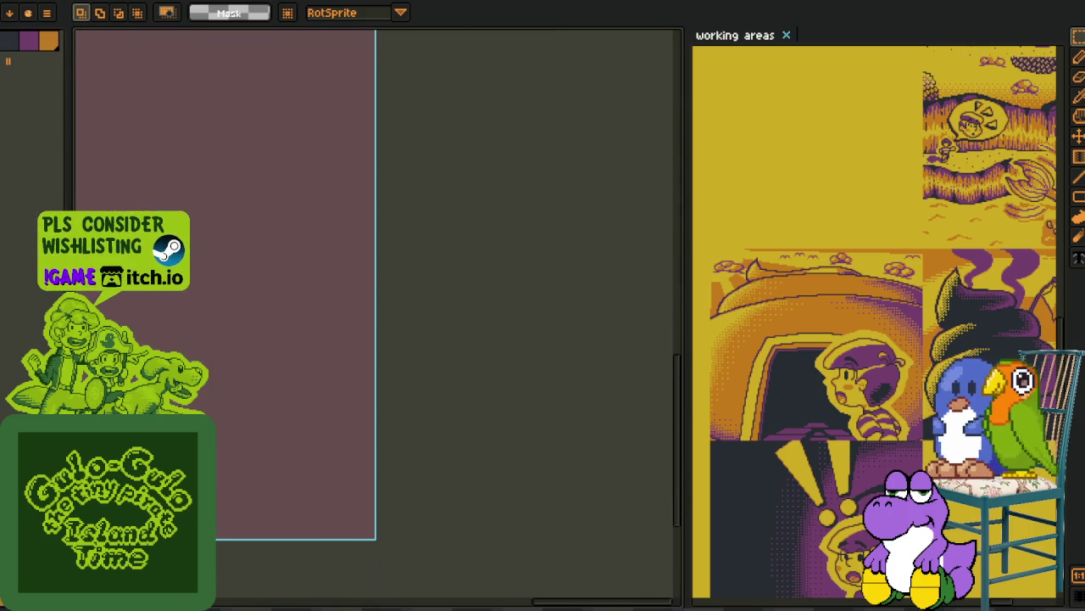
scroll(339, 262, "down", 3)
scroll(327, 344, "up", 1)
scroll(388, 368, "up", 2)
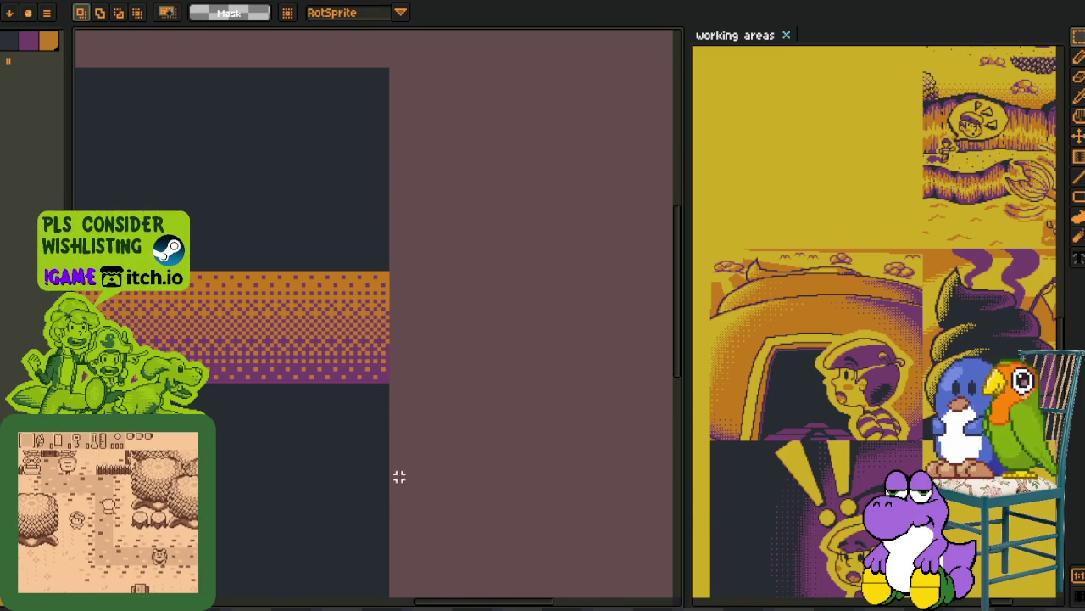
left_click_drag(391, 501, 667, 145)
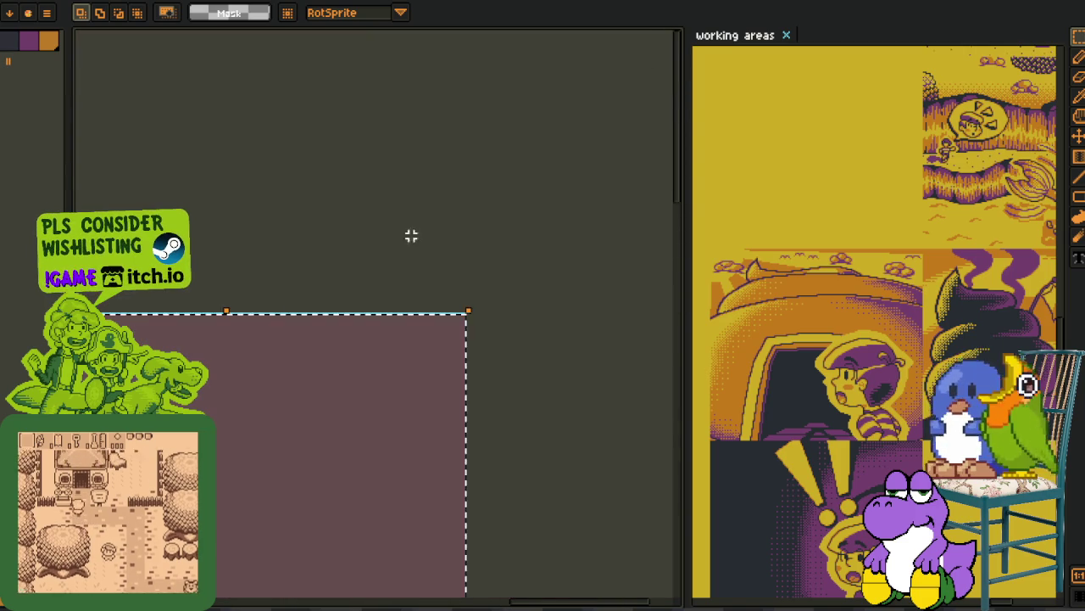
scroll(234, 377, "down", 2)
scroll(234, 377, "up", 2)
left_click_drag(368, 483, 142, 315)
scroll(143, 316, "up", 5)
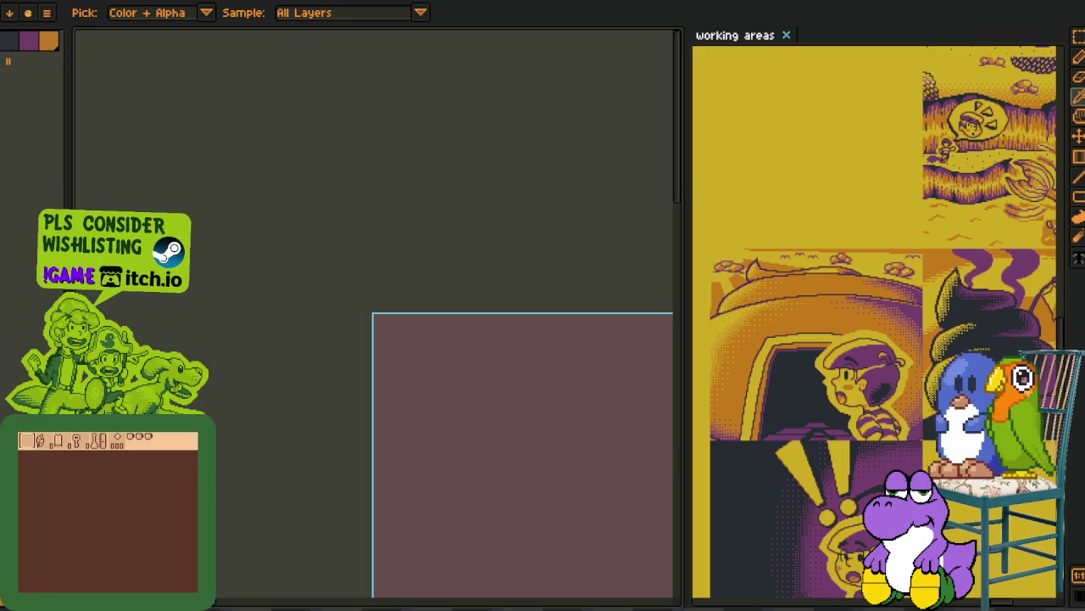
- Paste the copied yellow hand pixels onto the dithered band and drop them in place
key("ctrl+v")
scroll(313, 215, "down", 2)
scroll(431, 339, "up", 2)
scroll(446, 347, "up", 2)
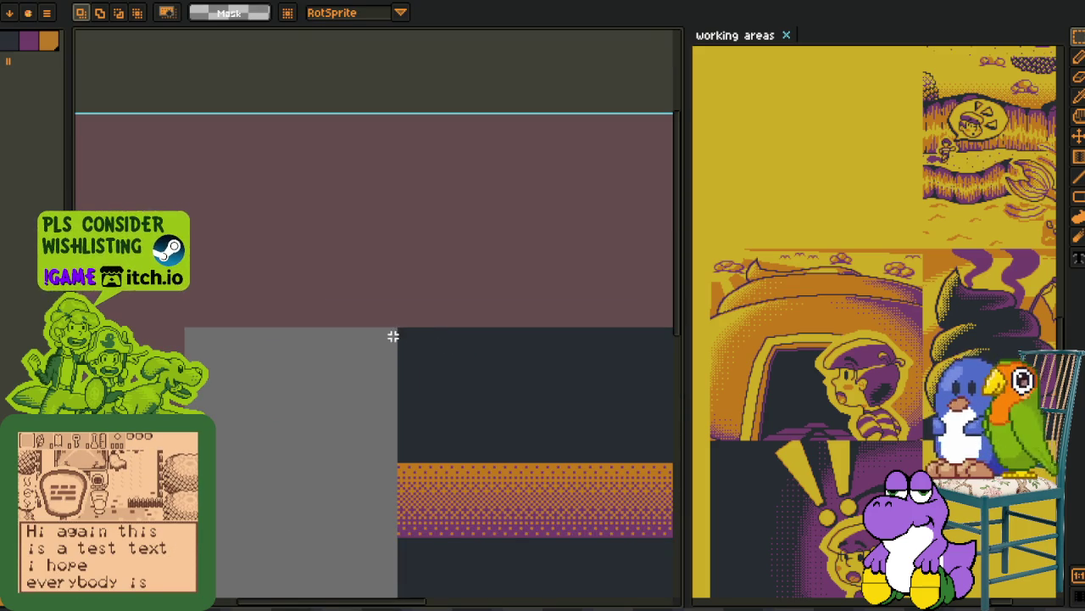
scroll(393, 327, "down", 1)
scroll(393, 365, "down", 1)
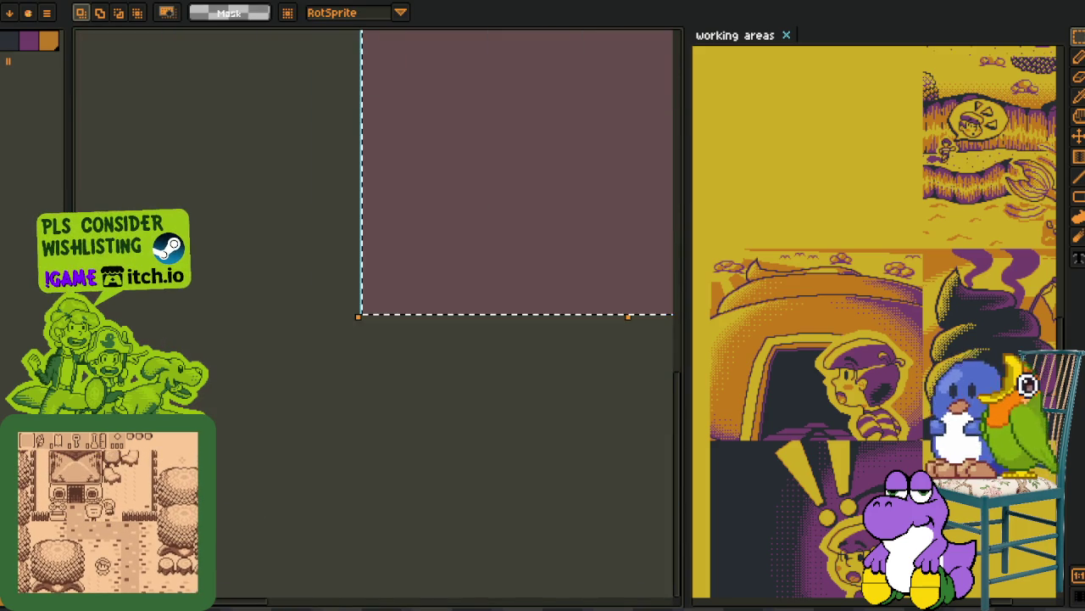
scroll(393, 413, "down", 1)
key("ctrl+d")
scroll(492, 254, "up", 2)
left_click_drag(484, 249, 399, 363)
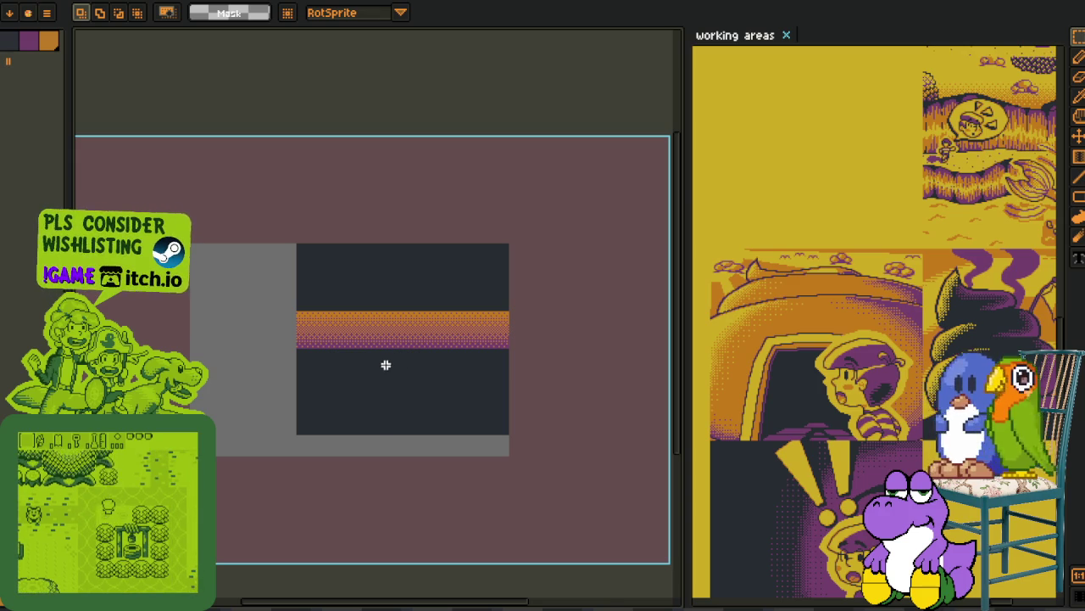
- Reposition the view, show the timeline, and change between eyedropper, zoom and rectangle selection
scroll(393, 359, "up", 2)
left_click_drag(393, 358, 342, 373)
key("Tab")
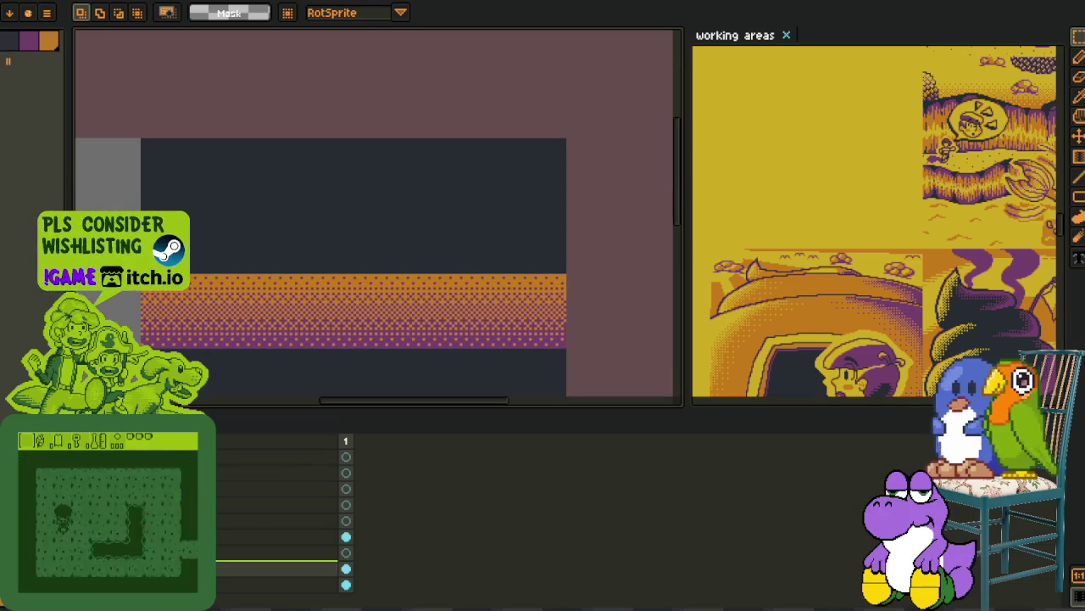
scroll(277, 301, "down", 3)
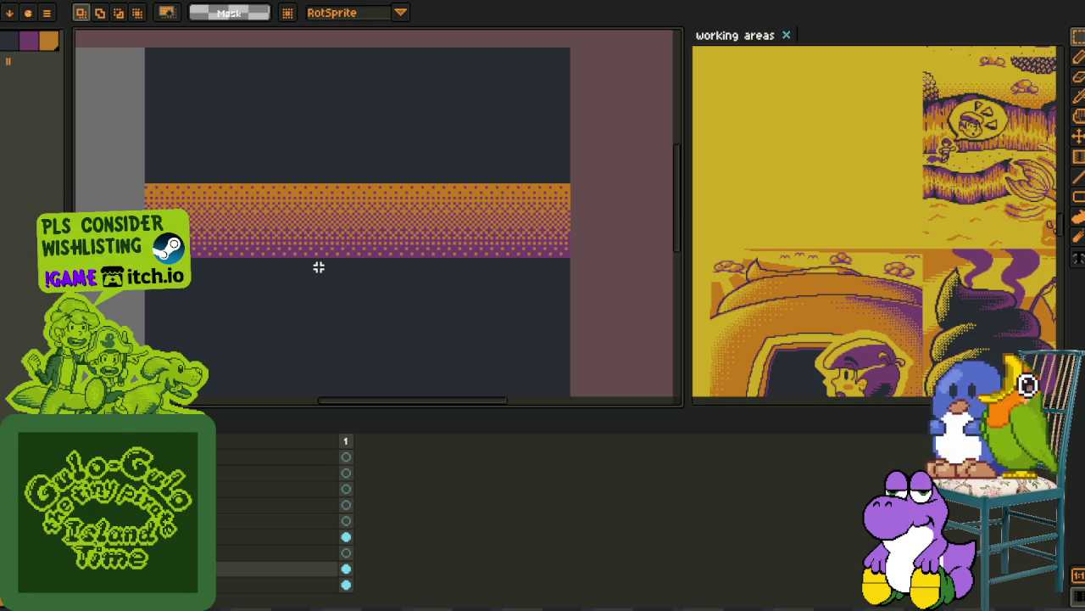
key("i")
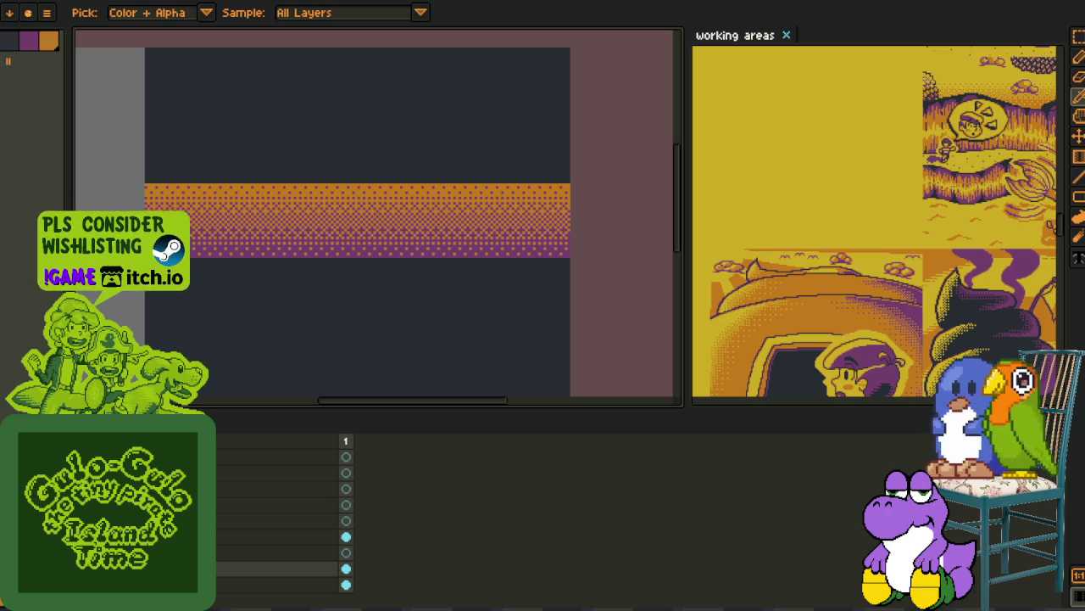
key("z")
scroll(140, 326, "down", 3)
scroll(140, 326, "up", 2)
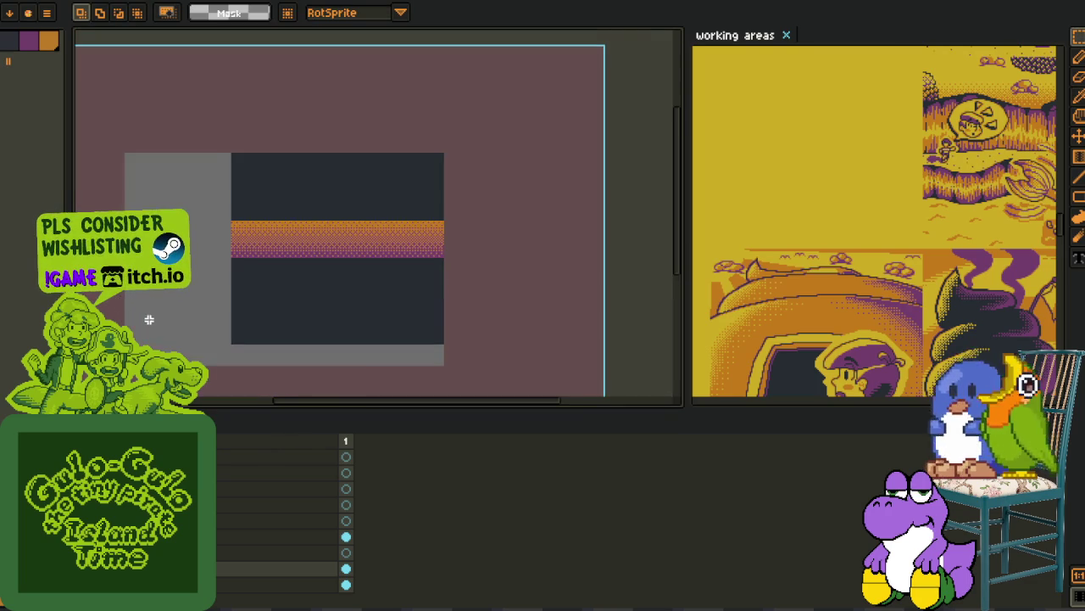
key("r")
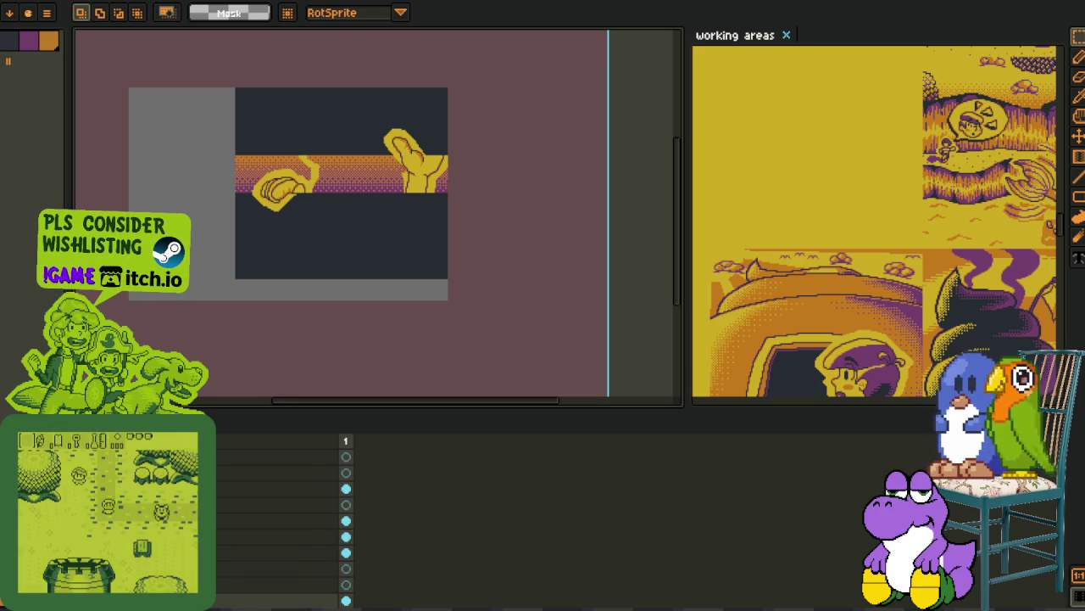
- Open the Layer Properties of the bottom 'Layer 1' (Normal mode, 100% opacity)
scroll(283, 203, "up", 2)
left_click_drag(284, 204, 267, 313)
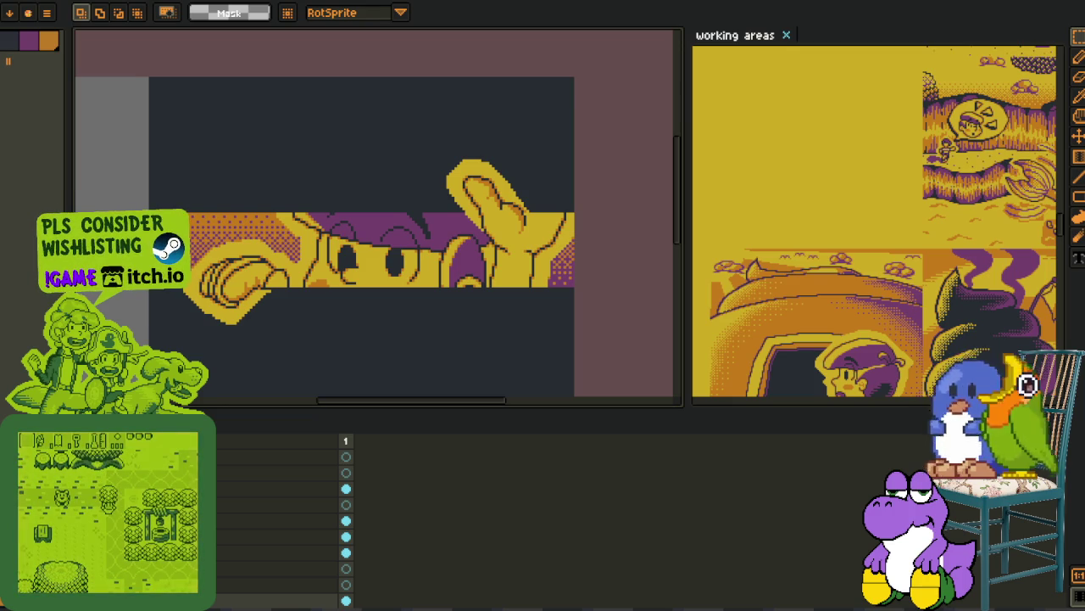
double_click(280, 599)
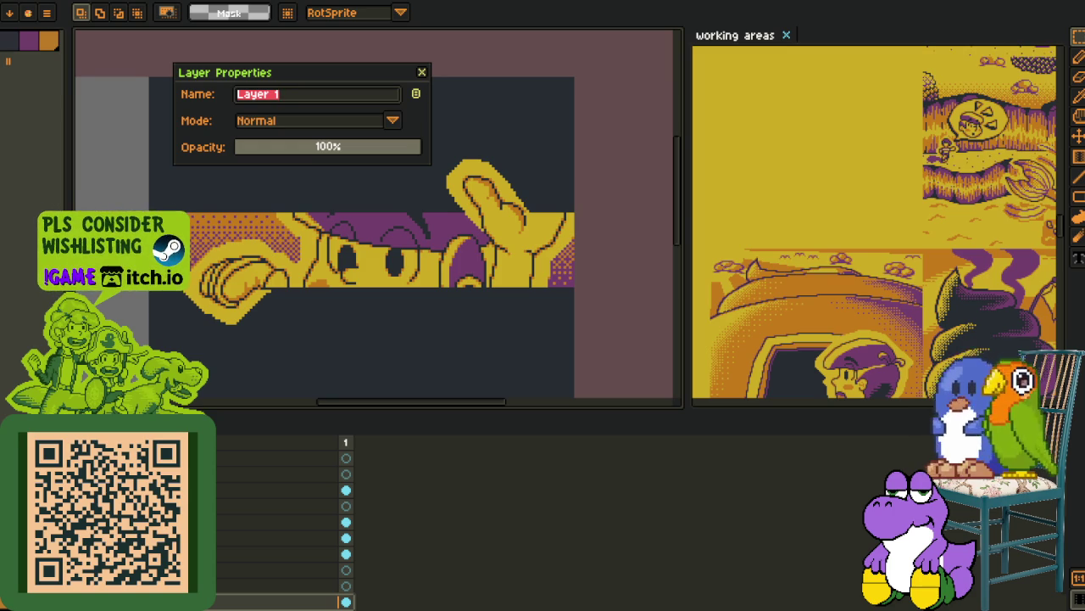
- Rename the bottom layer to 'background'
left_click(421, 72)
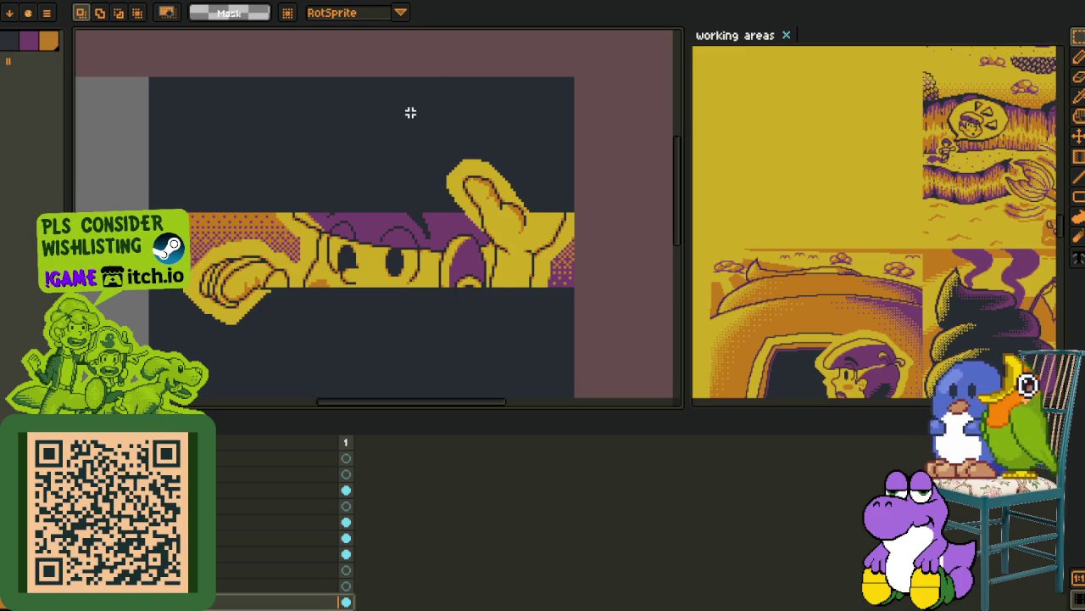
scroll(400, 144, "down", 2)
left_click_drag(389, 217, 248, 283)
key("i")
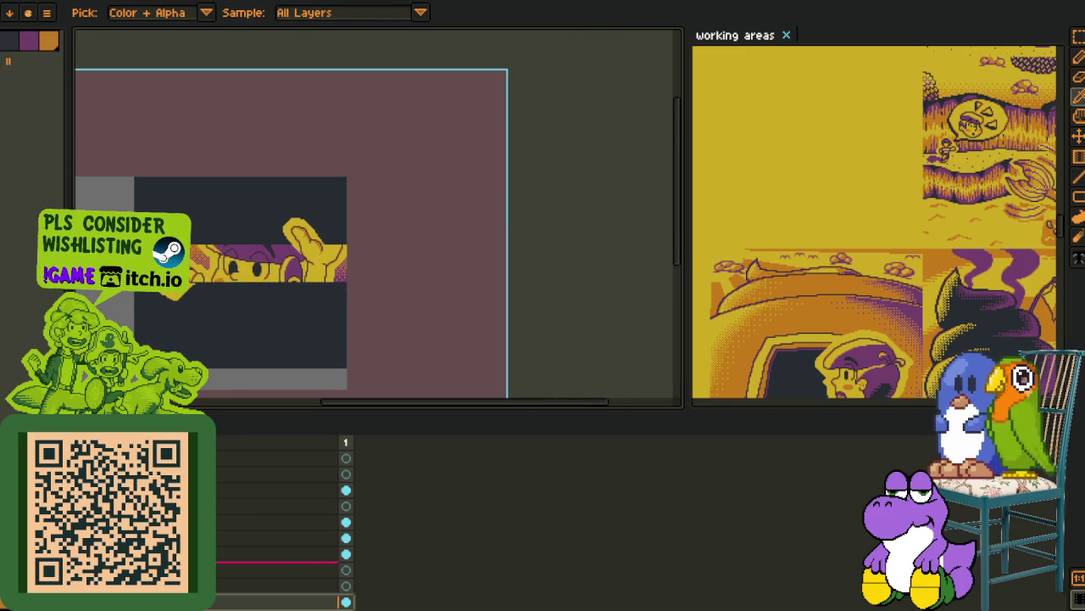
double_click(208, 602)
type("backd")
key("BackSpace")
type("ground")
key("Return")
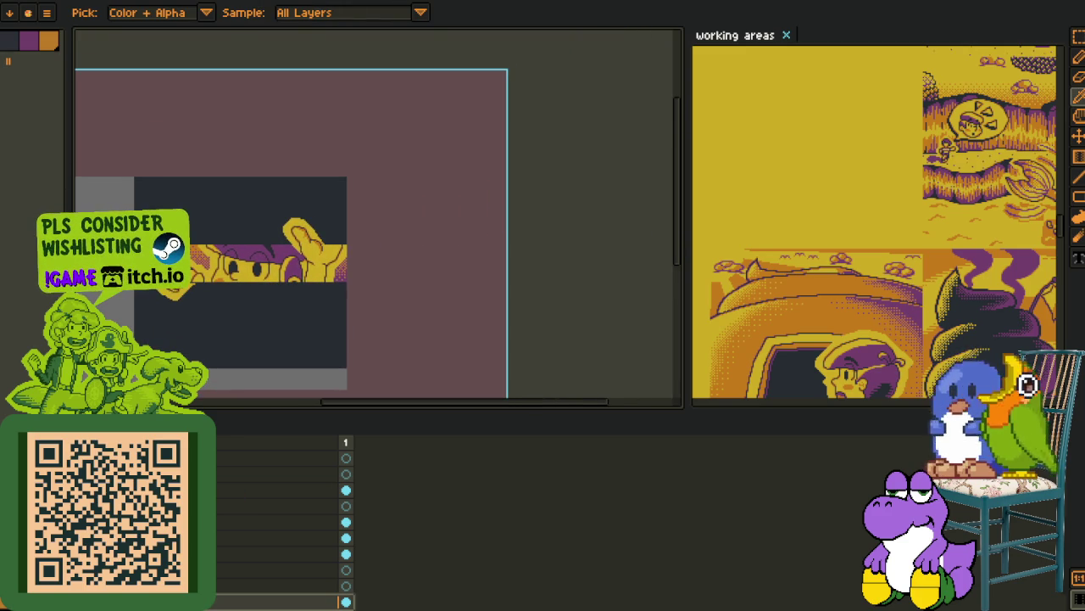
- Move the background layer up one slot in the layer stack
mouse_move(195, 571)
left_mouse_down()
mouse_move(195, 547)
mouse_move(195, 571)
left_mouse_up()
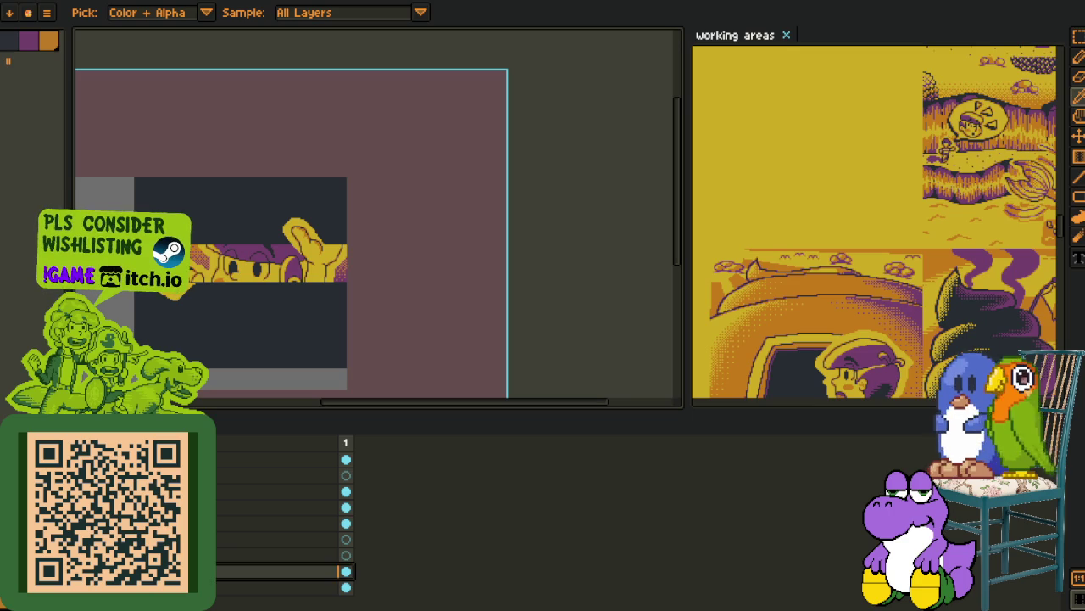
scroll(280, 525, "up", 1)
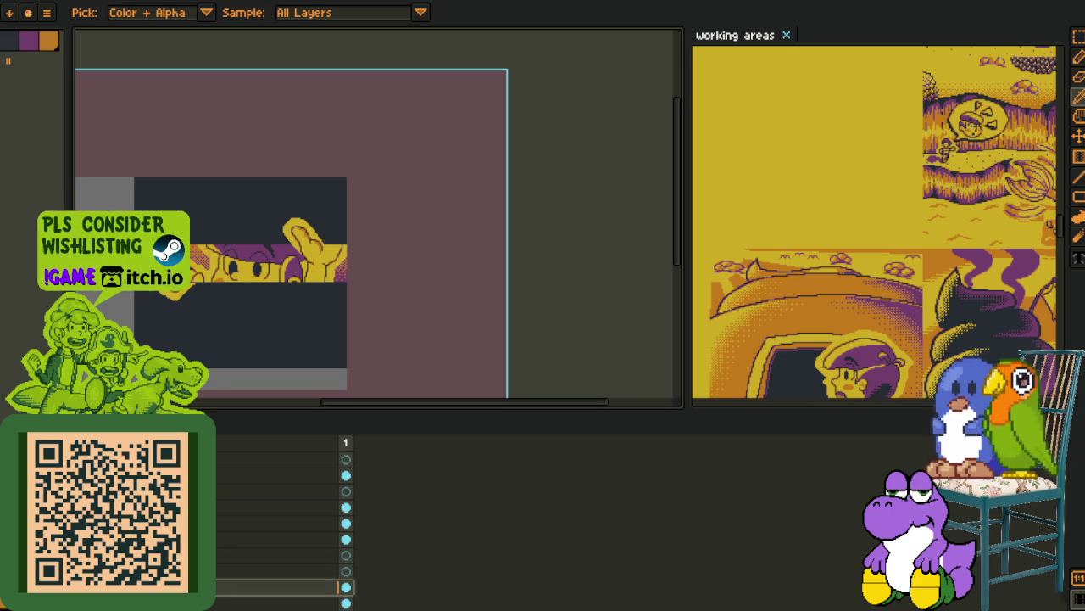
left_click_drag(195, 587, 195, 564)
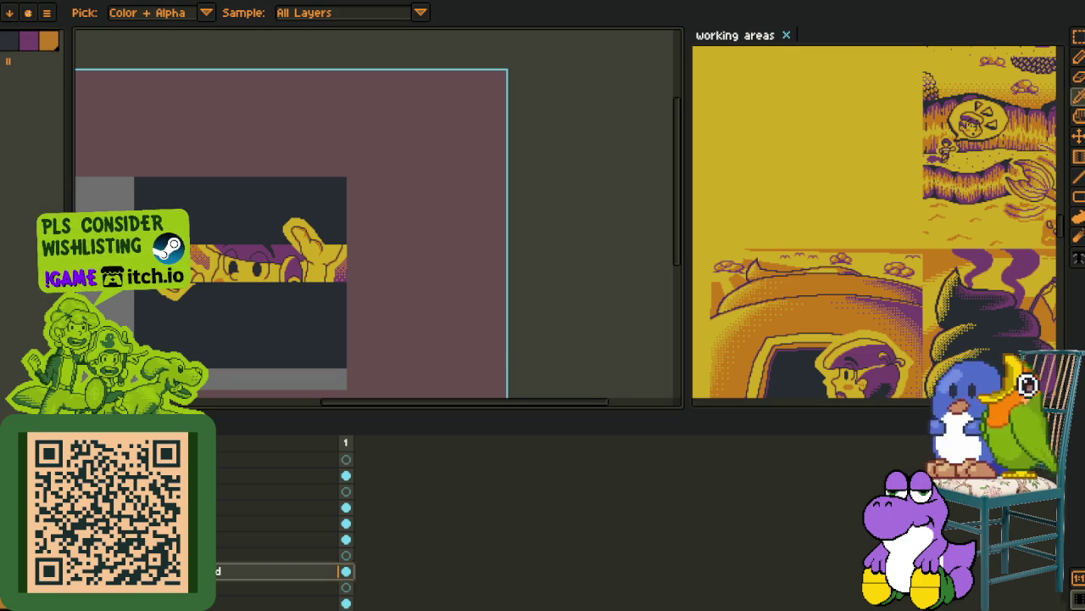
scroll(174, 275, "up", 2)
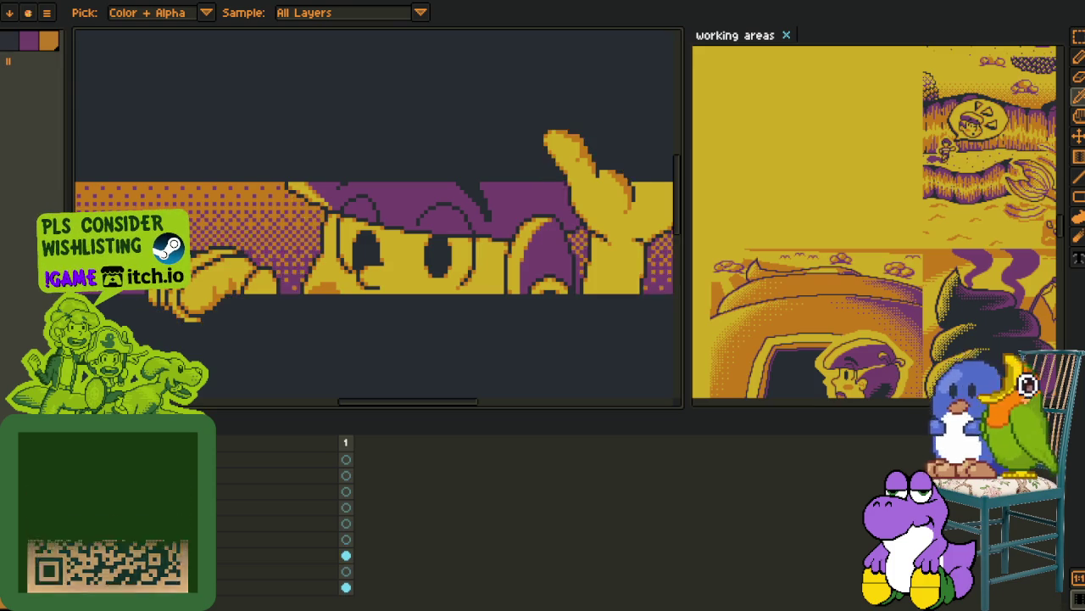
key("Tab")
scroll(240, 314, "down", 3)
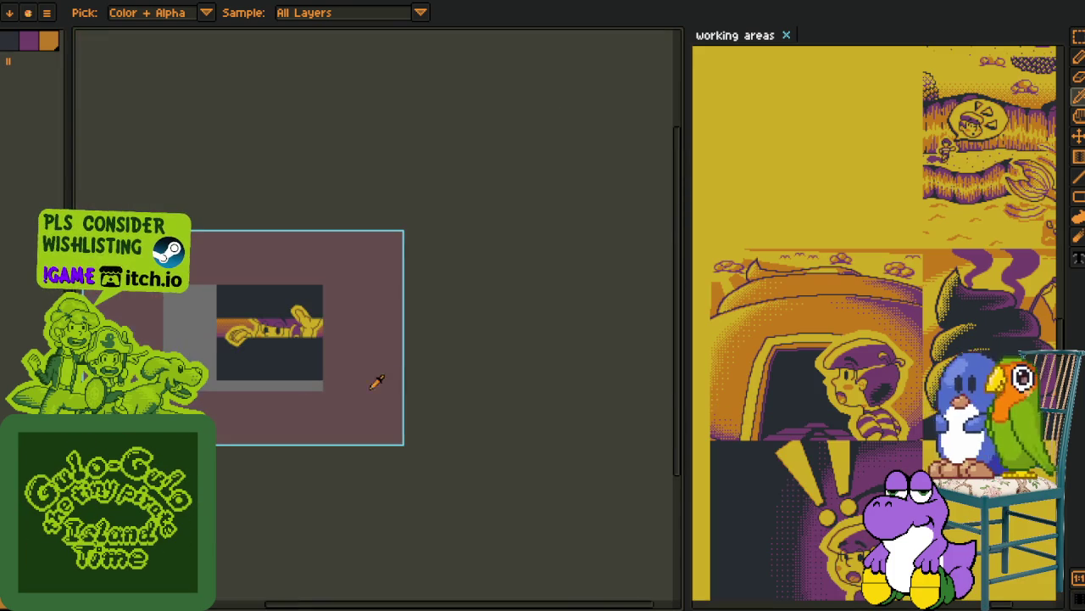
- Zoom in and paint dark pixels over the hand's stepped yellow diagonal edge
scroll(434, 331, "up", 2)
scroll(434, 330, "up", 1)
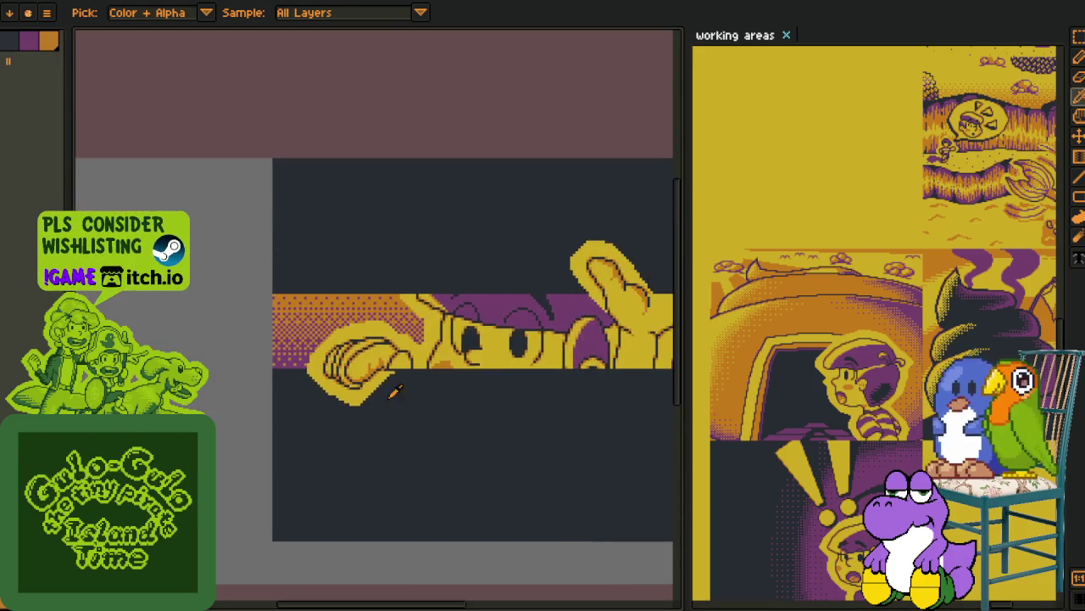
scroll(435, 330, "up", 1)
scroll(434, 333, "up", 1)
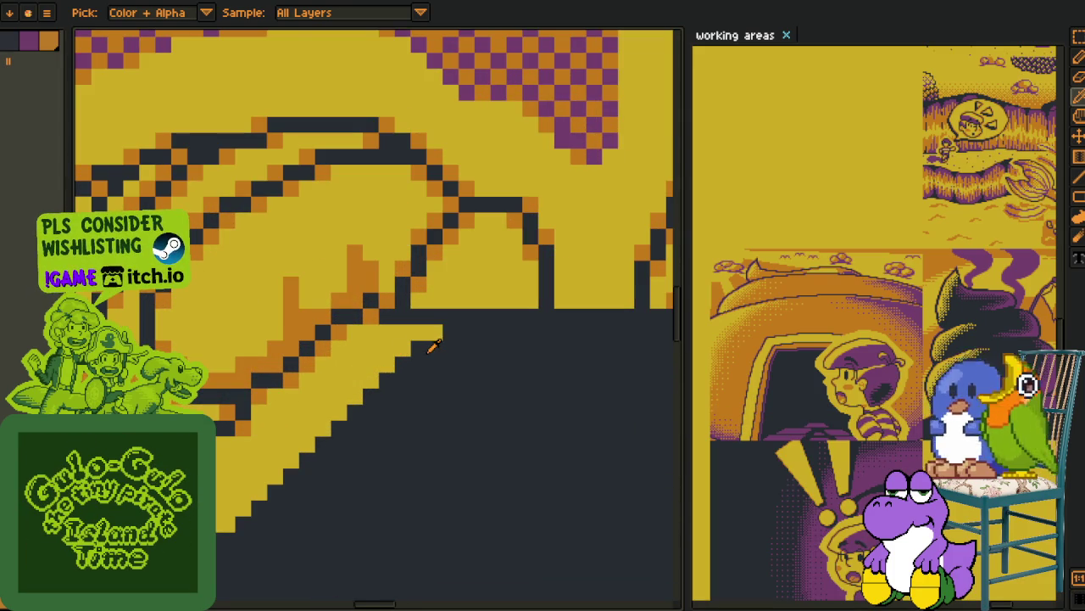
key("b")
left_click_drag(436, 347, 370, 393)
left_click_drag(417, 332, 355, 413)
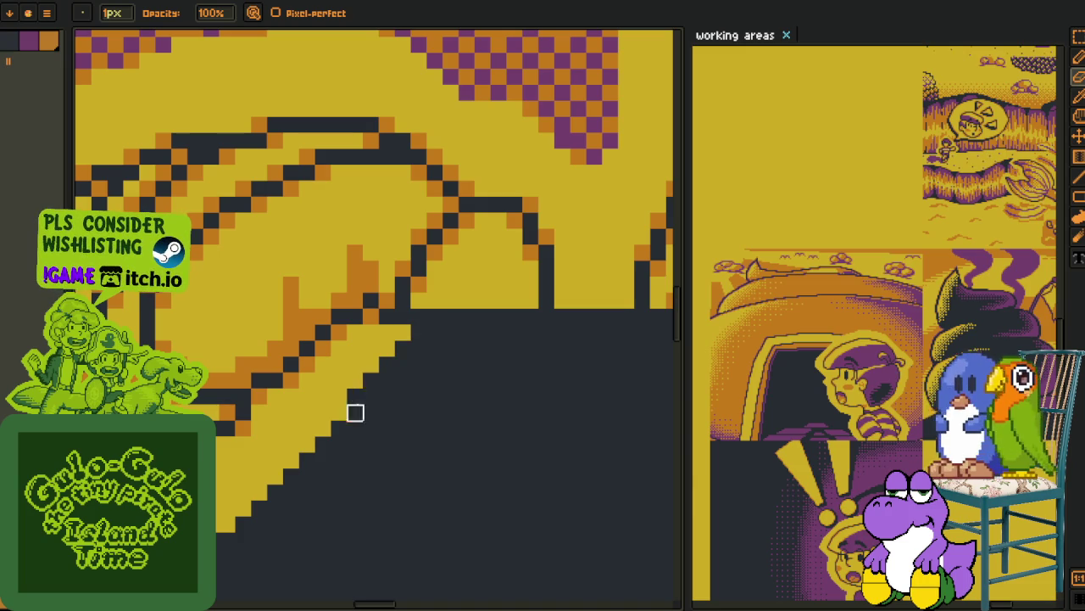
- Adjust the zoom and save the sprite file with the first edge fixes
key("i")
key("b")
scroll(394, 345, "down", 1)
scroll(399, 345, "down", 1)
scroll(405, 346, "down", 2)
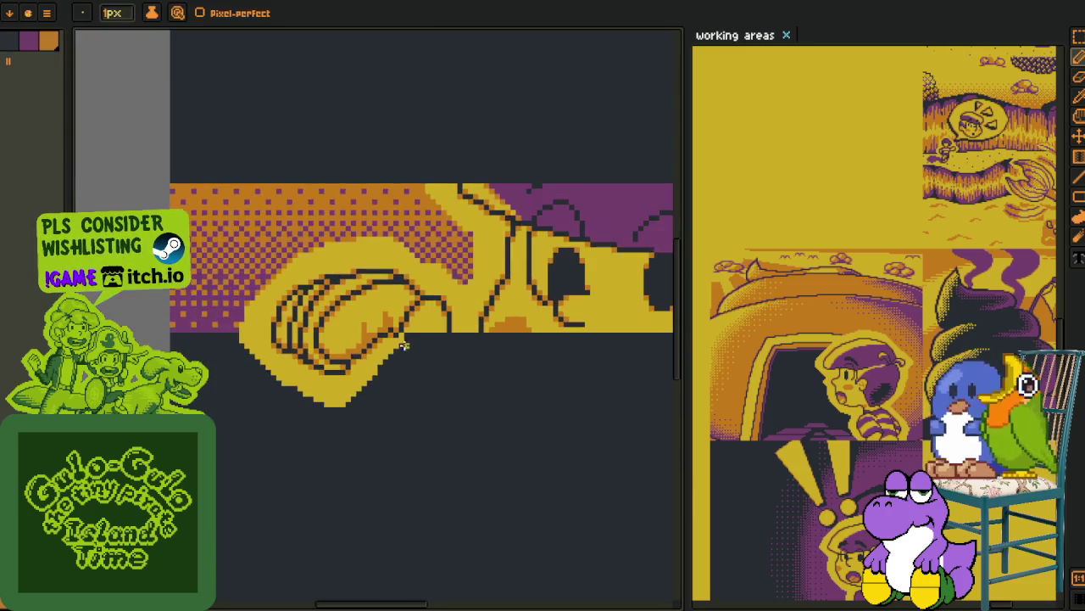
scroll(405, 346, "up", 3)
scroll(404, 330, "down", 5)
key("i")
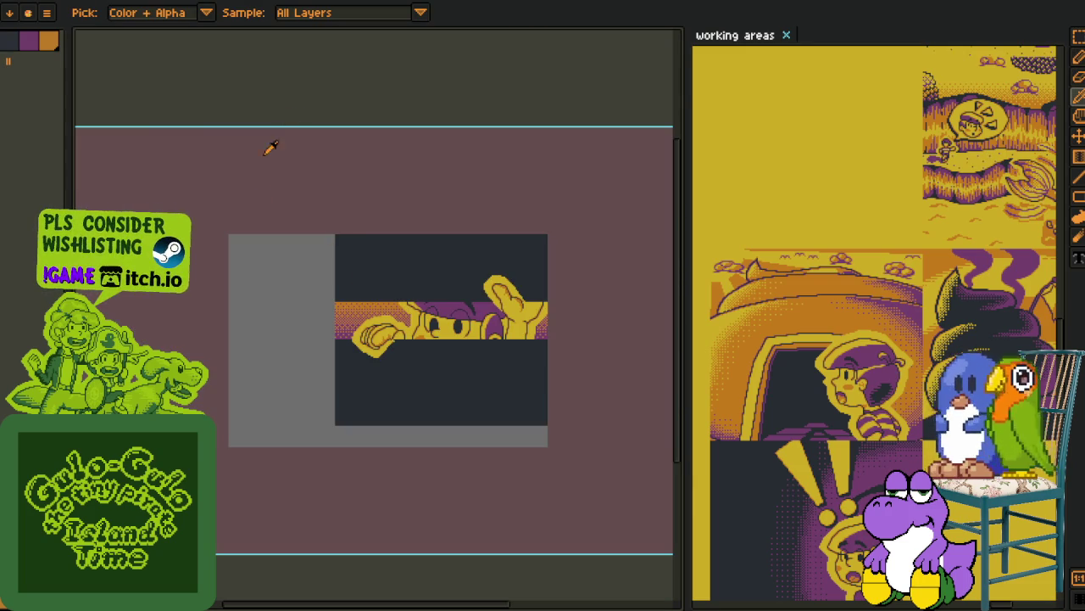
key("ctrl+s")
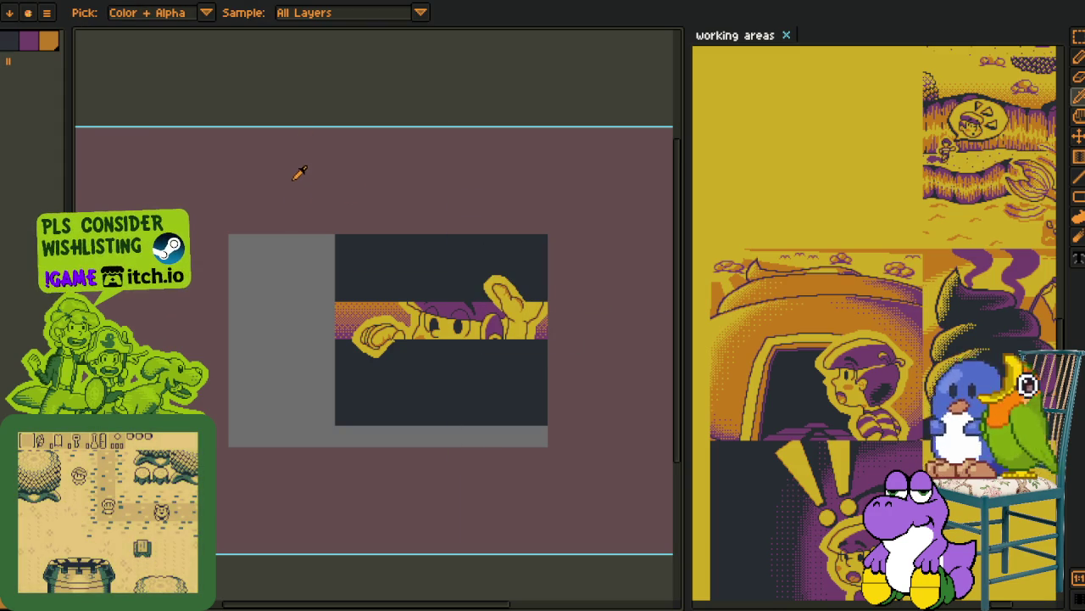
- Reframe the view and turn one remaining yellow edge pixel dark
scroll(399, 344, "down", 1)
scroll(398, 344, "up", 5)
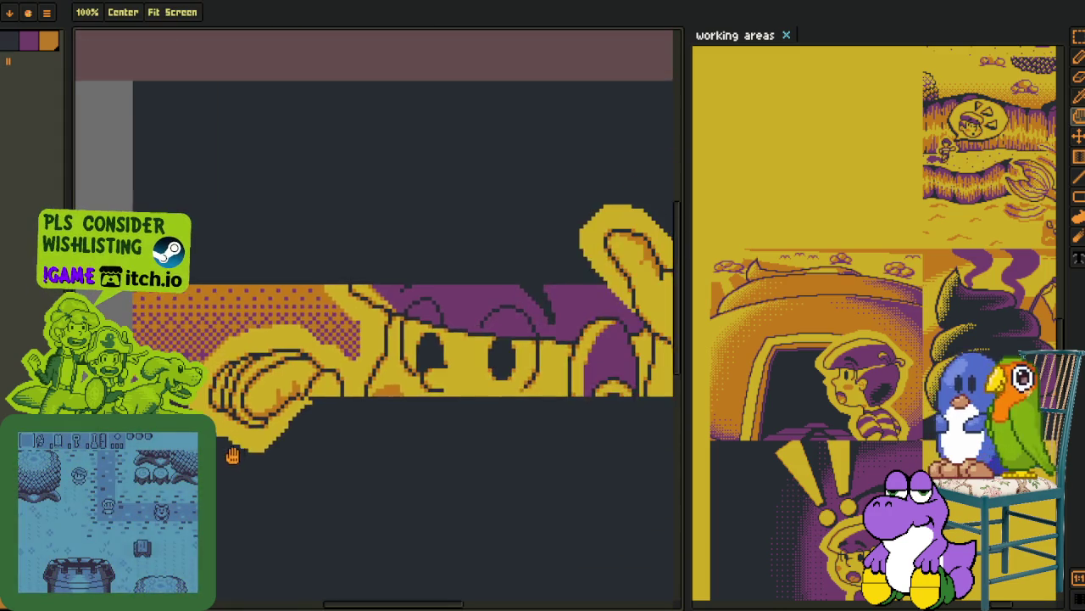
key("h")
scroll(250, 373, "down", 1)
key("i")
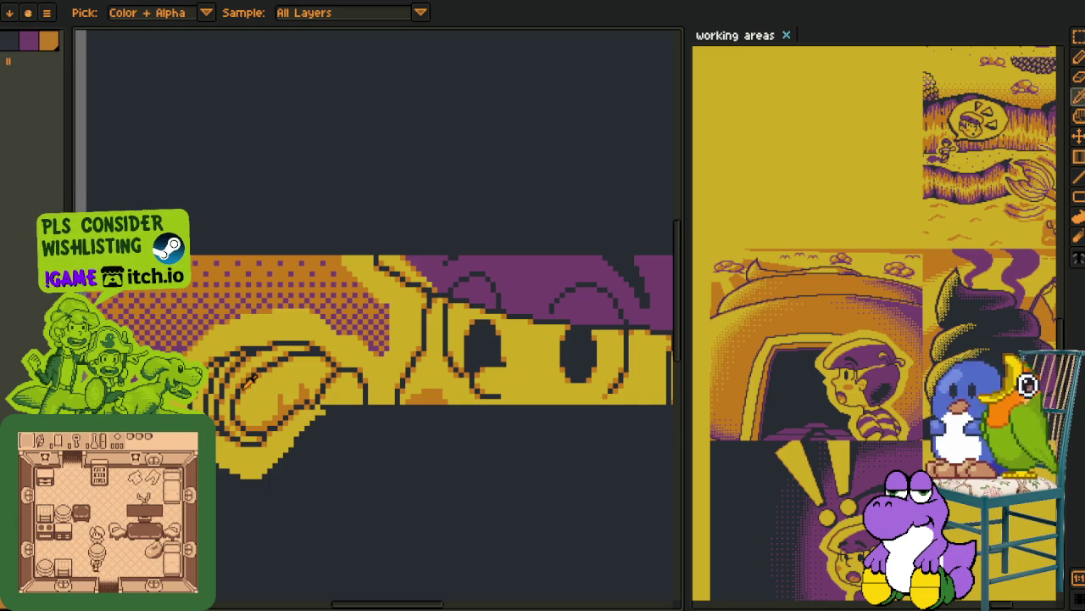
scroll(318, 337, "down", 3)
scroll(339, 305, "up", 3)
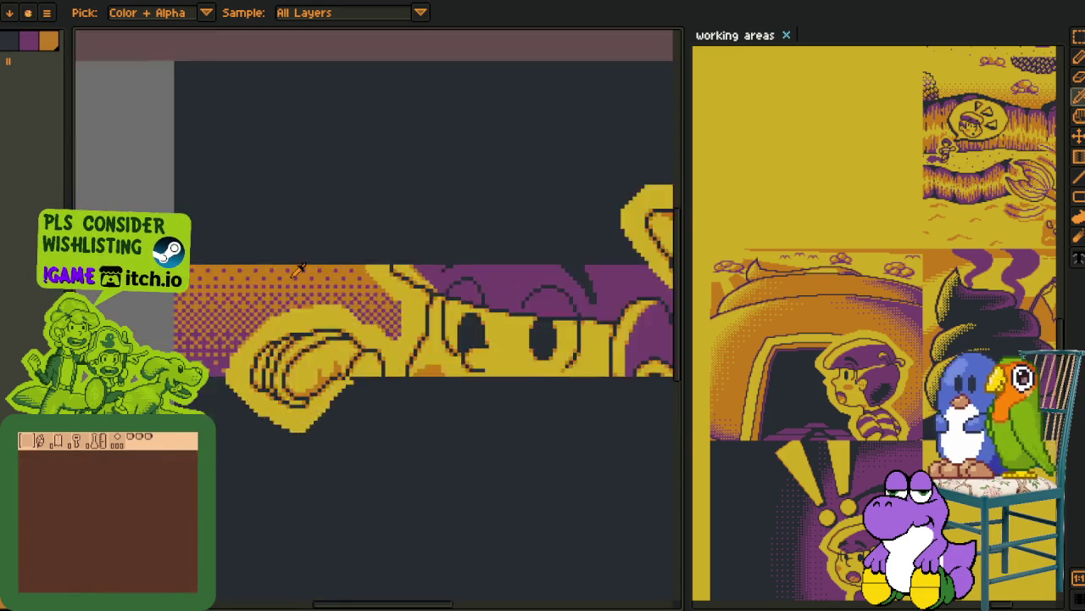
scroll(298, 269, "up", 2)
scroll(339, 263, "up", 2)
scroll(424, 258, "up", 2)
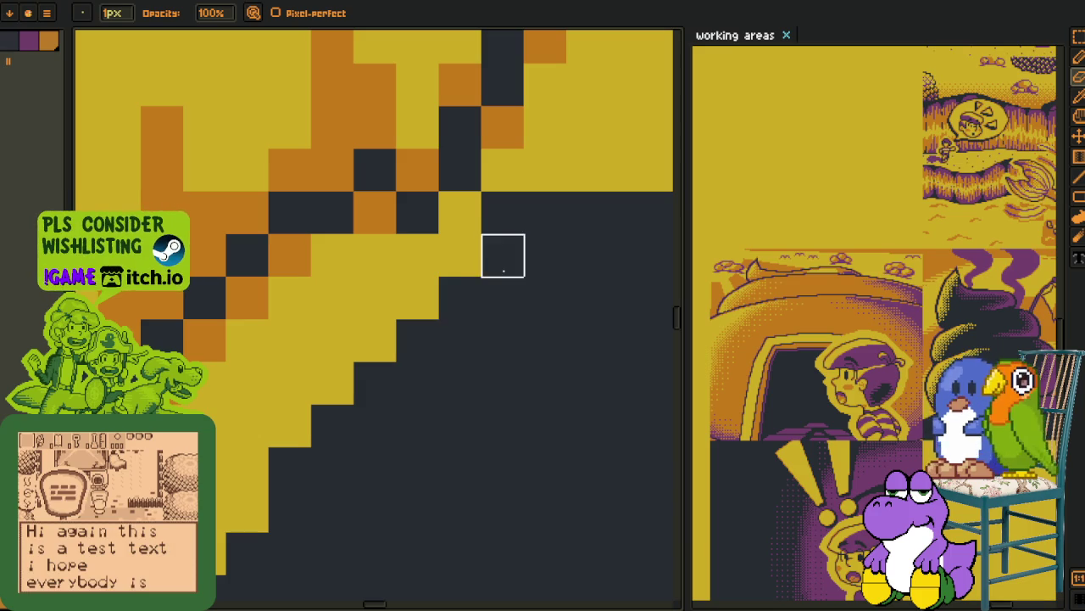
left_click(459, 254)
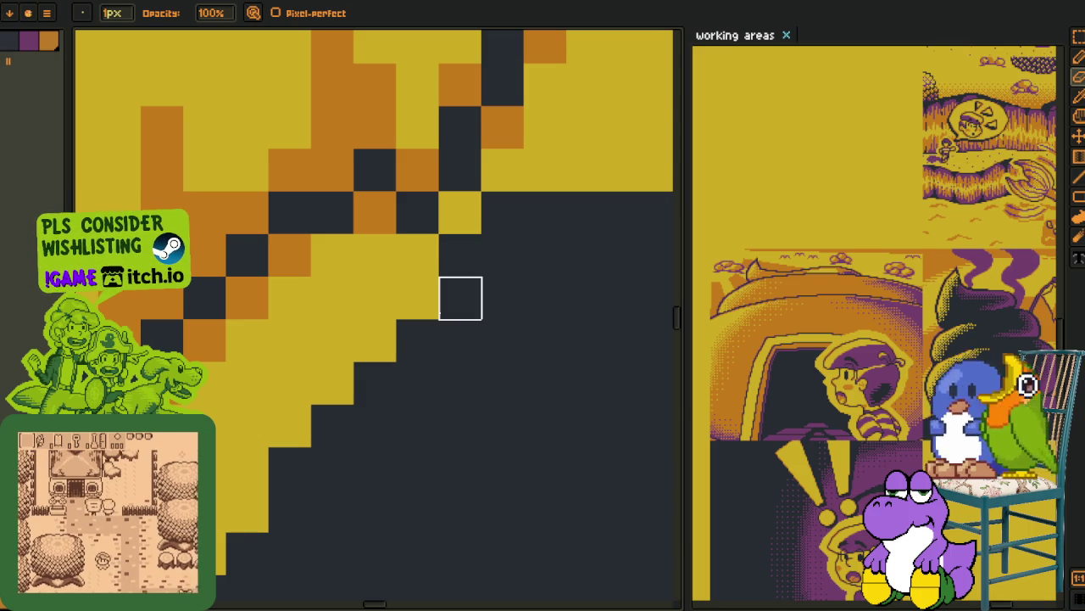
- Zoom out and pan the hand artwork back into view
key("i")
scroll(430, 281, "down", 2)
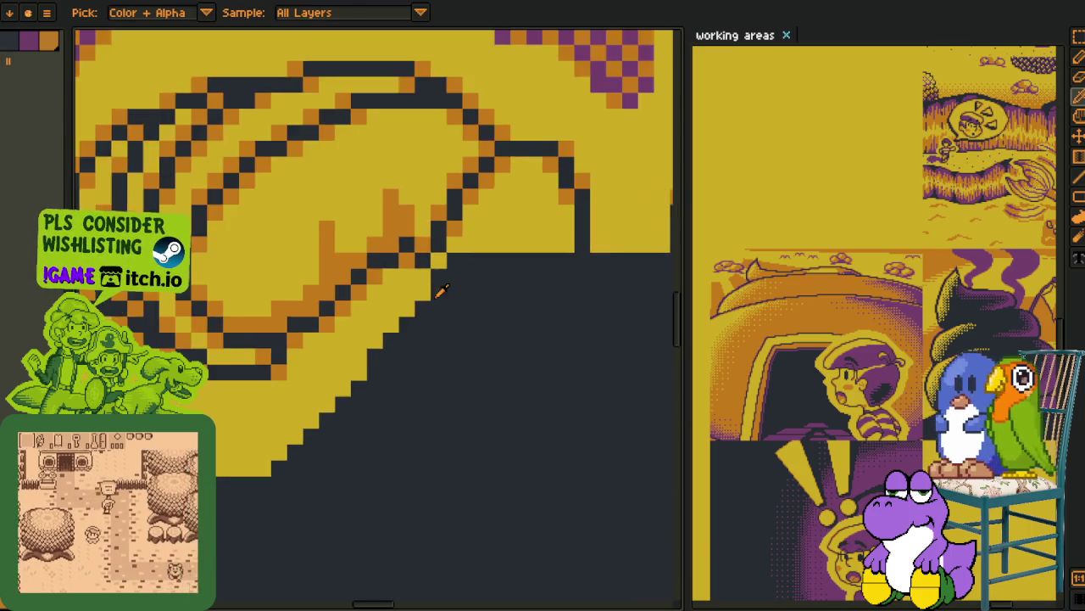
scroll(407, 288, "down", 3)
key("h")
scroll(353, 482, "down", 2)
scroll(354, 481, "down", 3)
key("i")
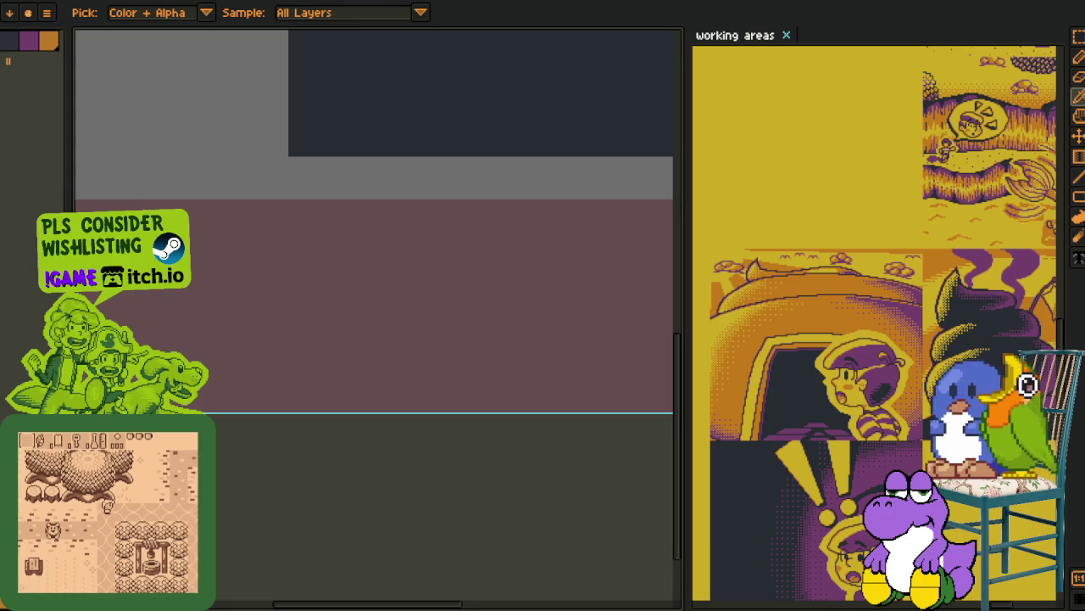
key("h")
left_click_drag(344, 237, 330, 461)
scroll(269, 375, "up", 3)
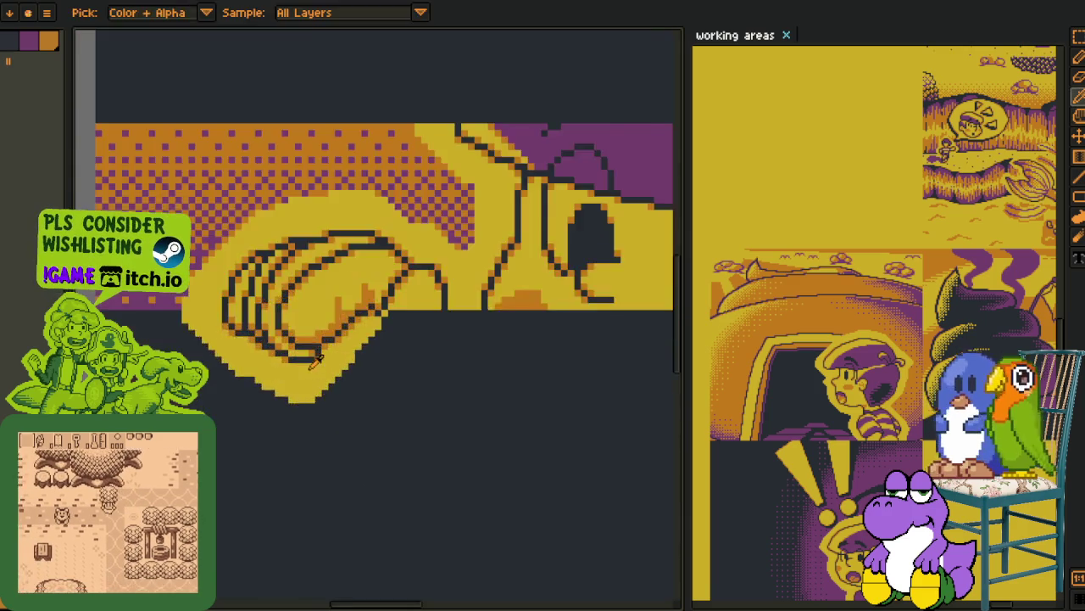
- Darken the pixels along the hand's diagonal lower edge
key("b")
scroll(382, 359, "up", 2)
scroll(458, 286, "up", 2)
left_click_drag(480, 243, 242, 475)
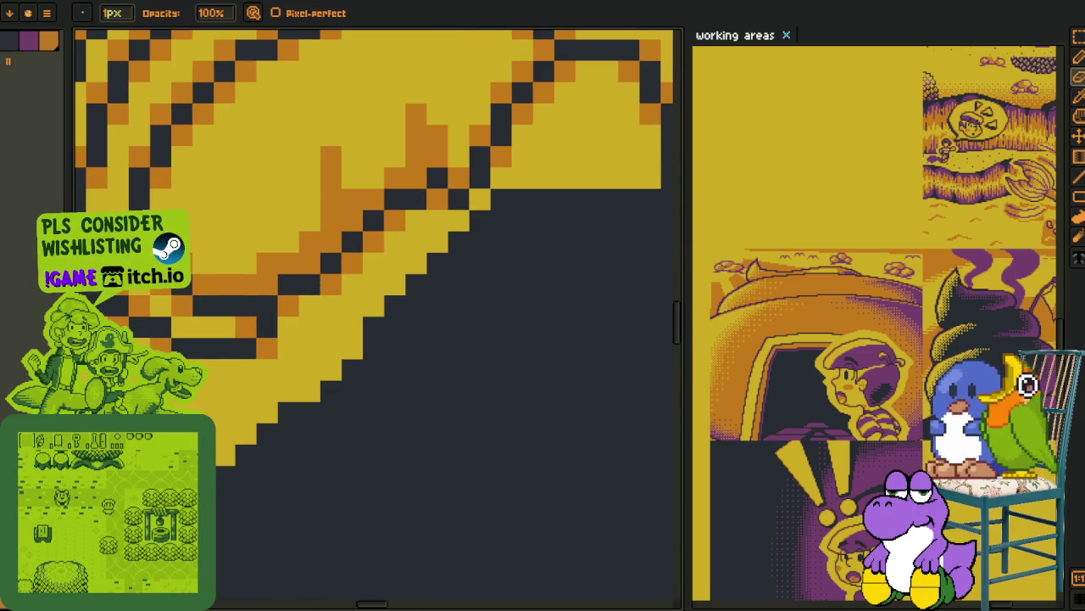
- Restore two over-darkened edge pixels to yellow
key("e")
left_click_drag(288, 414, 268, 432)
scroll(266, 431, "down", 3)
scroll(266, 430, "down", 3)
key("i")
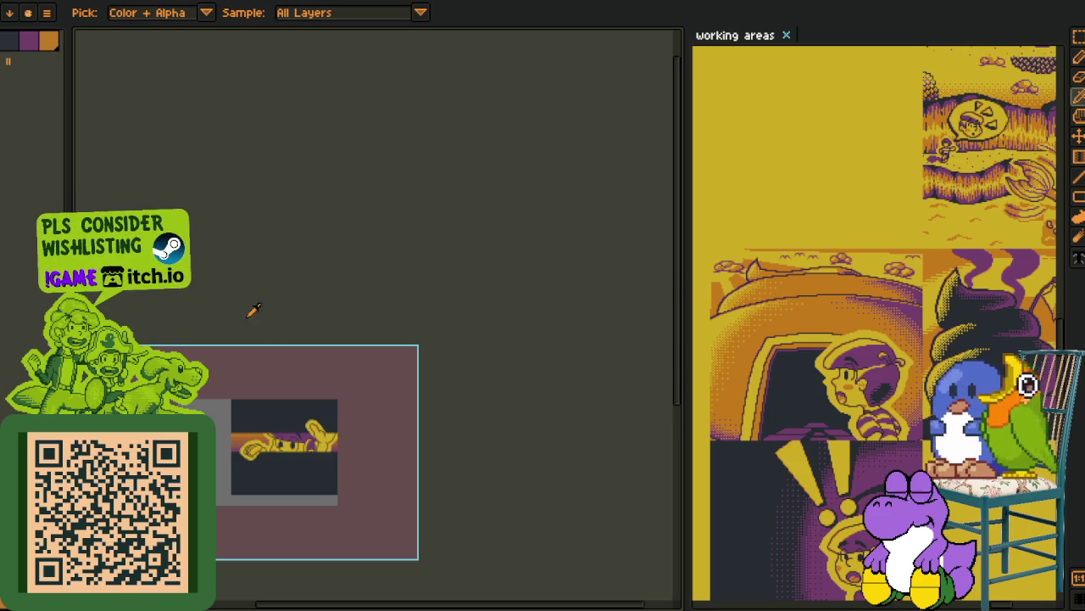
- Zoom in and out around the sprite to inspect the hand artwork
scroll(296, 493, "up", 1)
left_click_drag(293, 430, 351, 444)
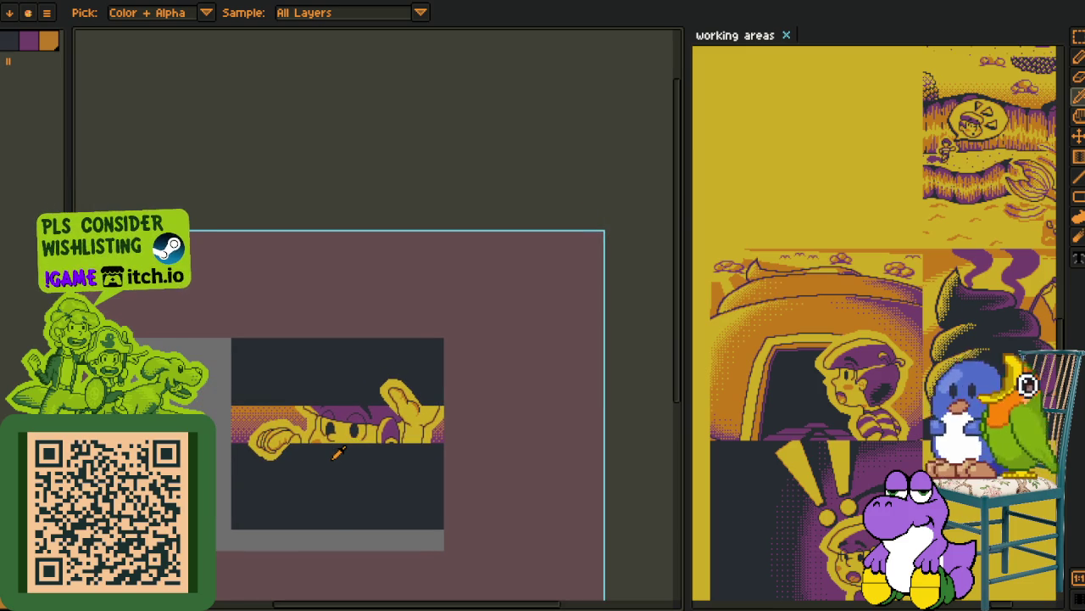
scroll(393, 456, "down", 1)
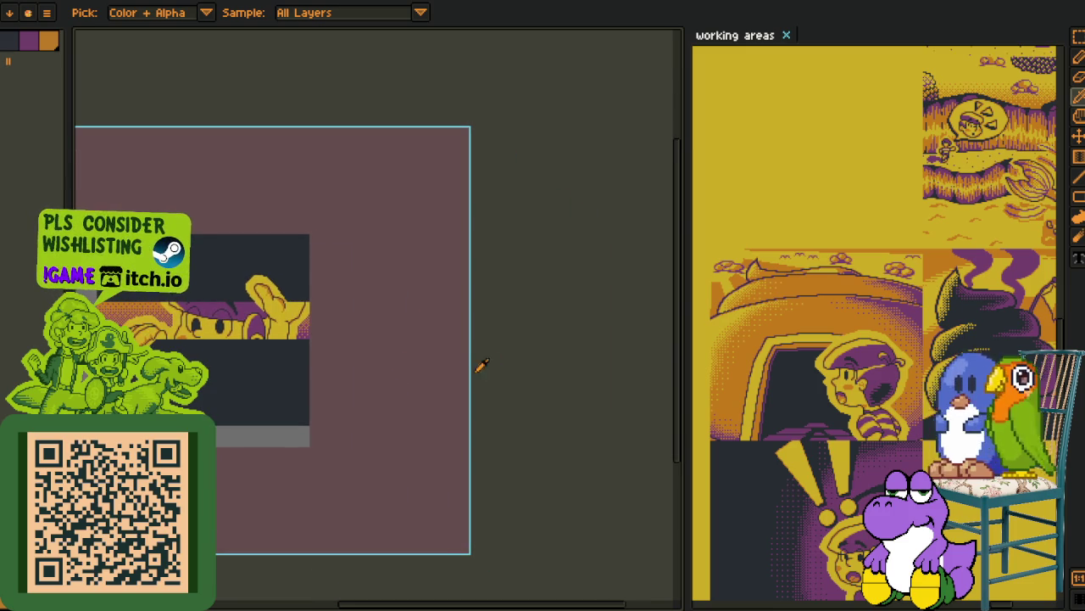
scroll(460, 444, "up", 1)
scroll(382, 415, "up", 1)
scroll(313, 387, "up", 1)
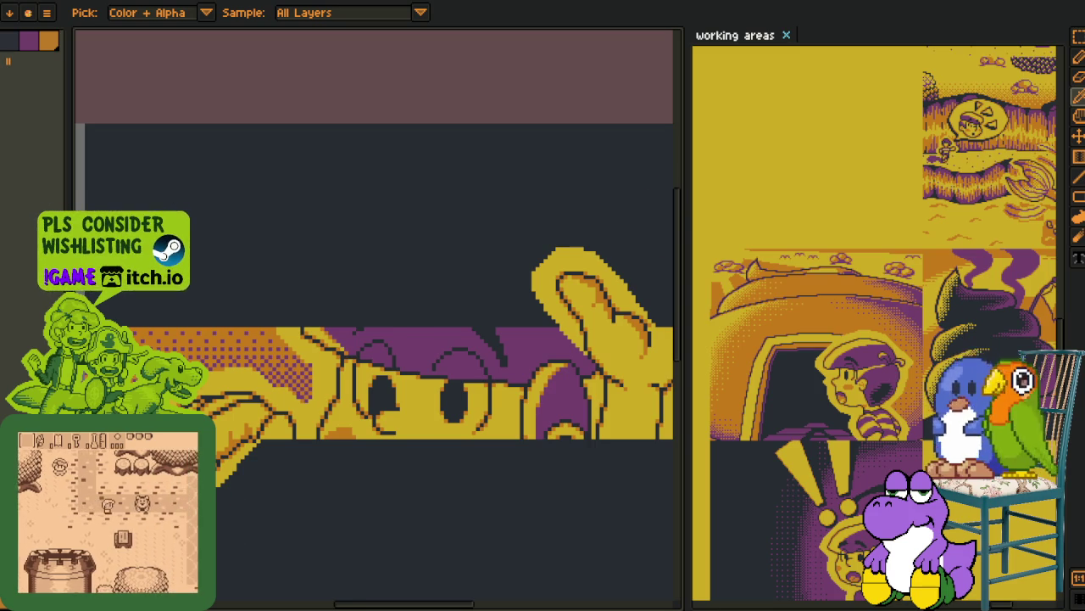
scroll(166, 505, "up", 1)
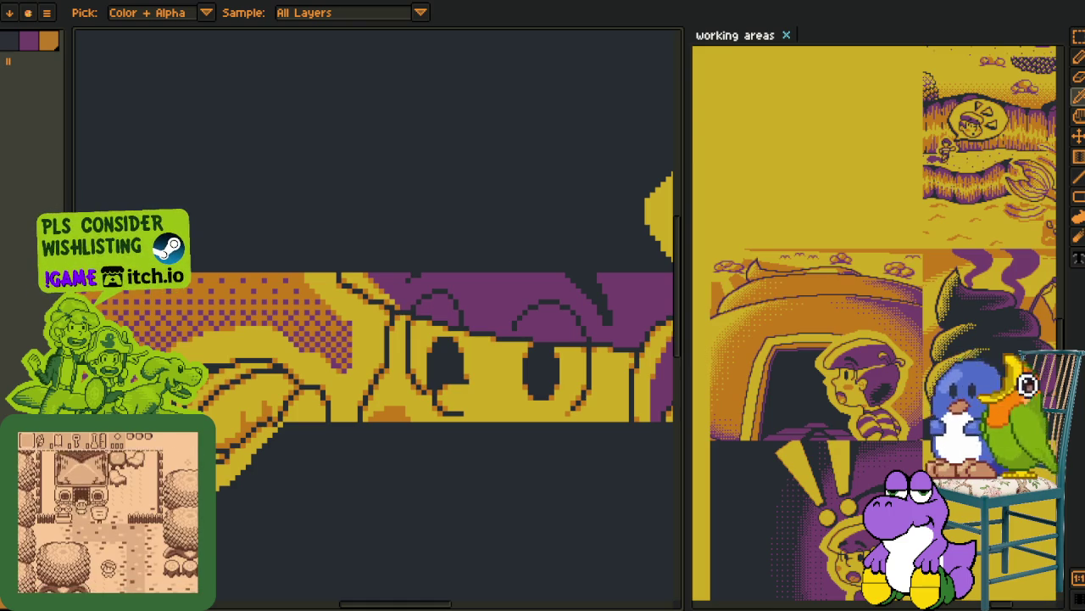
scroll(274, 470, "down", 3)
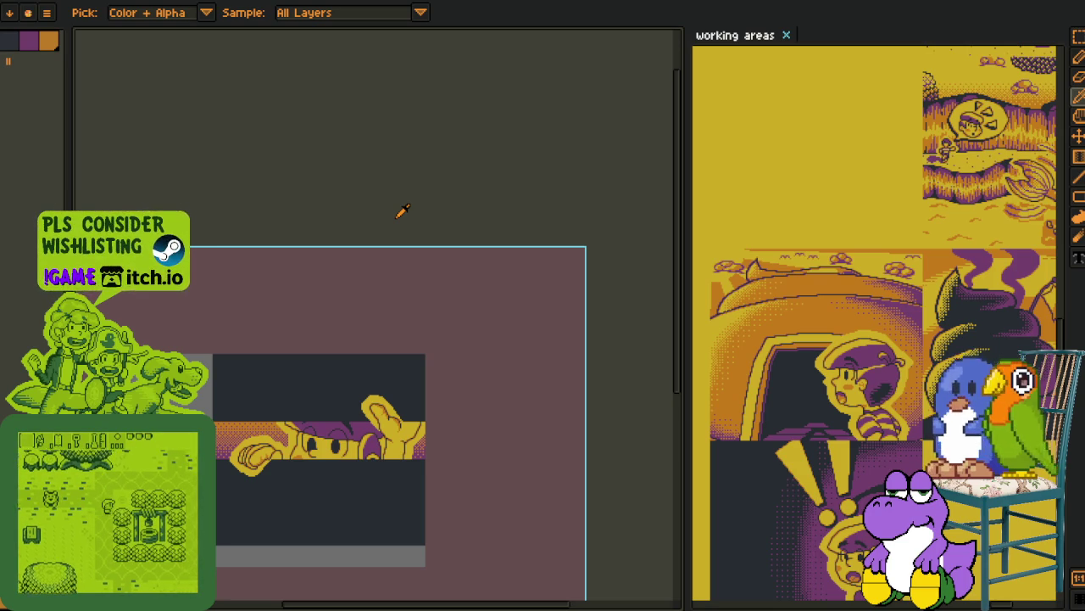
- Recentre the character strip in view and bring the layers timeline back
left_click_drag(399, 230, 357, 169)
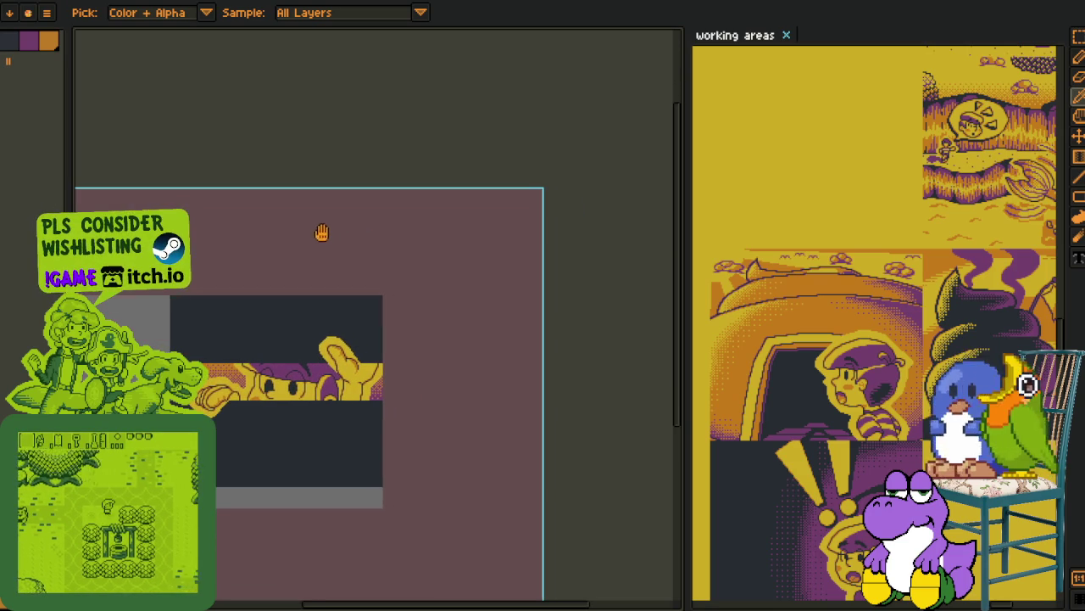
left_click_drag(290, 469, 322, 387)
scroll(300, 467, "up", 2)
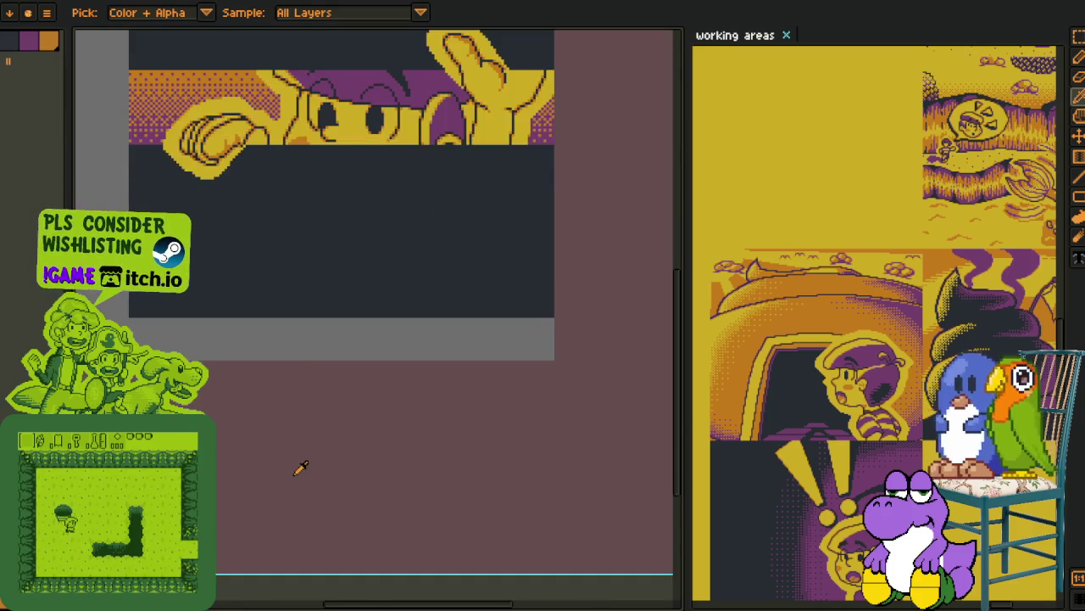
left_click_drag(300, 467, 284, 385)
left_click_drag(266, 252, 308, 537)
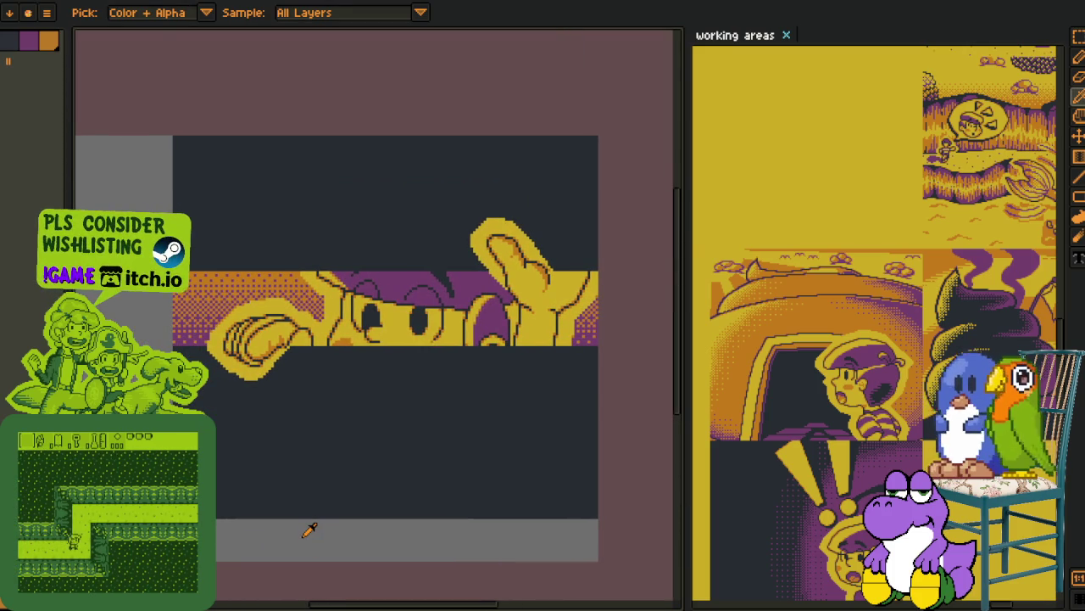
key("Tab")
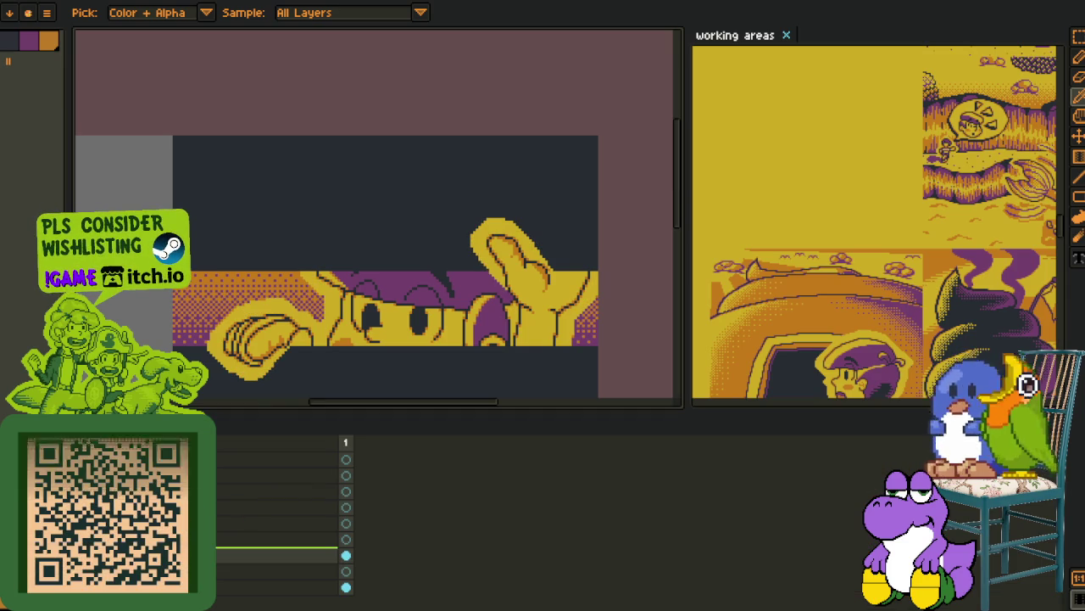
- Rename the 'hand_2 Copy' layer to 'hand_3' and move it in the layer stack
double_click(339, 555)
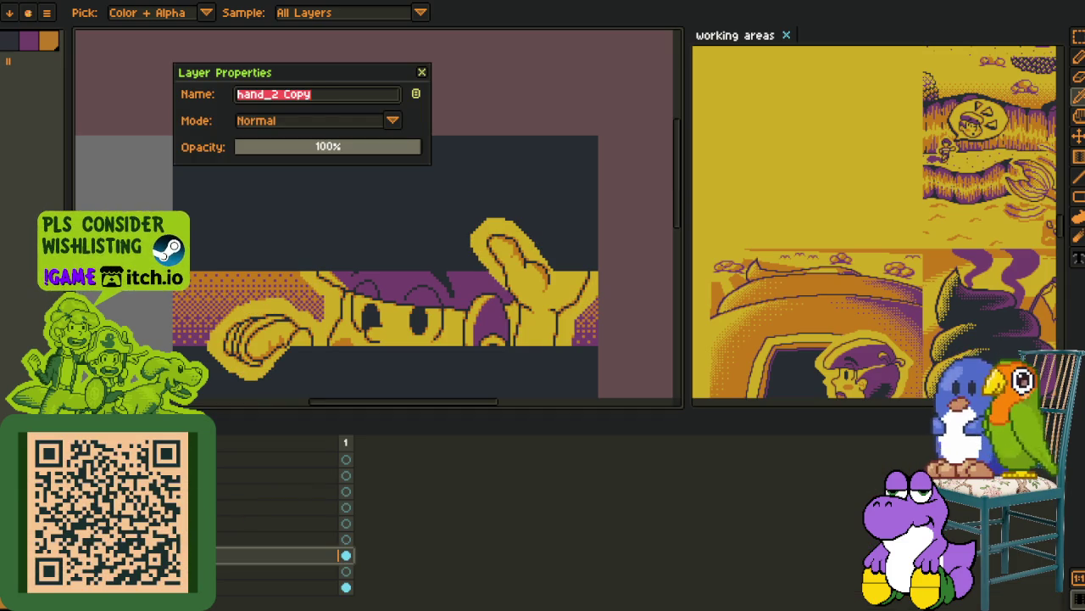
type("hand_3")
key("Return")
left_click_drag(343, 555, 351, 579)
- Inspect the hand layer up close with the timeline hidden, then zoom out
key("Tab")
scroll(524, 302, "down", 1)
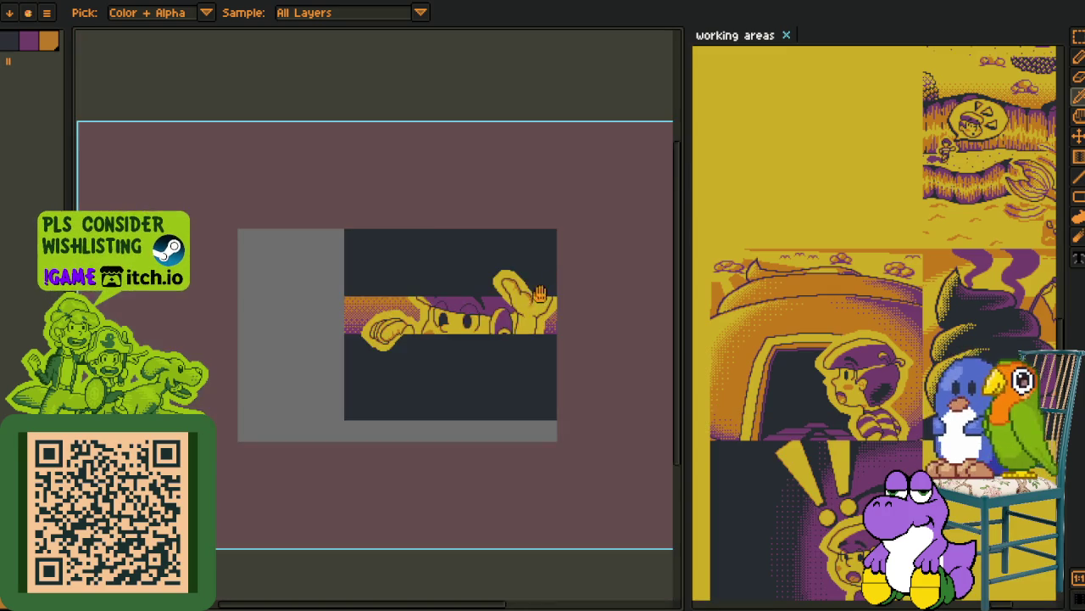
scroll(519, 339, "down", 1)
scroll(512, 386, "down", 1)
scroll(512, 387, "up", 3)
scroll(475, 373, "up", 2)
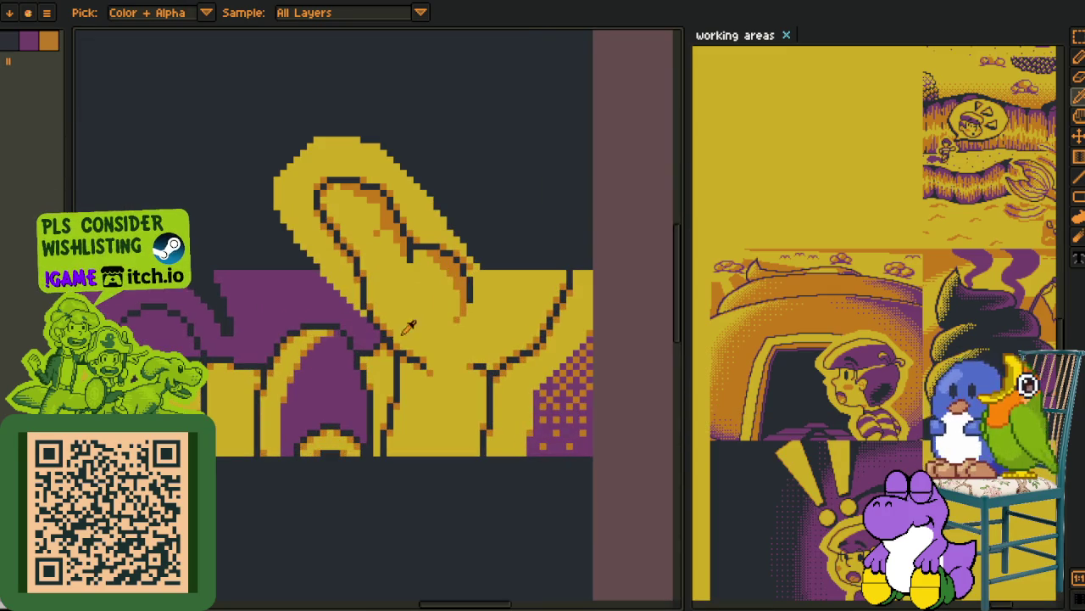
key("h")
scroll(435, 356, "up", 2)
scroll(263, 344, "up", 2)
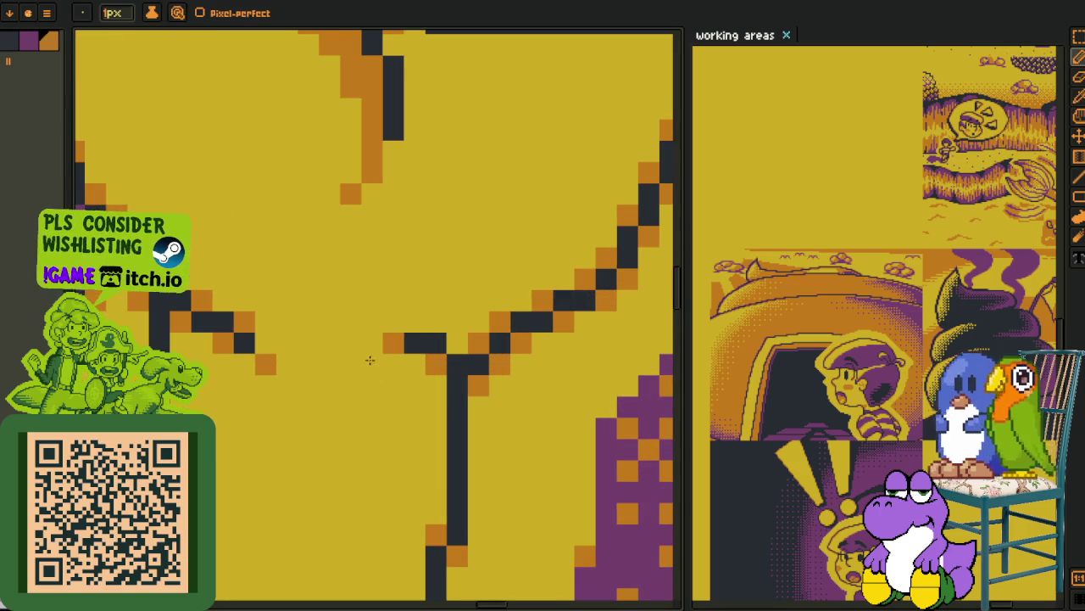
scroll(263, 344, "down", 3)
key("b")
key("Tab")
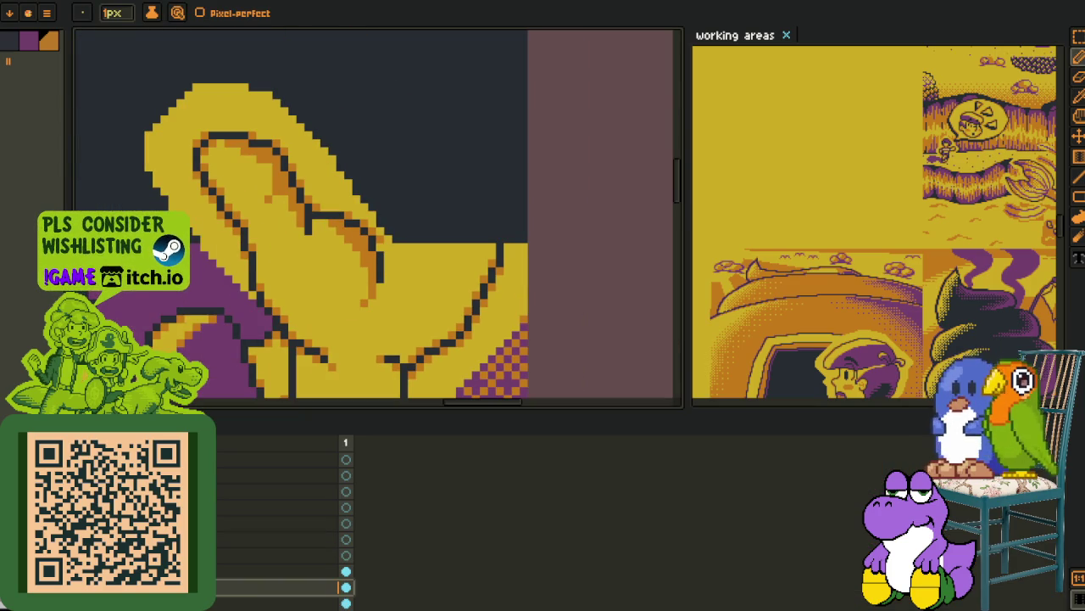
scroll(253, 384, "down", 2)
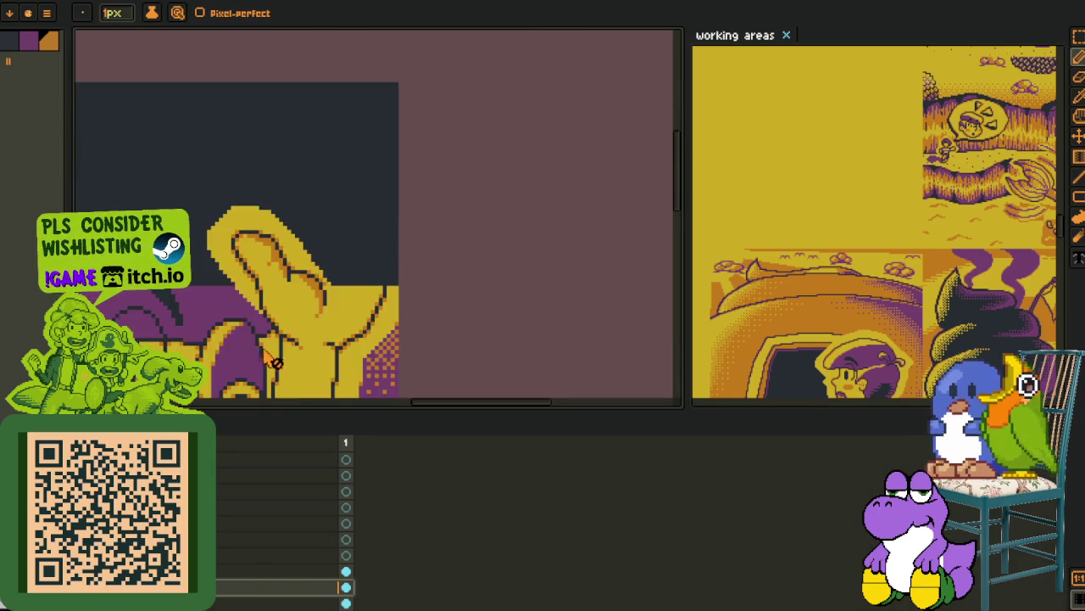
scroll(263, 365, "down", 2)
key("h")
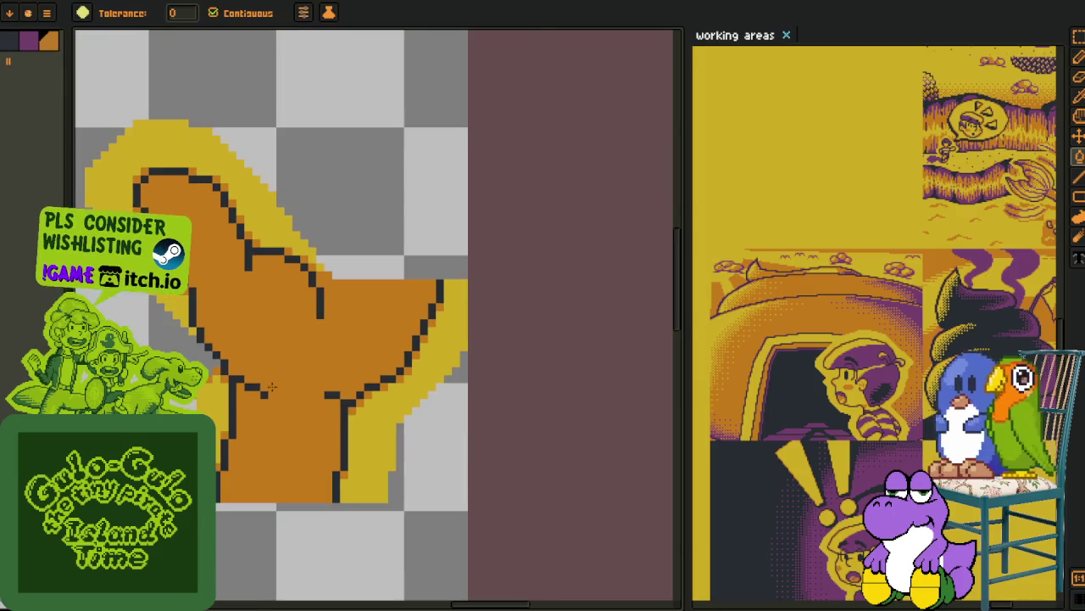
- Bucket-fill the hand interior dark, then undo both fills
key("i")
scroll(241, 246, "up", 1)
left_click(289, 243)
key("g")
left_click(265, 318)
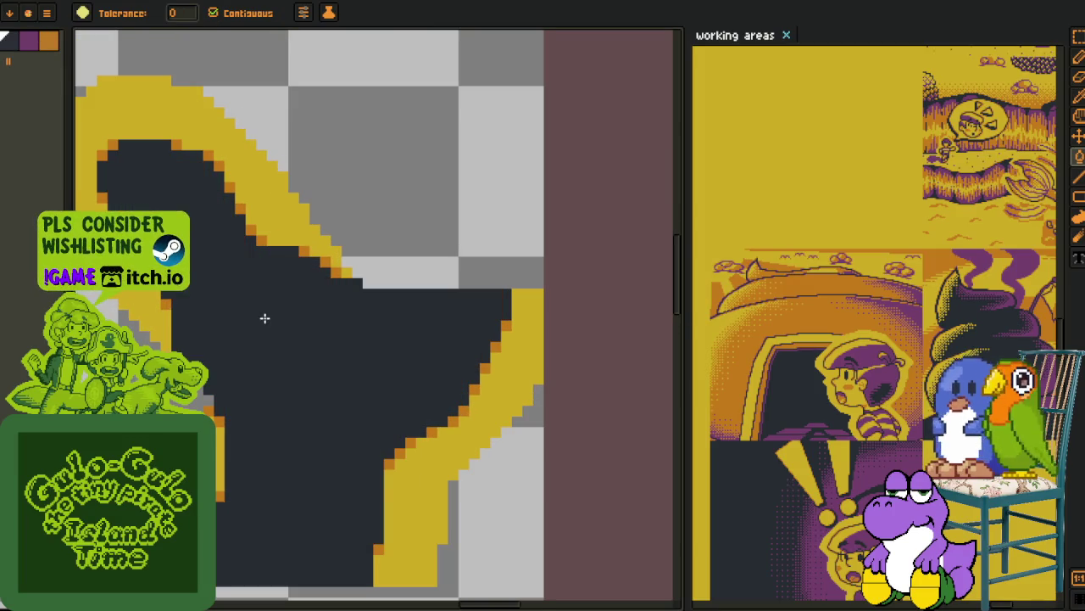
key("ctrl+z")
key("i")
- Zoom out, show the timeline and make the background layers visible again
scroll(269, 337, "down", 1)
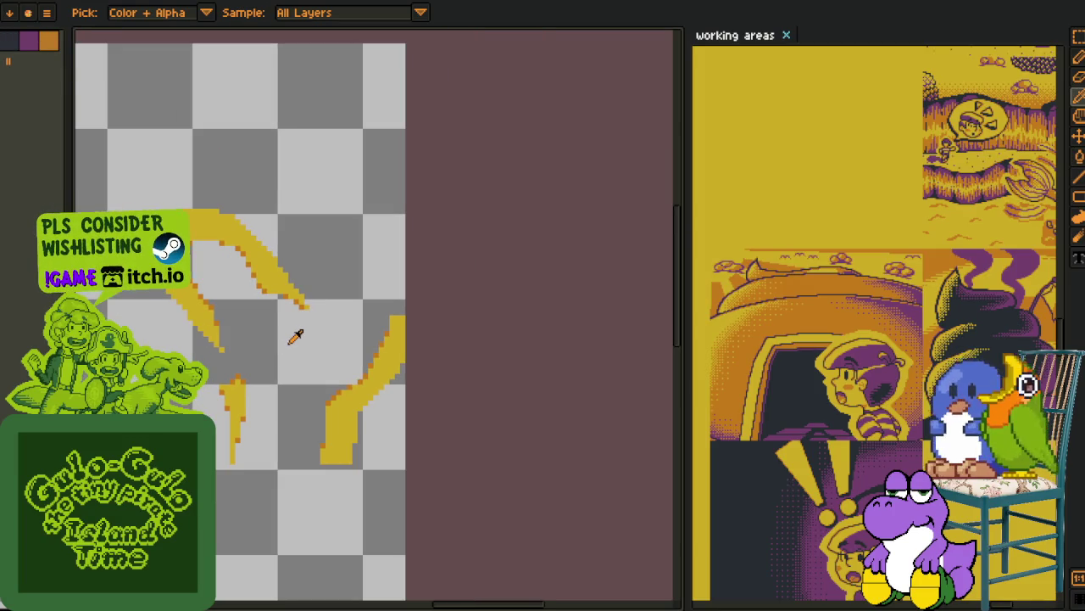
scroll(295, 336, "down", 3)
scroll(273, 381, "down", 2)
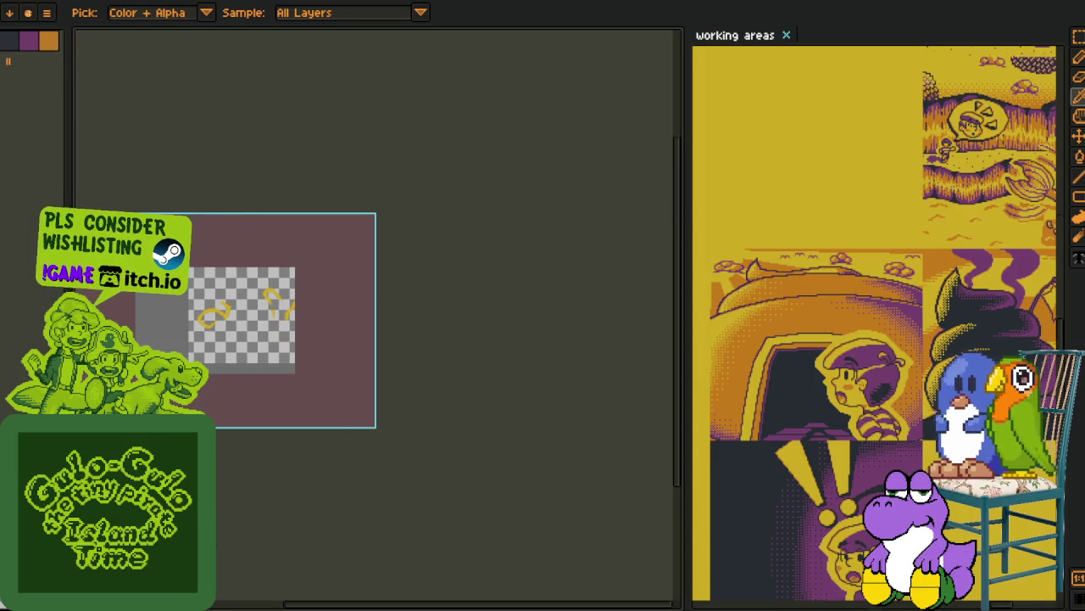
key("Tab")
key("ctrl+v")
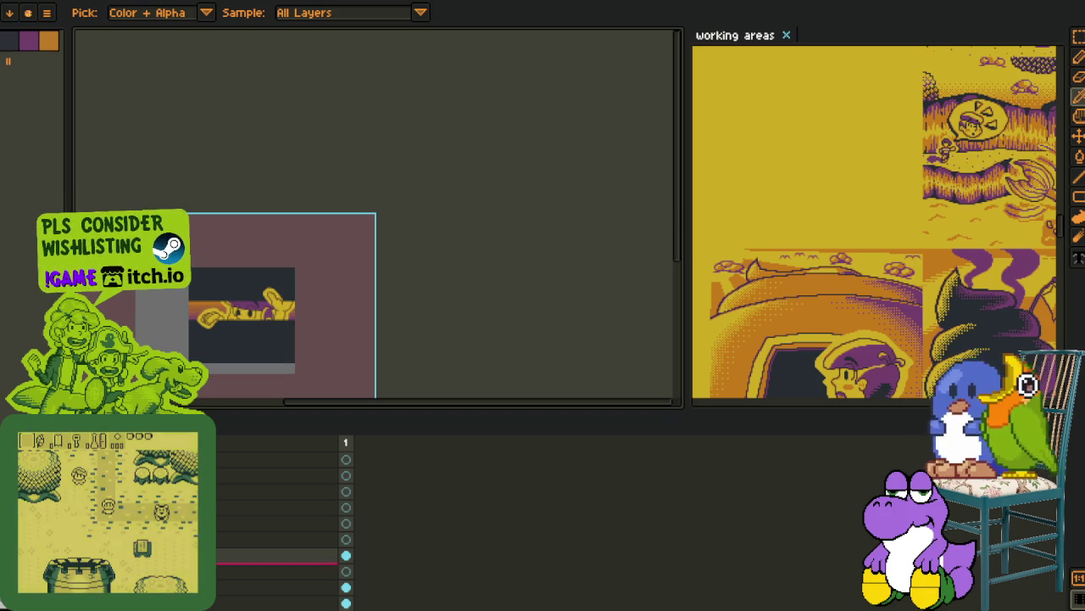
- Move the hand cel onto another layer row, then hide the timeline and zoom in
left_click_drag(346, 555, 339, 571)
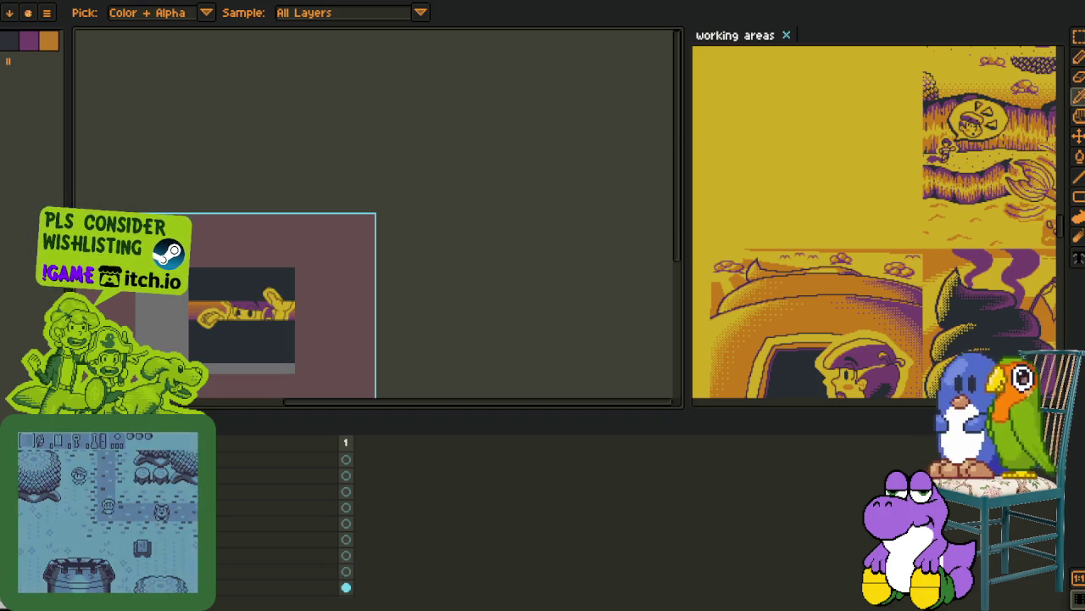
key("Tab")
scroll(354, 502, "up", 2)
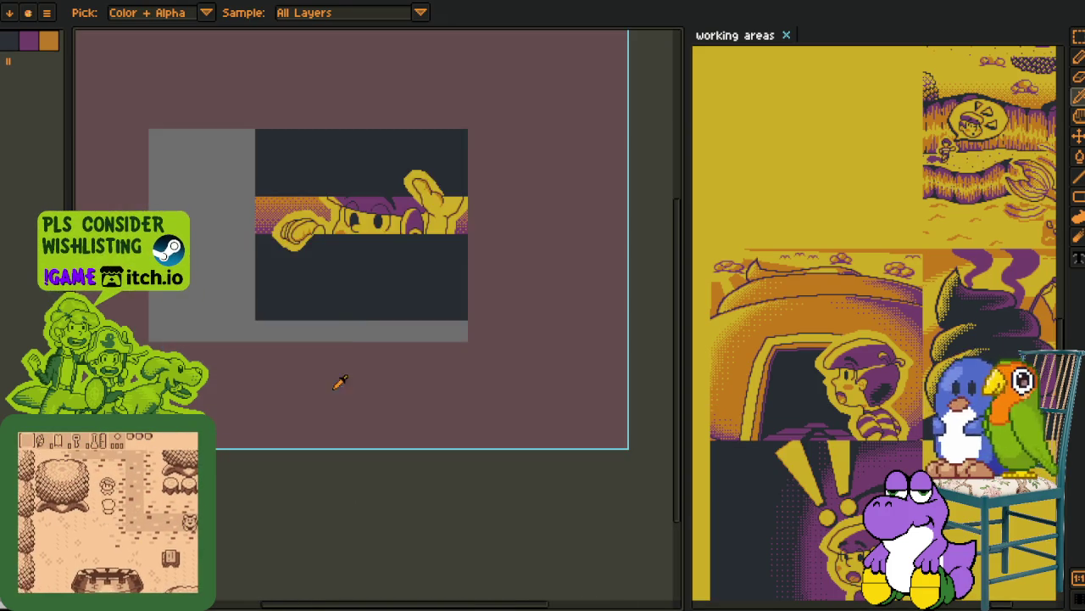
scroll(339, 380, "up", 1)
scroll(322, 429, "up", 2)
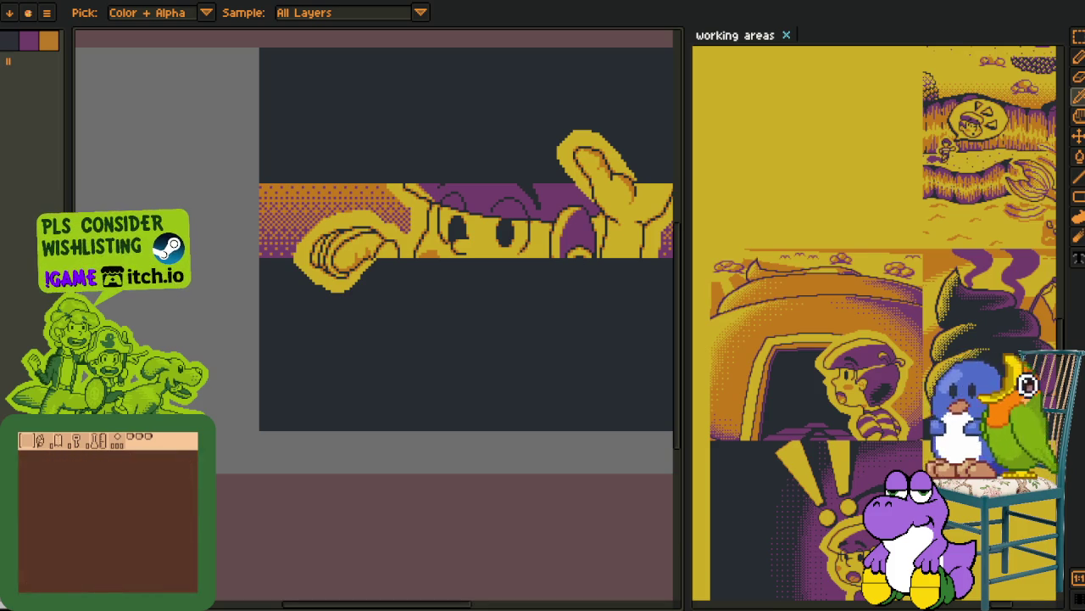
- Add a new empty layer from the layer menu in the timeline
scroll(384, 321, "down", 2)
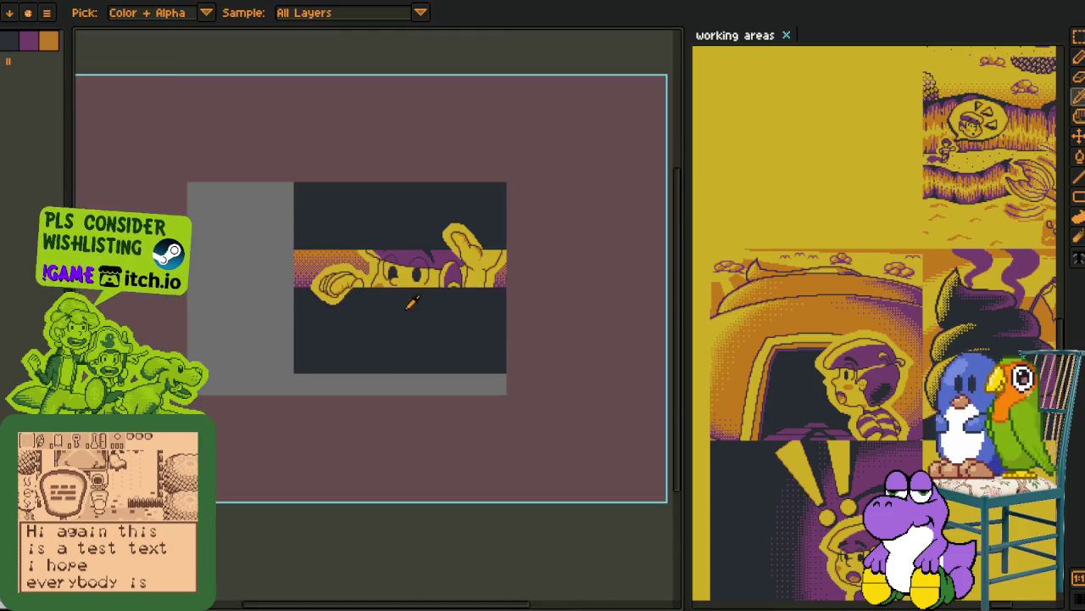
scroll(404, 273, "down", 2)
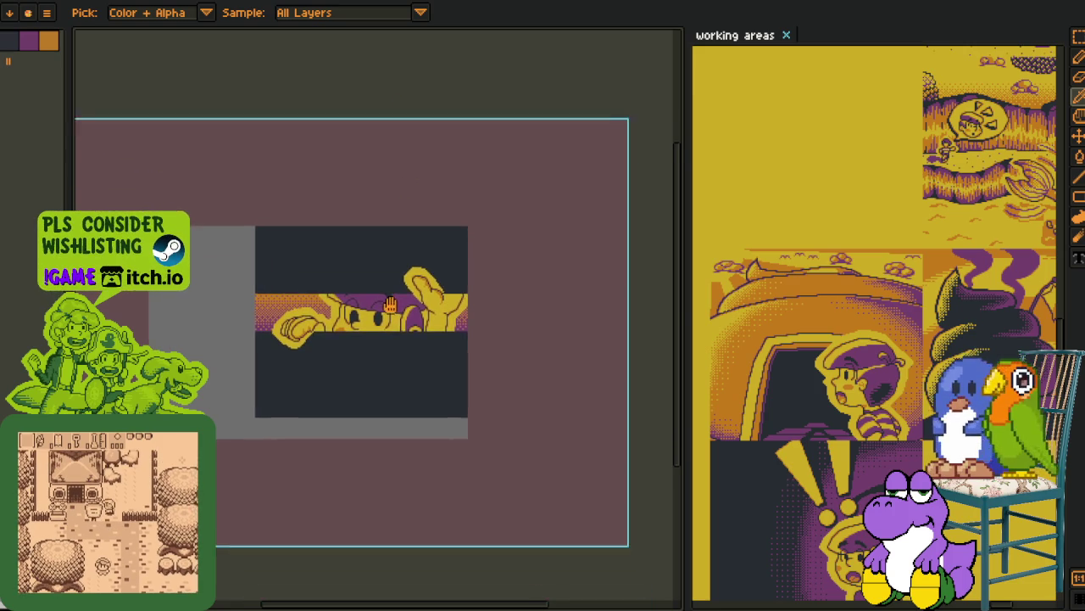
scroll(419, 363, "right", 2)
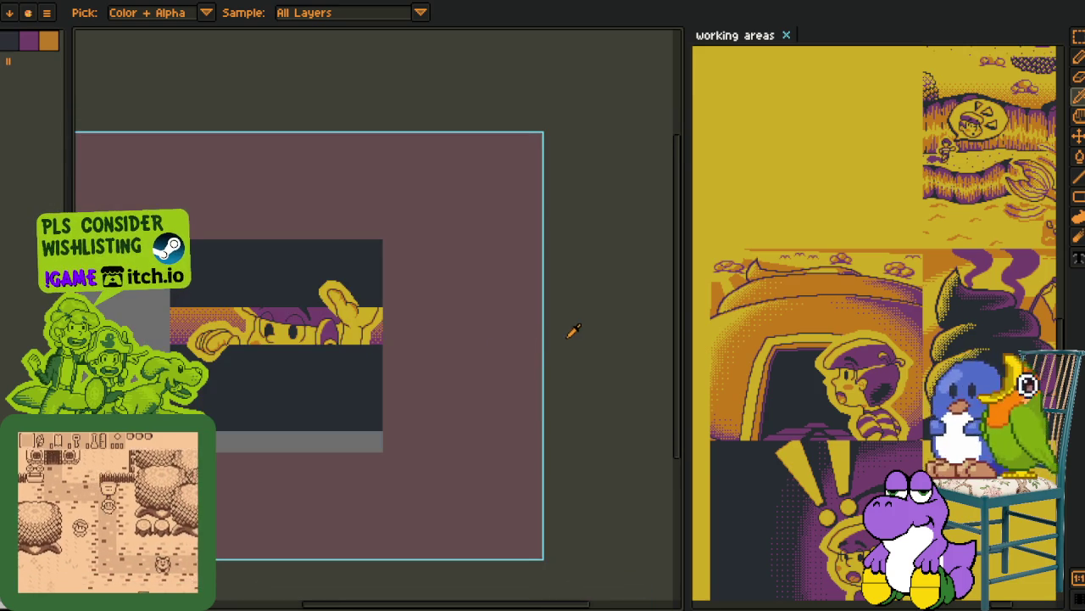
key("Tab")
right_click(170, 501)
key("Escape")
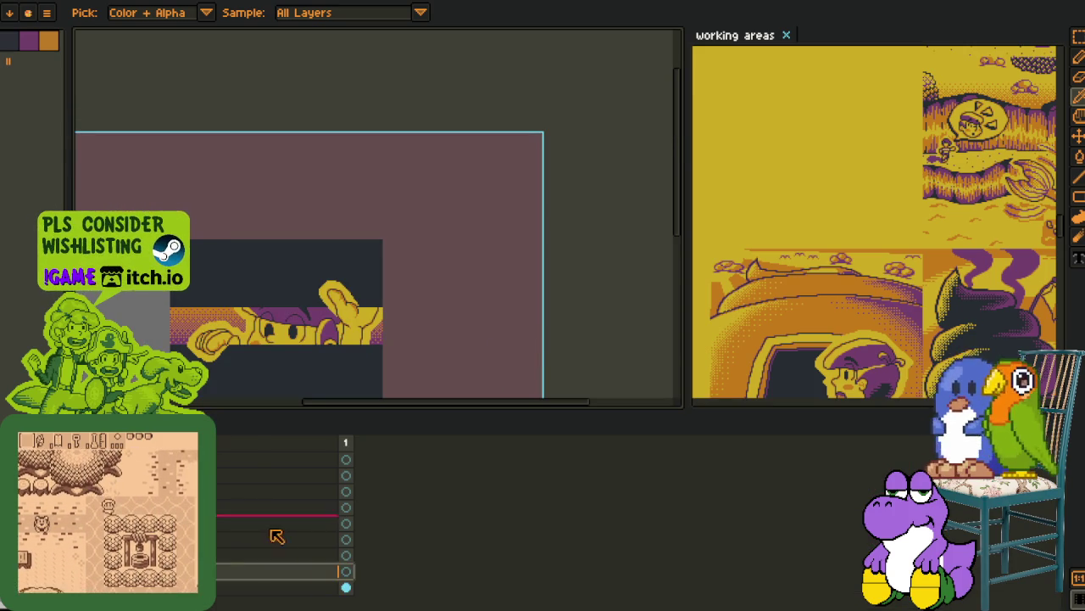
right_click(222, 573)
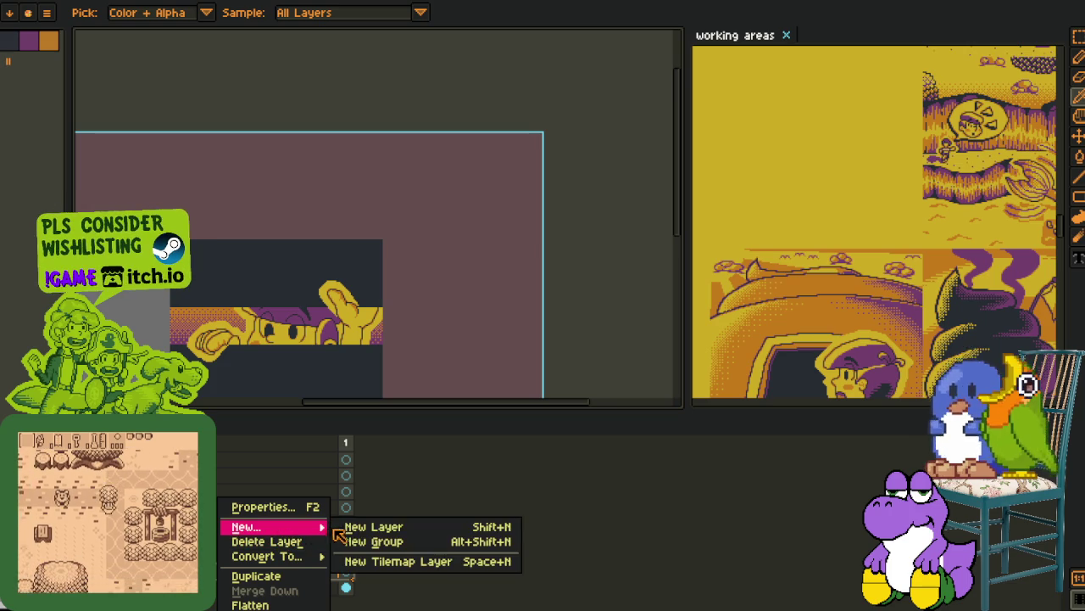
left_click(373, 523)
- Mark the right eye area with red placeholder pixels on the new layer
key("Tab")
scroll(274, 308, "up", 3)
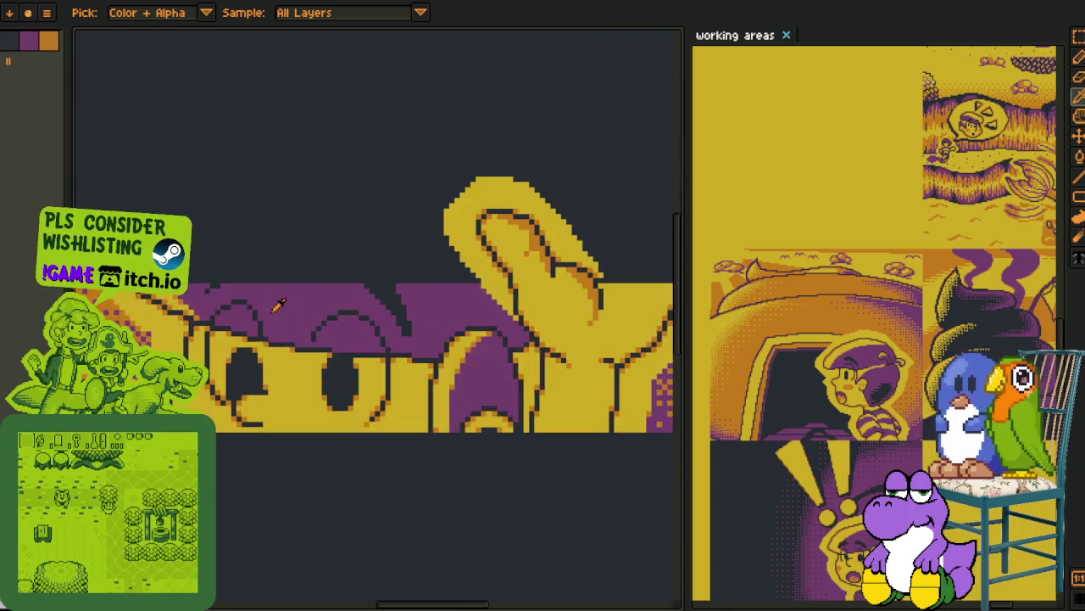
scroll(235, 380, "up", 2)
key("b")
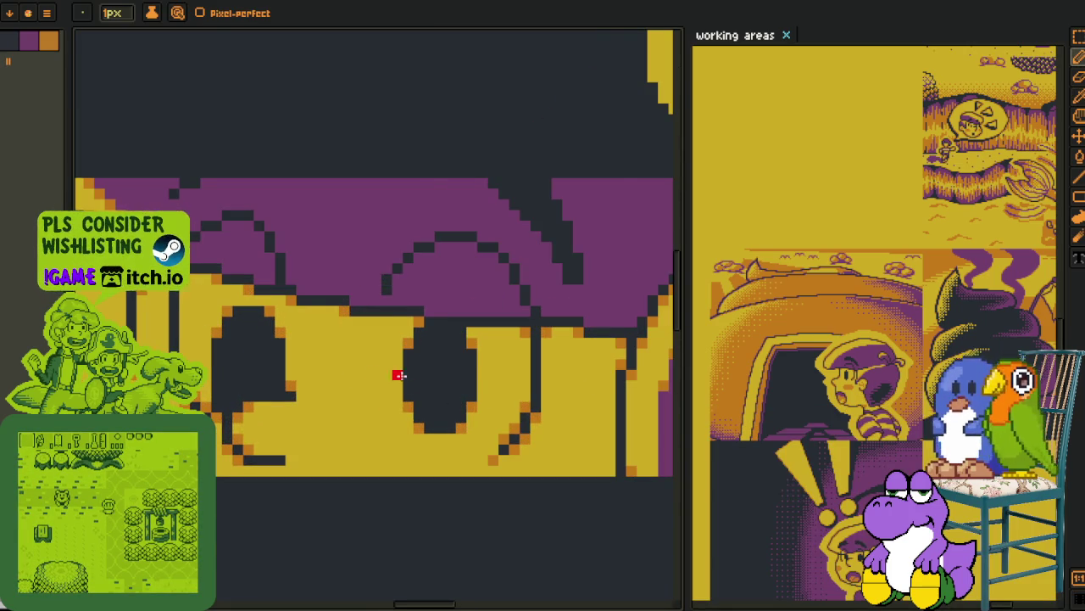
scroll(399, 374, "up", 2)
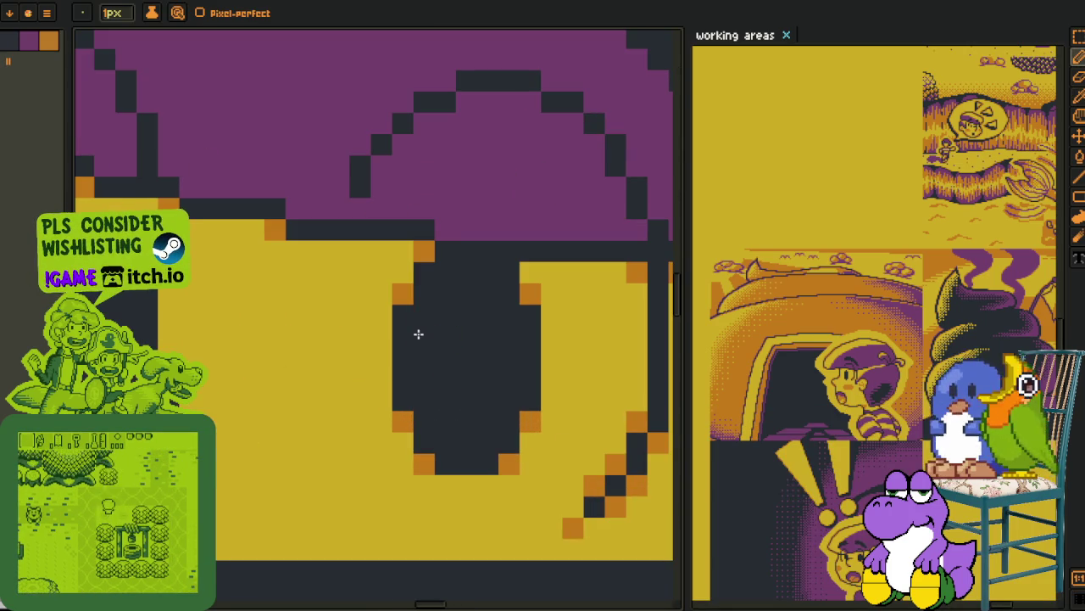
key("u")
left_click_drag(402, 332, 479, 451)
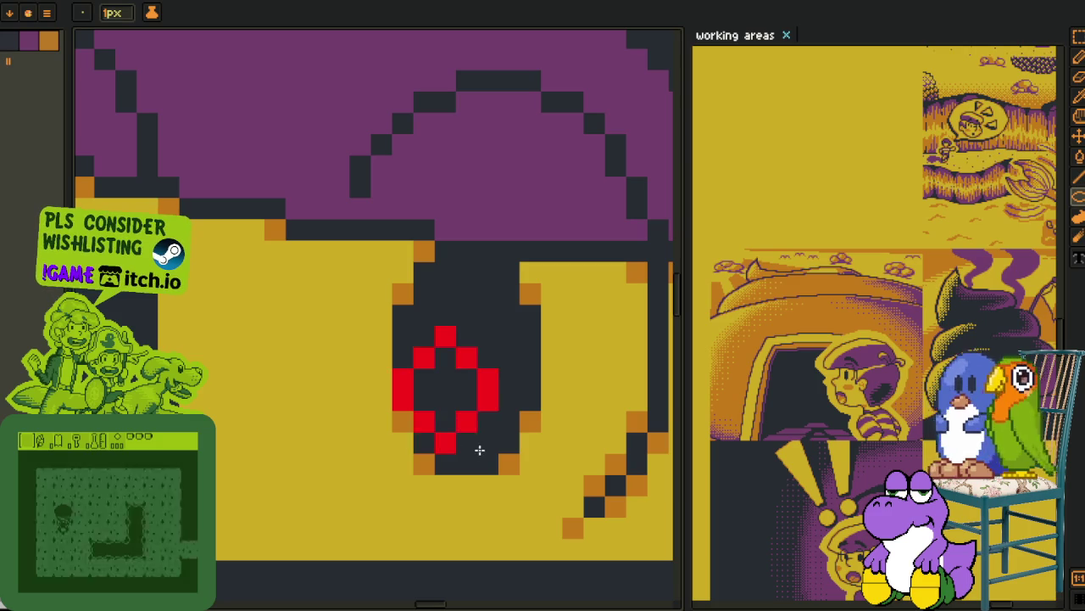
key("ctrl+z")
left_click(403, 358)
mouse_move(405, 373)
left_mouse_down()
mouse_move(424, 351)
mouse_move(424, 400)
left_mouse_up()
- Sample the yellow face colour and cover the right eye's lower dark pixels with it
key("i")
left_click(405, 439)
key("b")
mouse_move(424, 441)
left_mouse_down()
mouse_move(532, 414)
mouse_move(526, 279)
mouse_move(441, 271)
mouse_move(403, 301)
mouse_move(452, 308)
left_mouse_up()
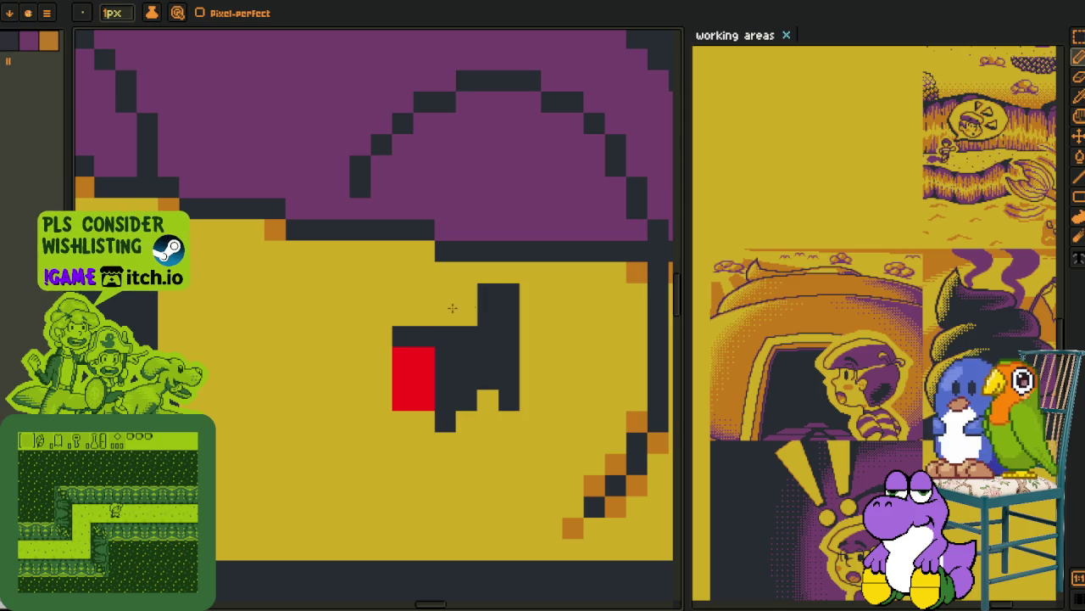
left_click(480, 373)
- Paint the remaining dark pixels of the old eye yellow
key("i")
scroll(433, 373, "down", 2)
scroll(266, 373, "up", 1)
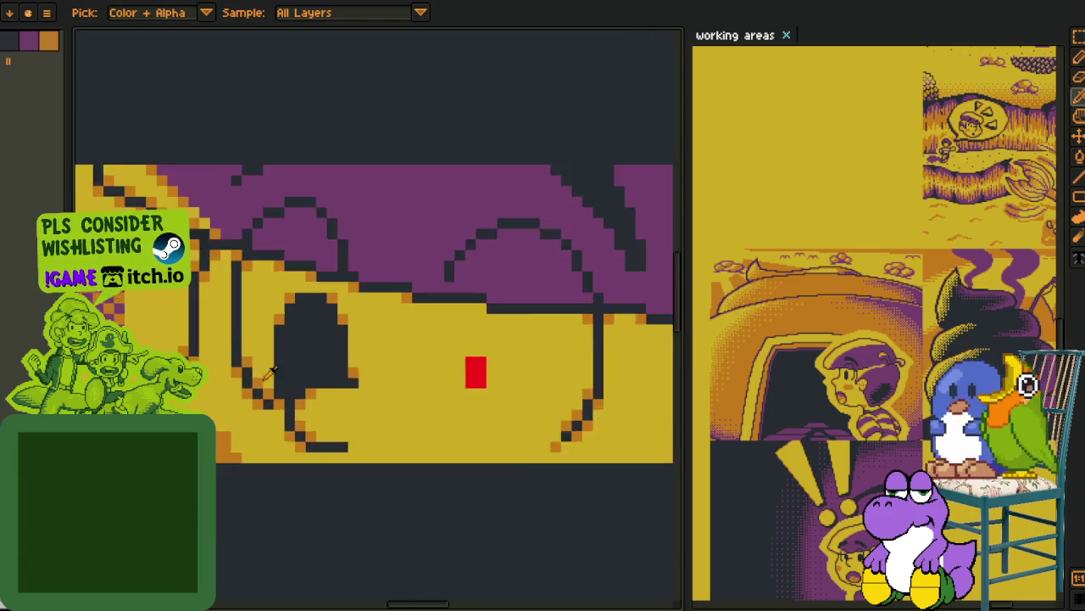
scroll(293, 373, "up", 1)
key("b")
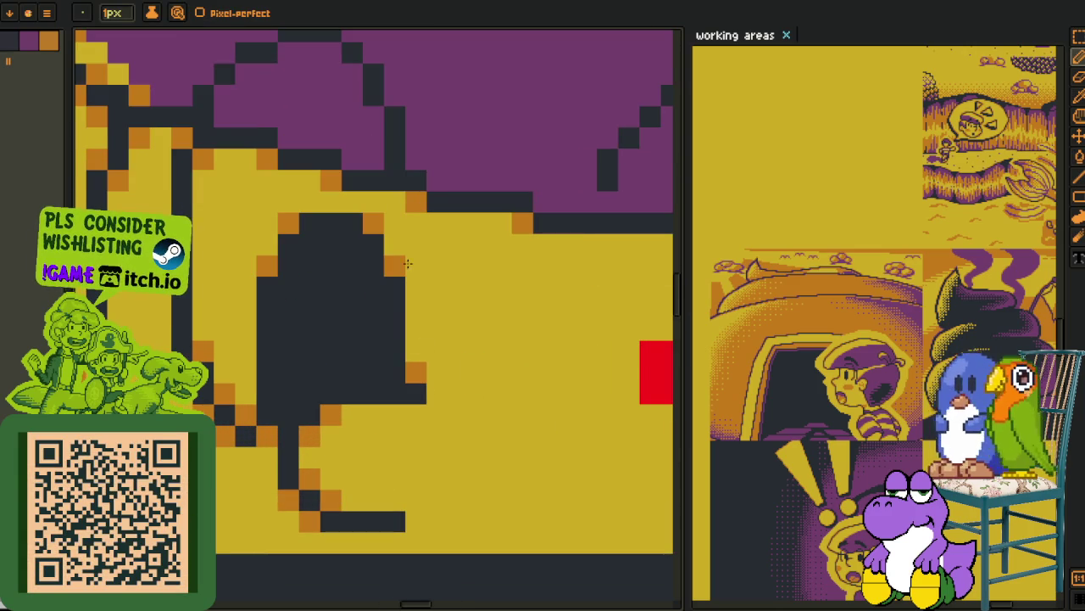
mouse_move(407, 373)
left_mouse_down()
mouse_move(303, 376)
mouse_move(296, 394)
left_mouse_up()
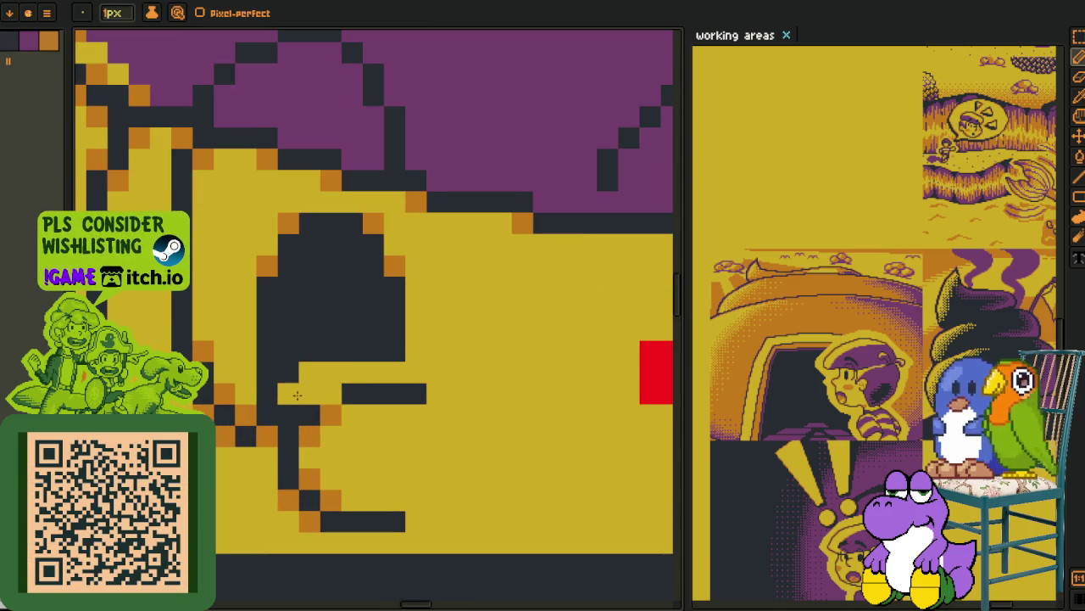
left_click(331, 393)
left_click(309, 377, "alt")
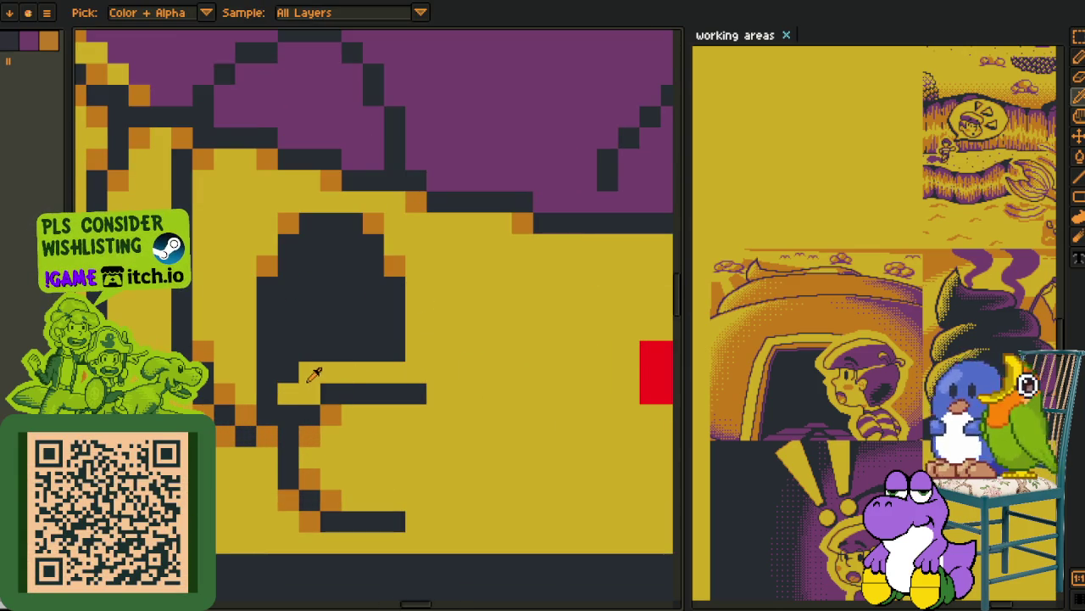
left_click(288, 414)
mouse_move(276, 411)
left_mouse_down()
mouse_move(270, 420)
mouse_move(288, 365)
mouse_move(267, 331)
left_mouse_up()
- Bucket-fill the leftover dark eye block and four stray orange pixels yellow
key("g")
left_click(268, 344)
left_click(267, 266)
left_click(288, 222)
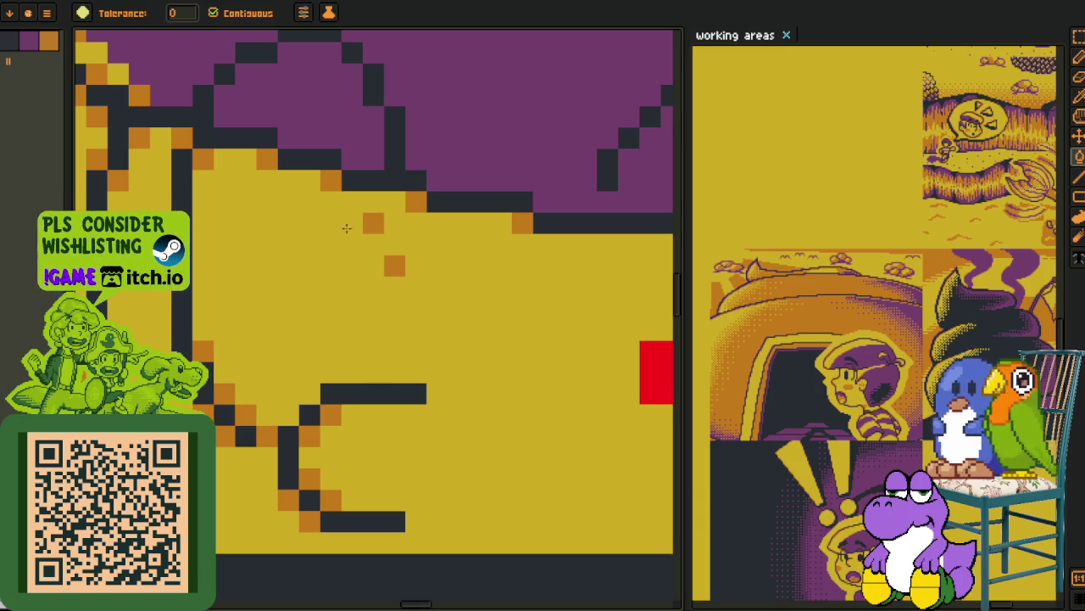
left_click(373, 222)
left_click(395, 266)
- Shape the left and right red eye blocks with the red placeholder colour
key("i")
left_click_drag(612, 357, 519, 346)
left_click(518, 346)
key("b")
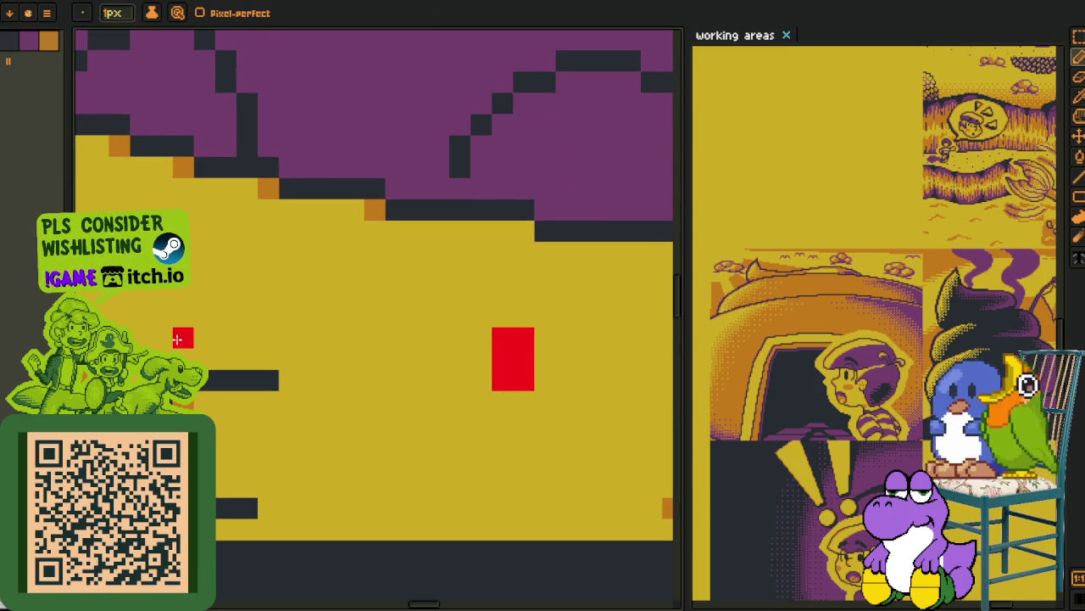
left_click(184, 316)
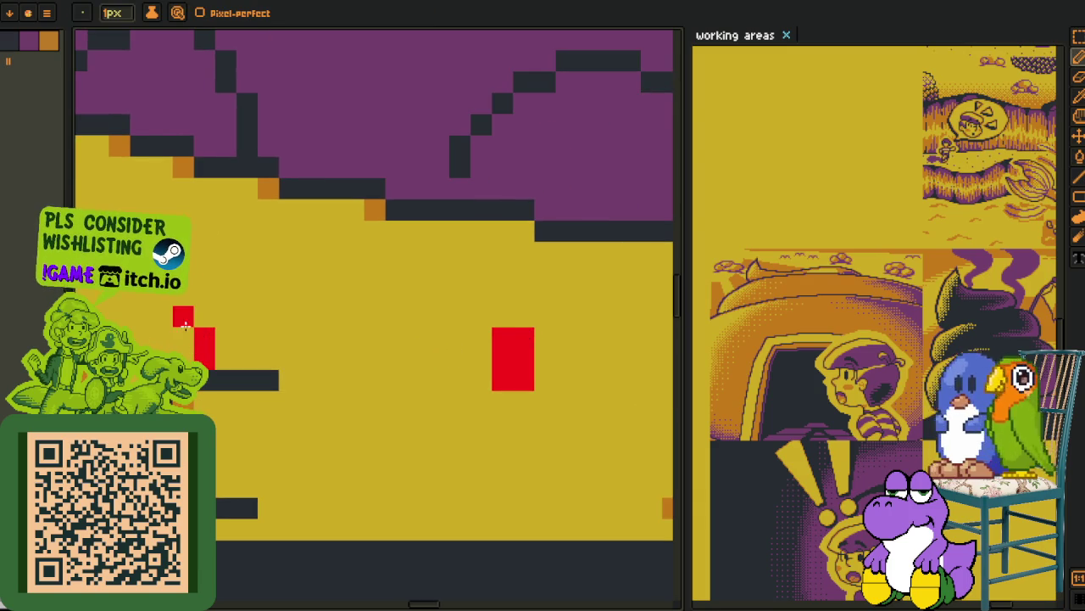
left_click_drag(183, 330, 183, 361)
left_click(204, 316)
left_click(503, 316)
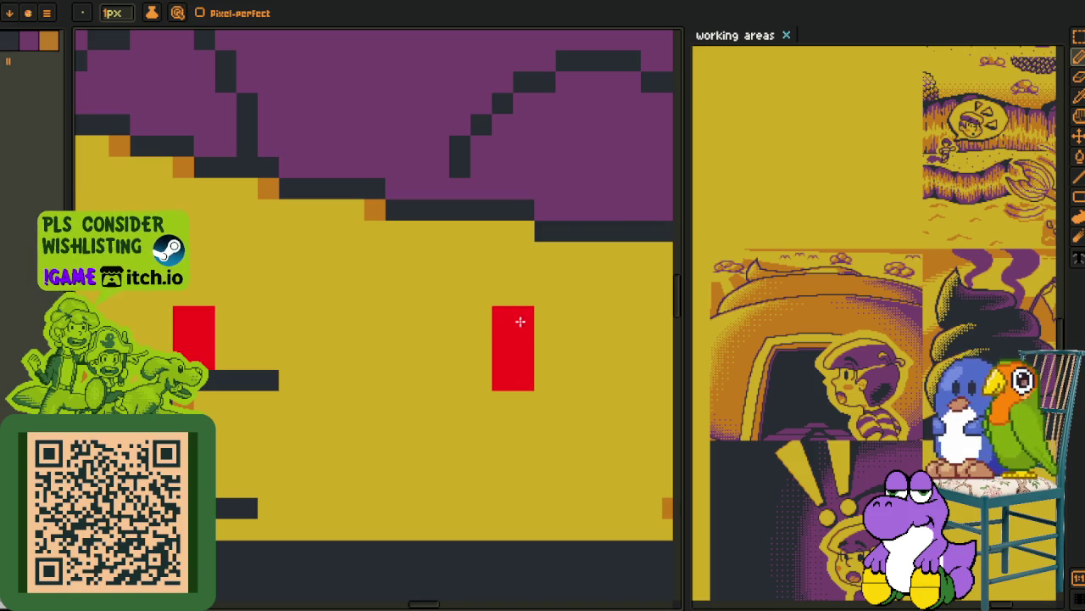
- Fill both red eye blocks dark with the Paint Bucket
scroll(524, 316, "down", 3)
scroll(376, 351, "up", 2)
key("g")
left_click(337, 339)
left_click(572, 346)
- Add an extra dark pixel to the eye
scroll(562, 337, "down", 3)
left_click_drag(567, 388, 347, 352)
scroll(347, 352, "down", 2)
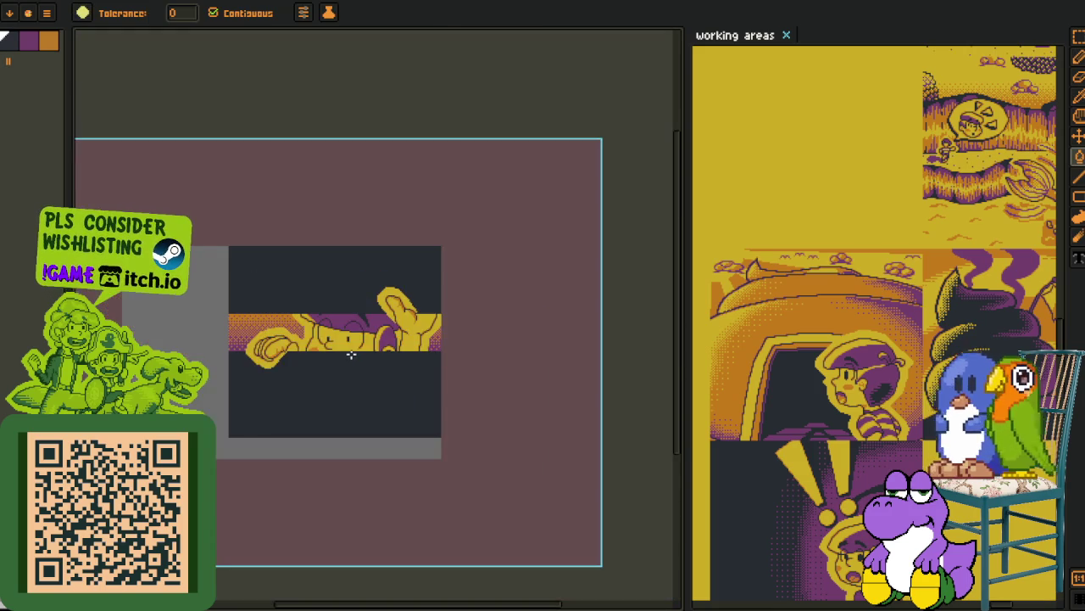
scroll(331, 322, "up", 4)
key("o")
scroll(280, 364, "up", 1)
scroll(273, 375, "up", 1)
key("b")
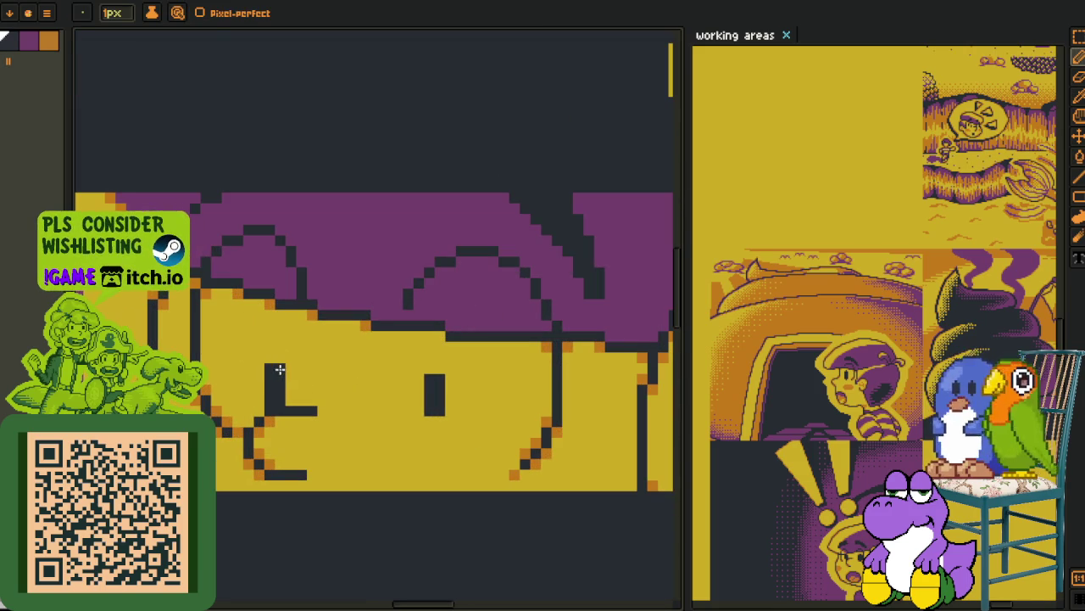
left_click(275, 370)
- Clean up stray dark pixels beside the left eye with yellow, then view the whole sprite
scroll(322, 407, "down", 2)
scroll(341, 445, "down", 2)
scroll(337, 423, "up", 4)
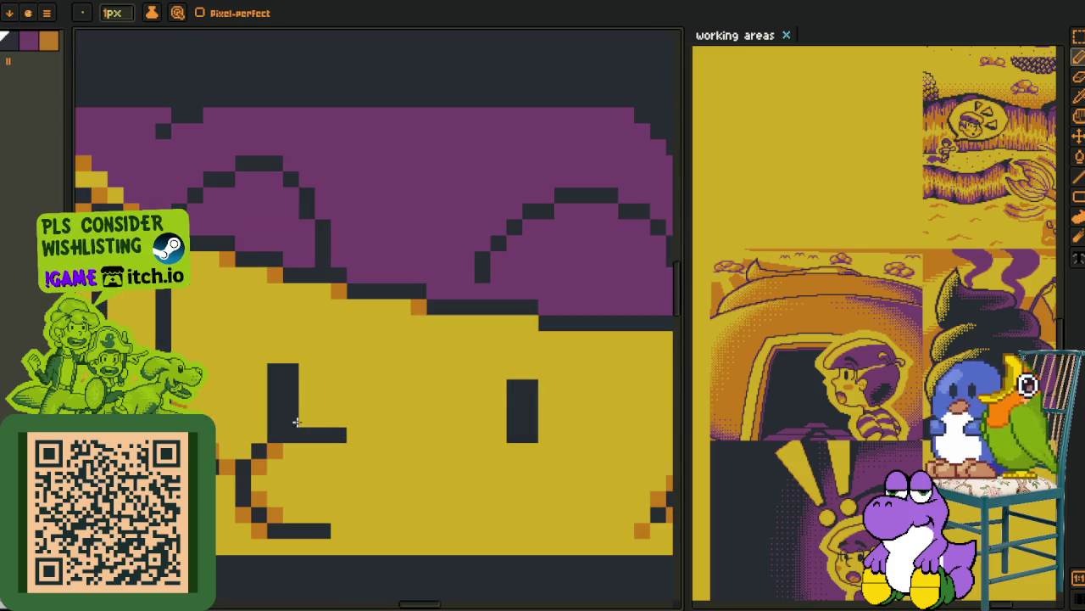
key("e")
left_click(259, 420)
key("o")
left_click(327, 395)
key("b")
left_click_drag(276, 420, 259, 420)
scroll(382, 441, "down", 4)
key("h")
left_click_drag(432, 480, 363, 406)
- Save the sprite and rename the new layer to 'eyes_'
key("o")
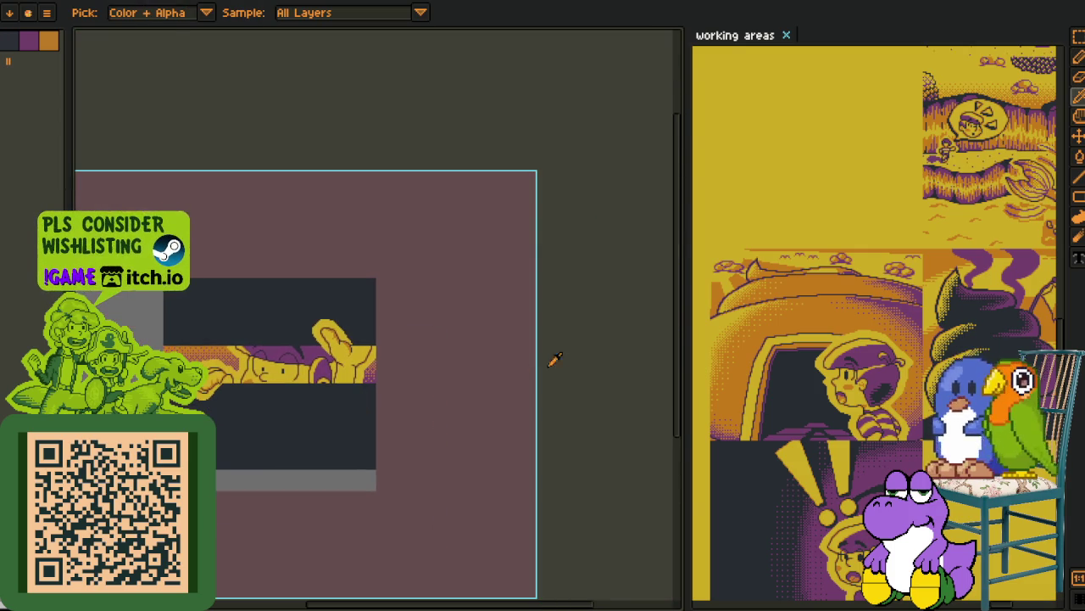
key("ctrl+s")
key("Tab")
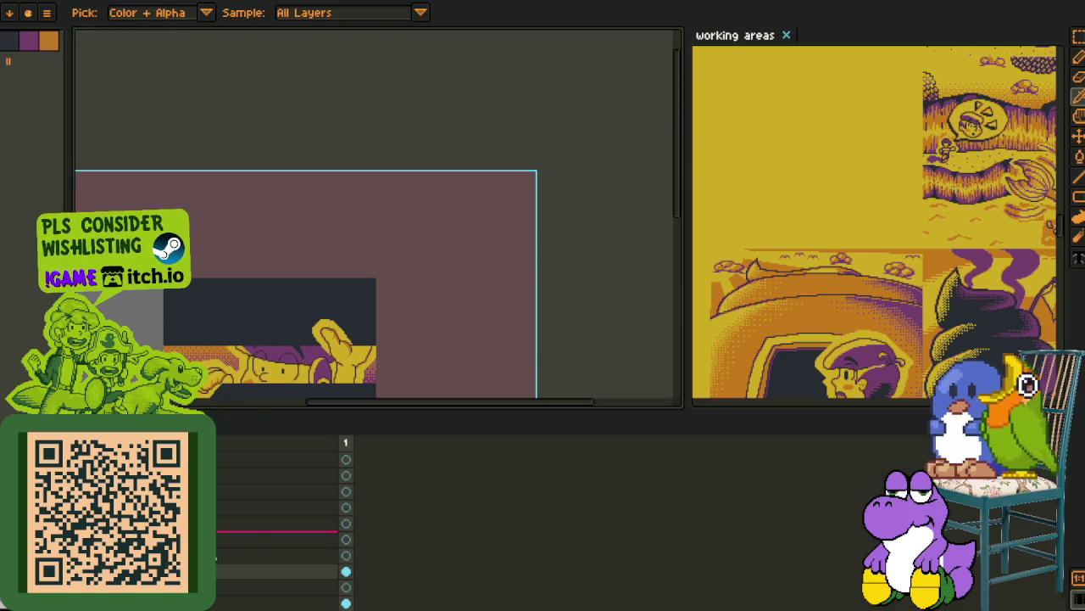
double_click(238, 572)
type("eyes_")
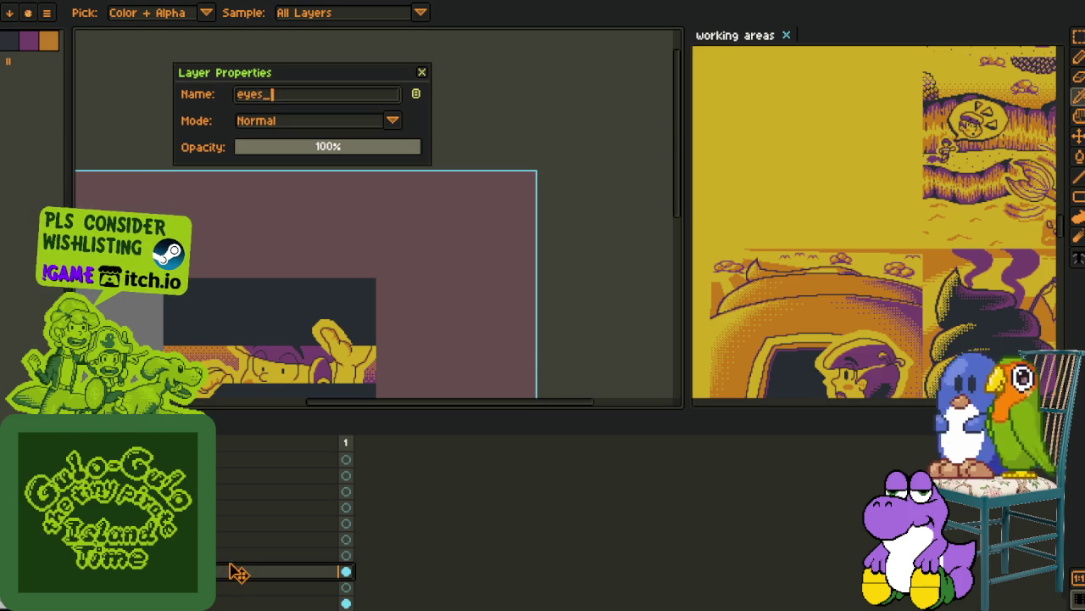
key("Return")
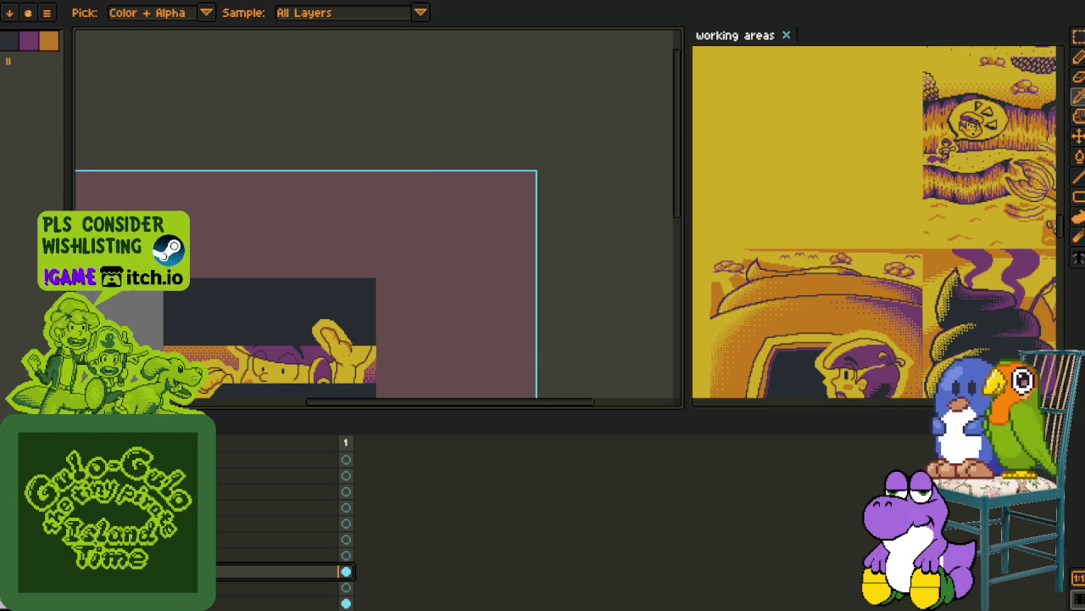
- Save again, enlarge the canvas area above the timeline, and recentre the artwork
key("Down")
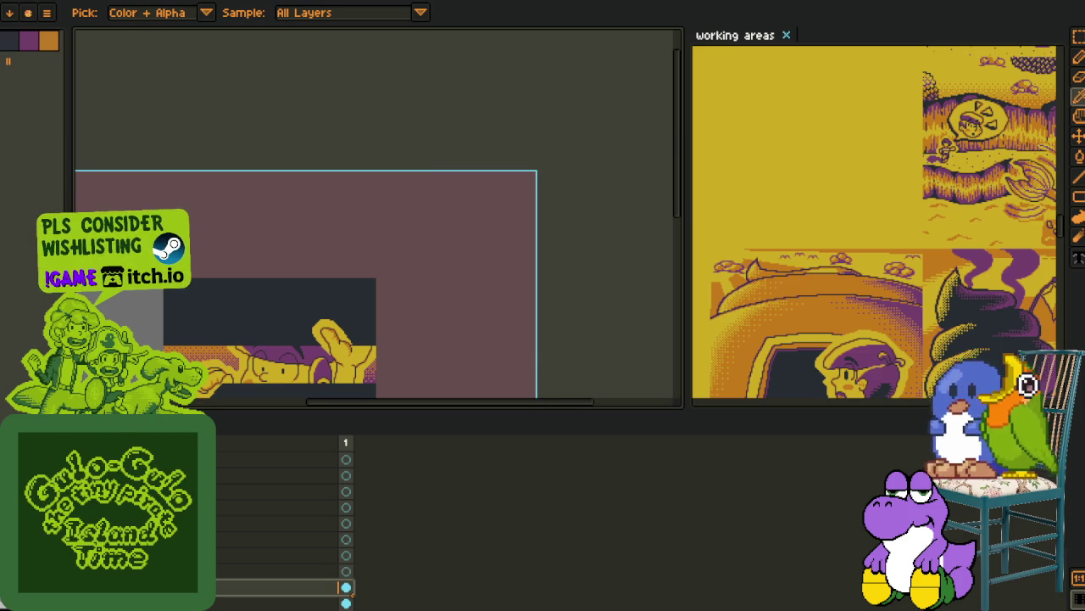
key("ctrl+s")
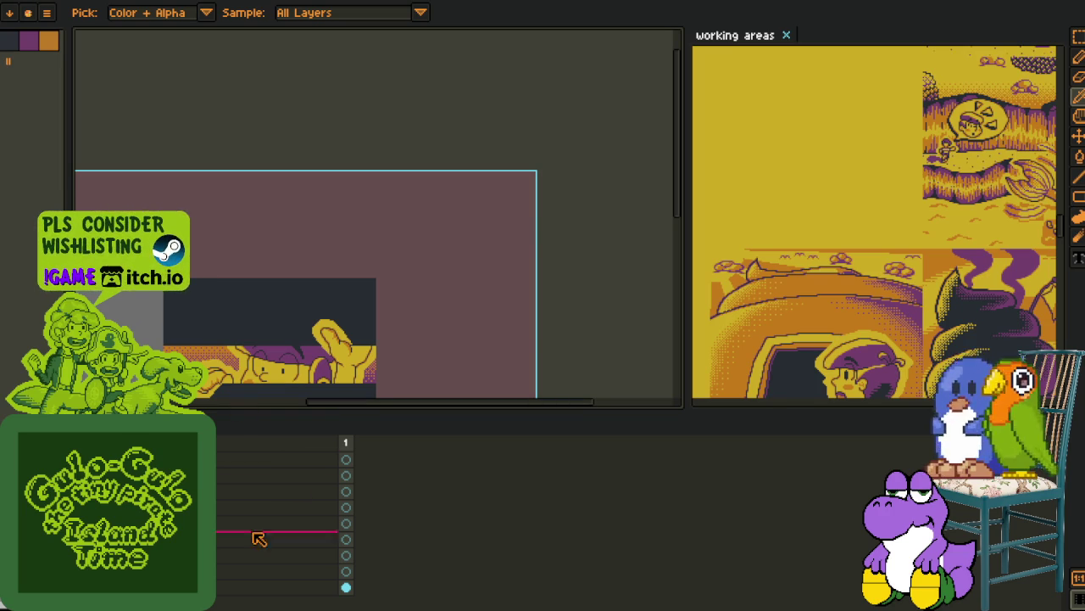
left_click_drag(247, 409, 250, 501)
mouse_move(262, 552)
left_mouse_down()
mouse_move(358, 421)
mouse_move(388, 443)
left_mouse_up()
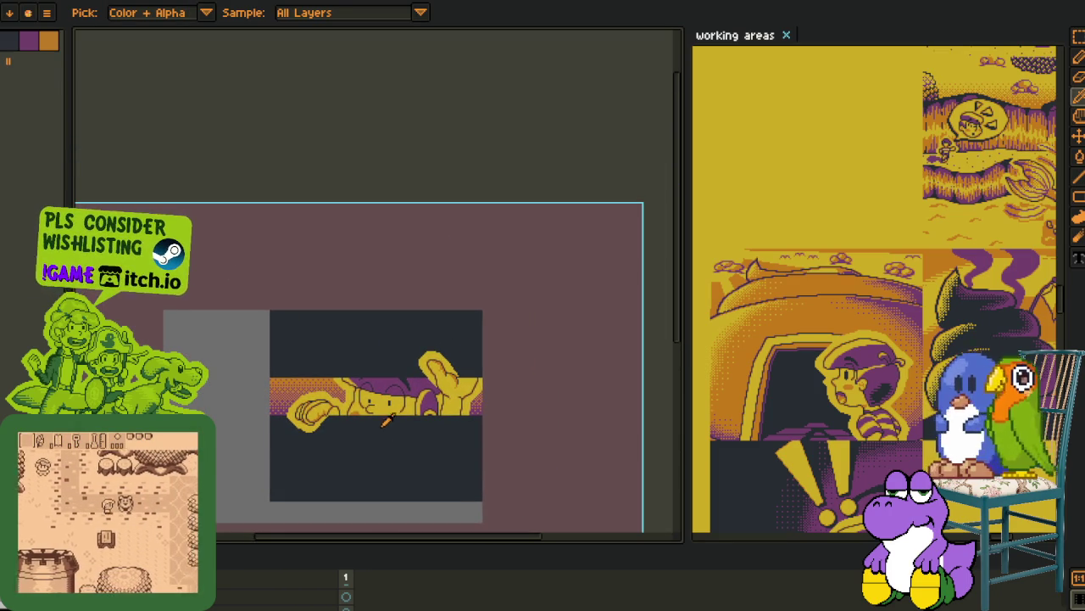
- Zoom and pan around the cropped character strip to inspect it
scroll(326, 160, "up", 2)
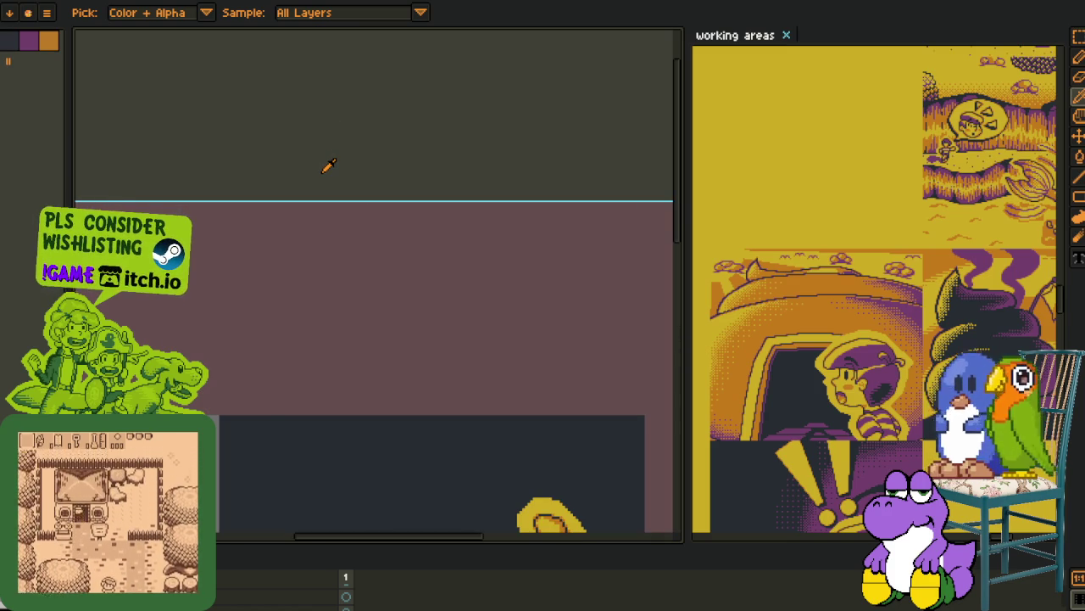
scroll(334, 171, "down", 2)
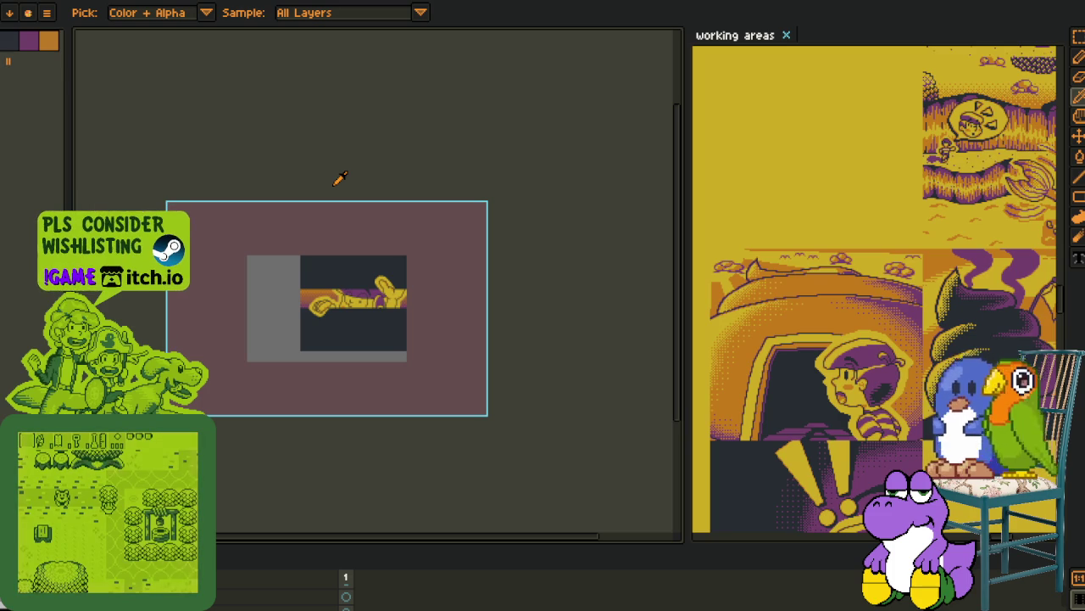
scroll(471, 347, "up", 1)
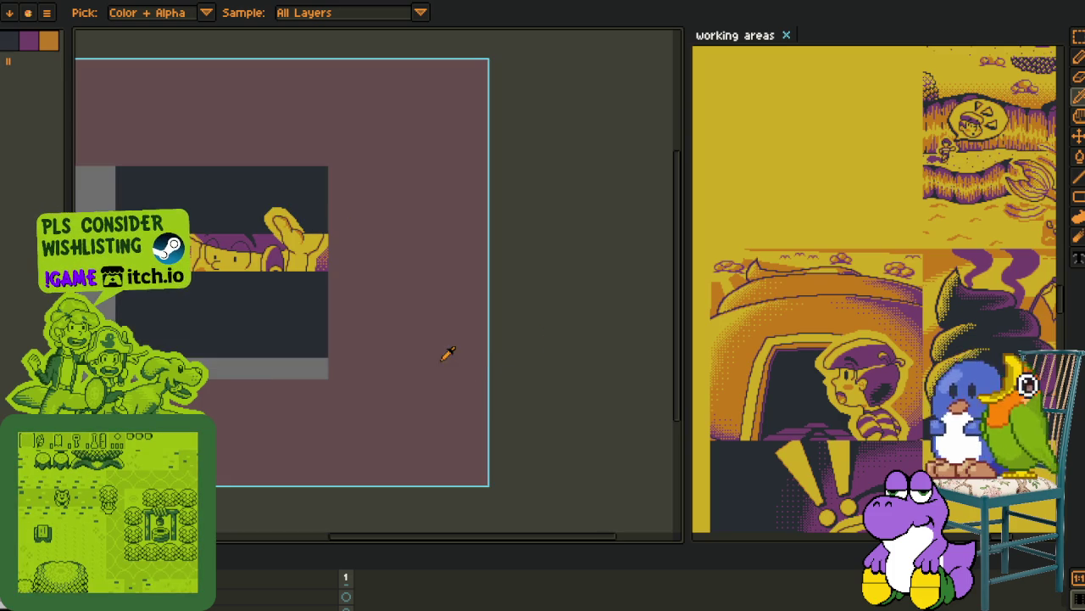
left_click_drag(447, 353, 481, 396)
scroll(334, 376, "up", 1)
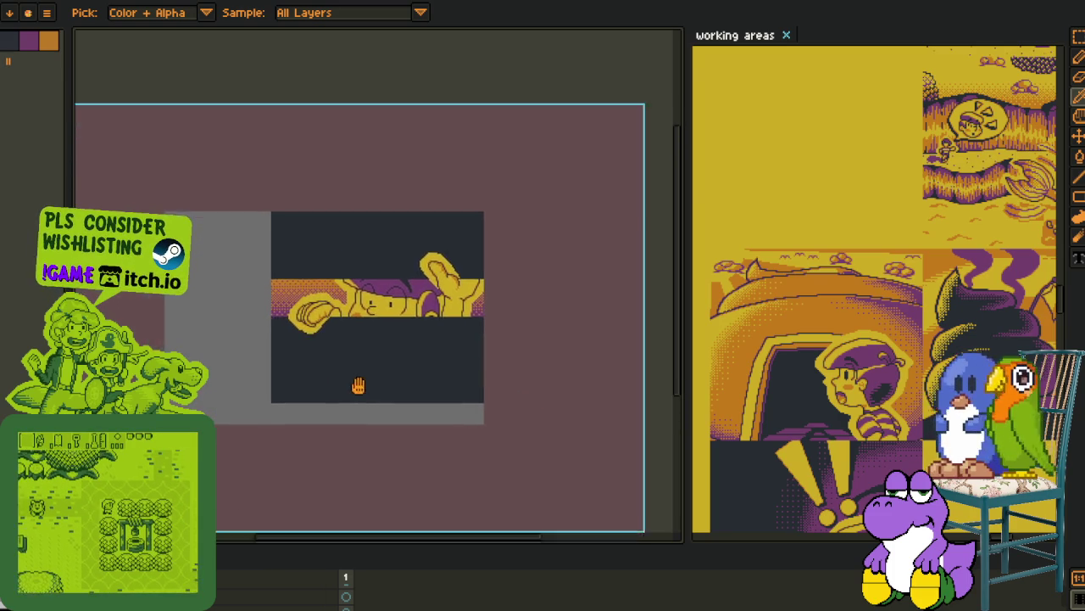
scroll(359, 382, "up", 1)
mouse_move(306, 334)
left_mouse_down()
mouse_move(321, 324)
mouse_move(322, 346)
left_mouse_up()
scroll(324, 335, "up", 1)
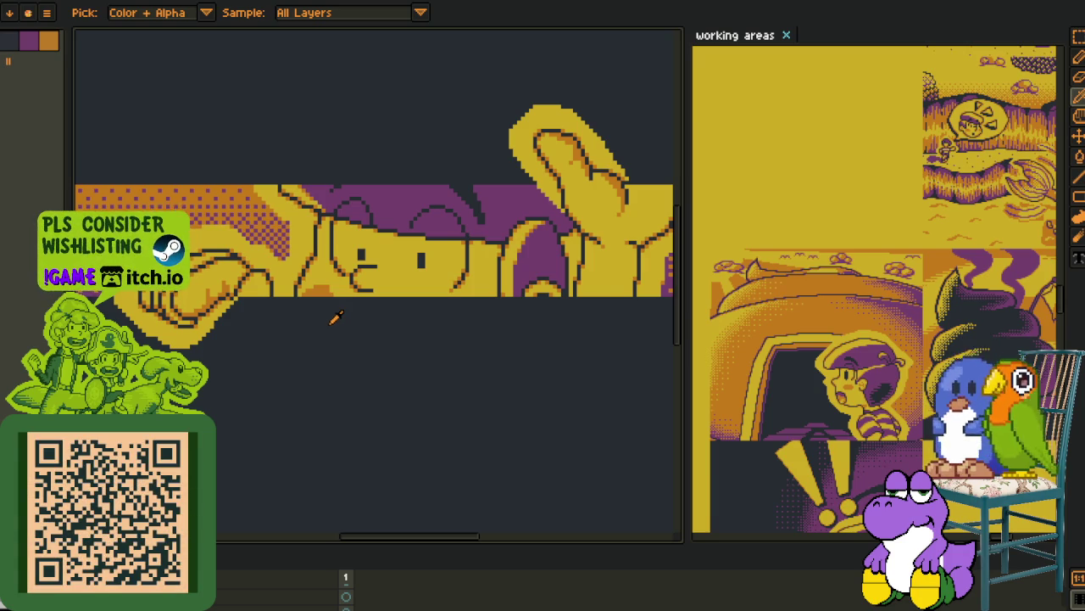
scroll(348, 316, "down", 4)
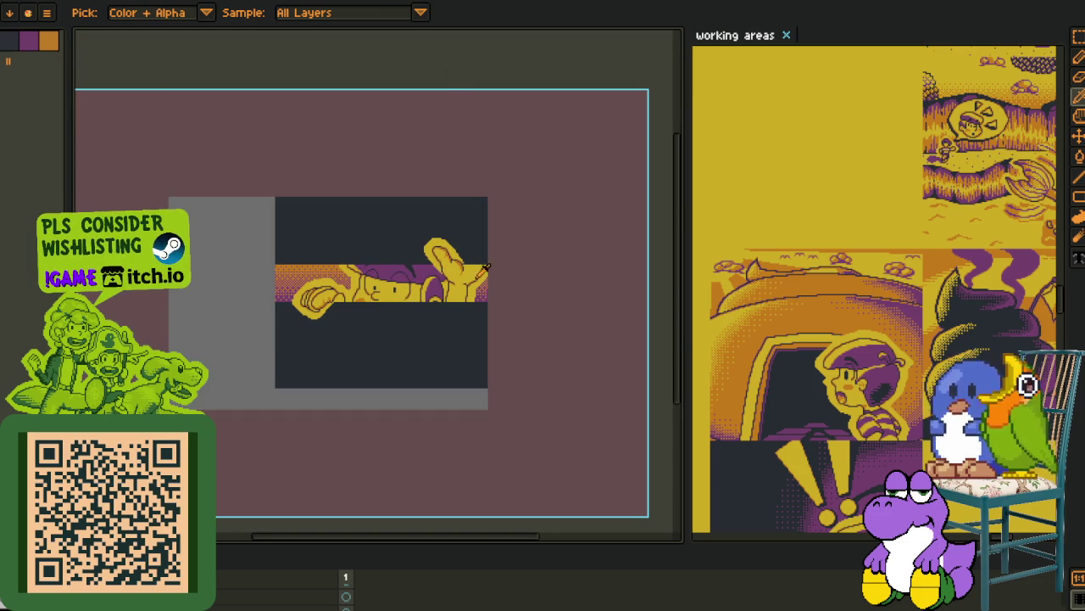
scroll(400, 323, "up", 2)
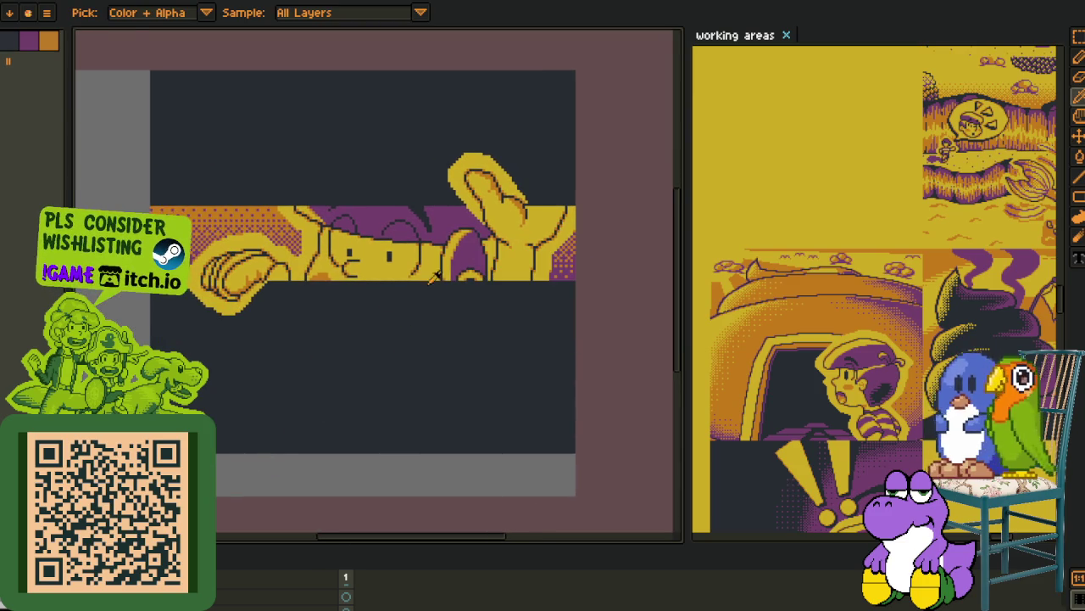
left_click_drag(433, 279, 340, 349)
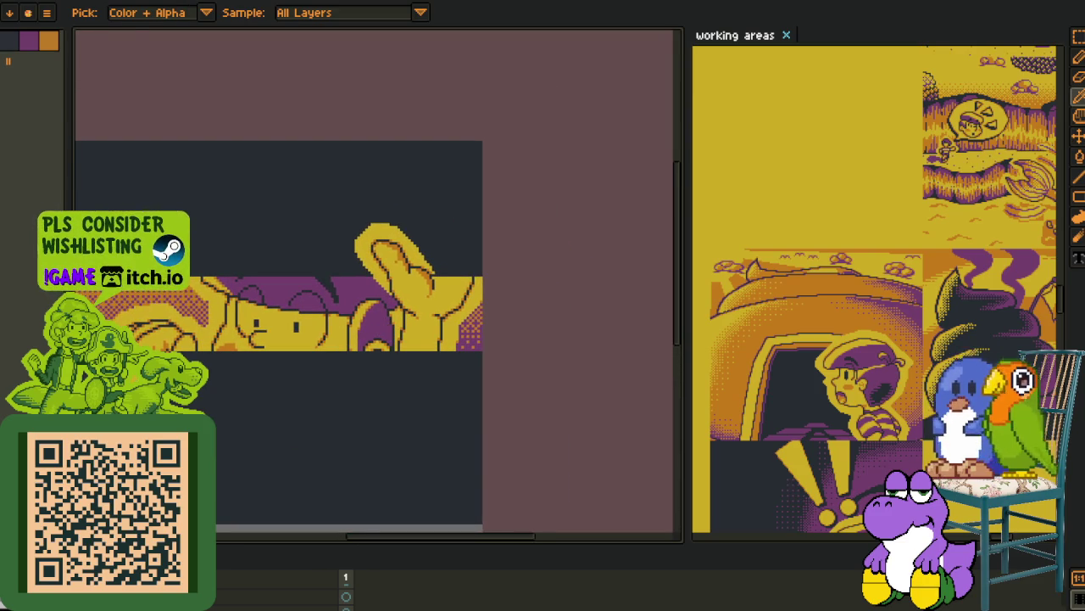
- Enlarge the timeline and select the layer holding the treasure-chest artwork with the Move tool
left_click_drag(262, 376, 368, 338)
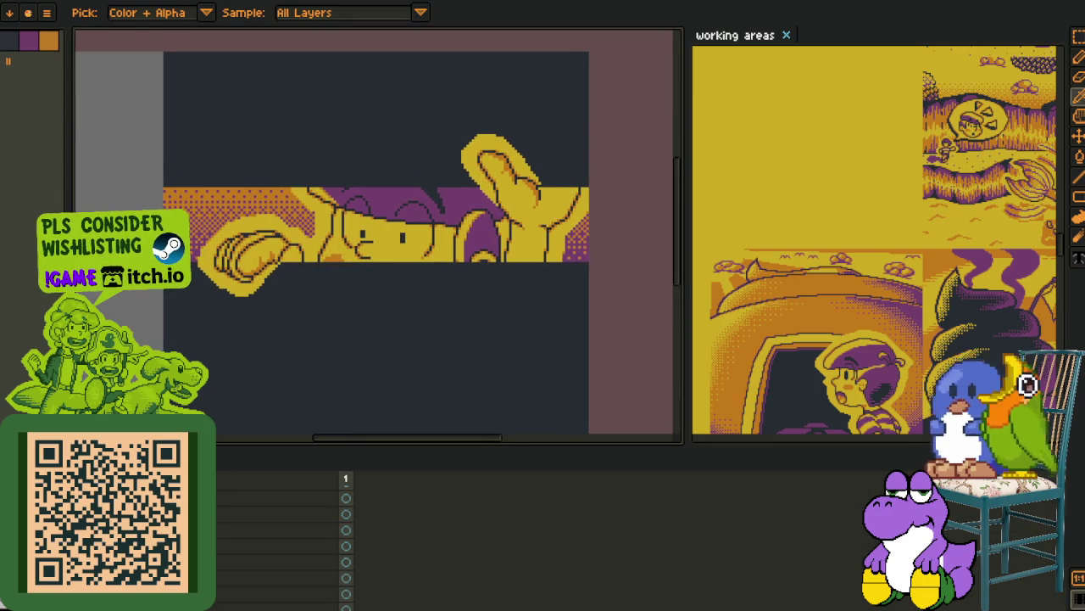
scroll(280, 543, "down", 1)
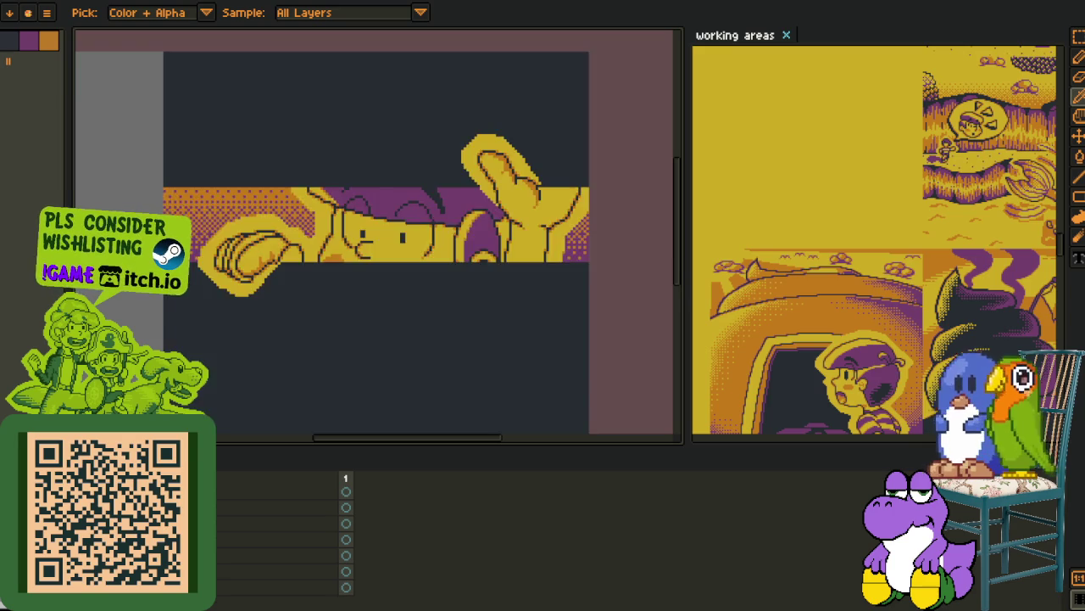
scroll(261, 335, "down", 4)
key("v")
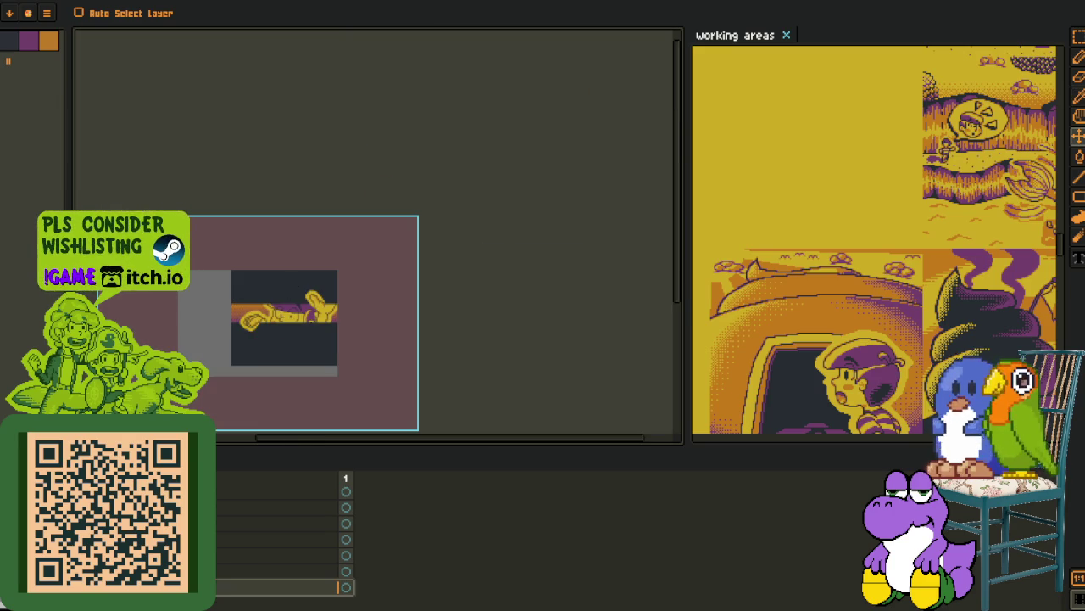
left_click_drag(280, 587, 280, 523)
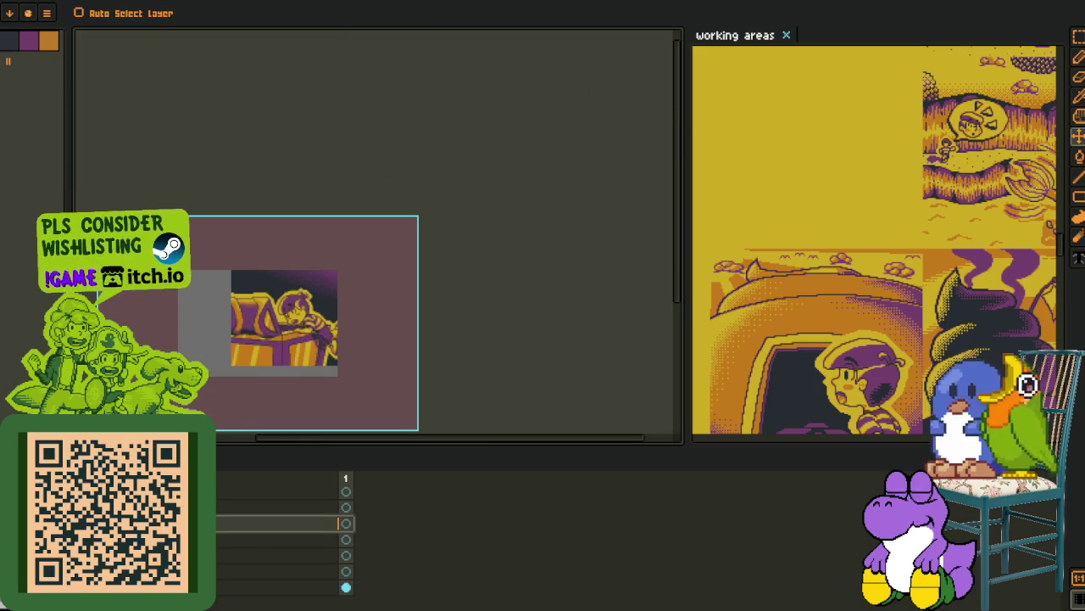
key("o")
left_click_drag(214, 350, 303, 309)
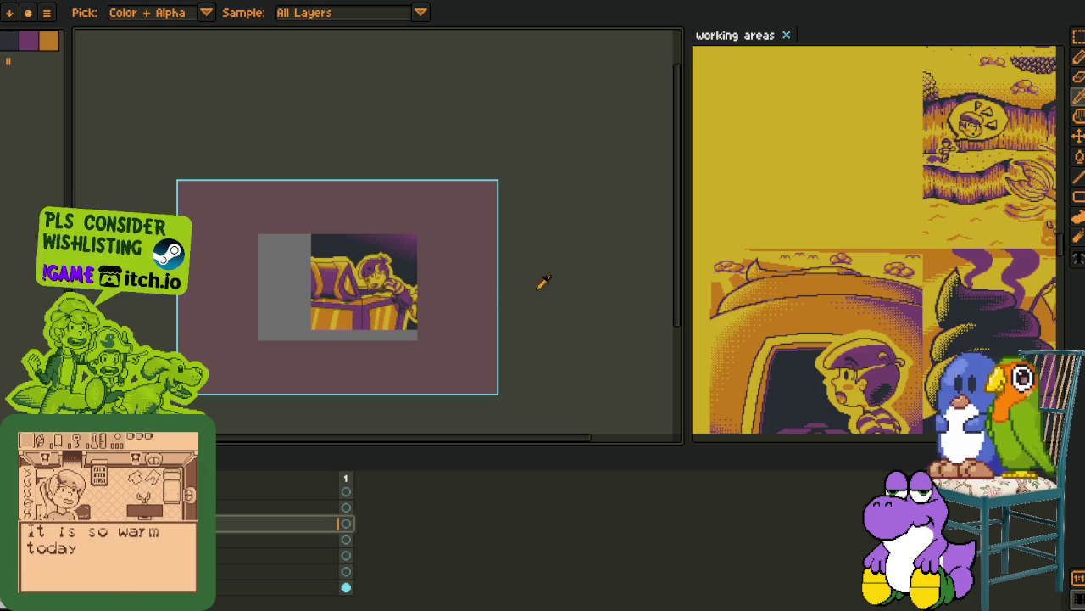
scroll(311, 136, "up", 1)
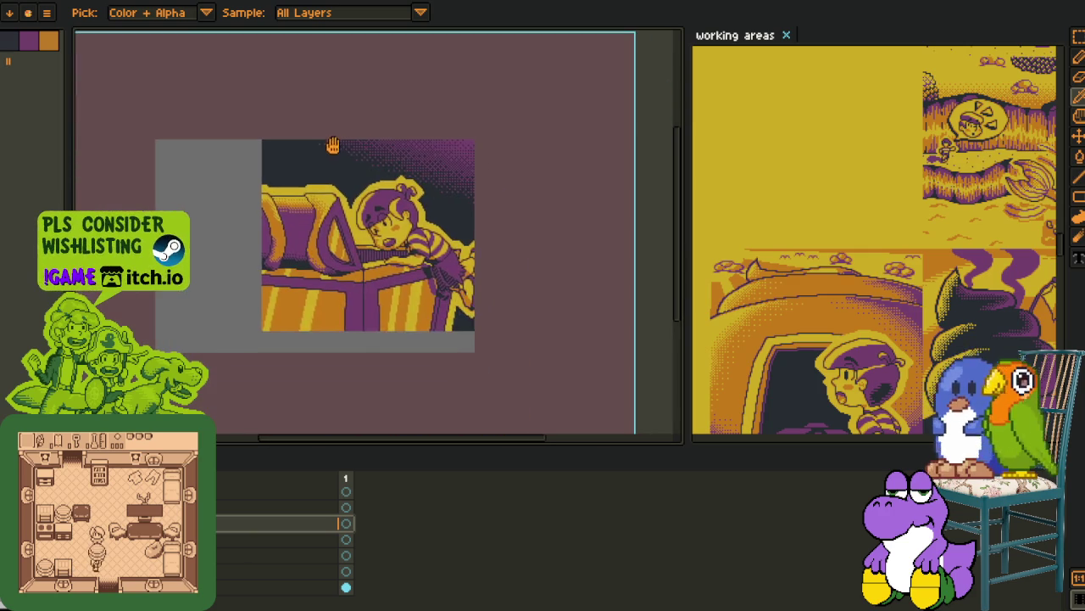
scroll(374, 280, "up", 2)
left_click_drag(374, 296, 401, 320)
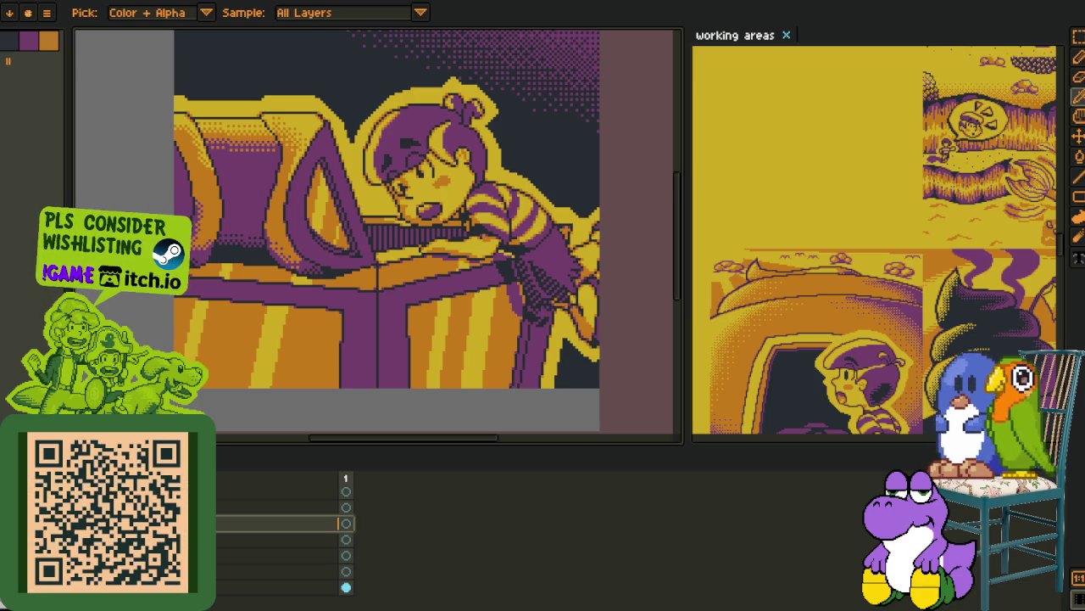
key("alt+Tab")
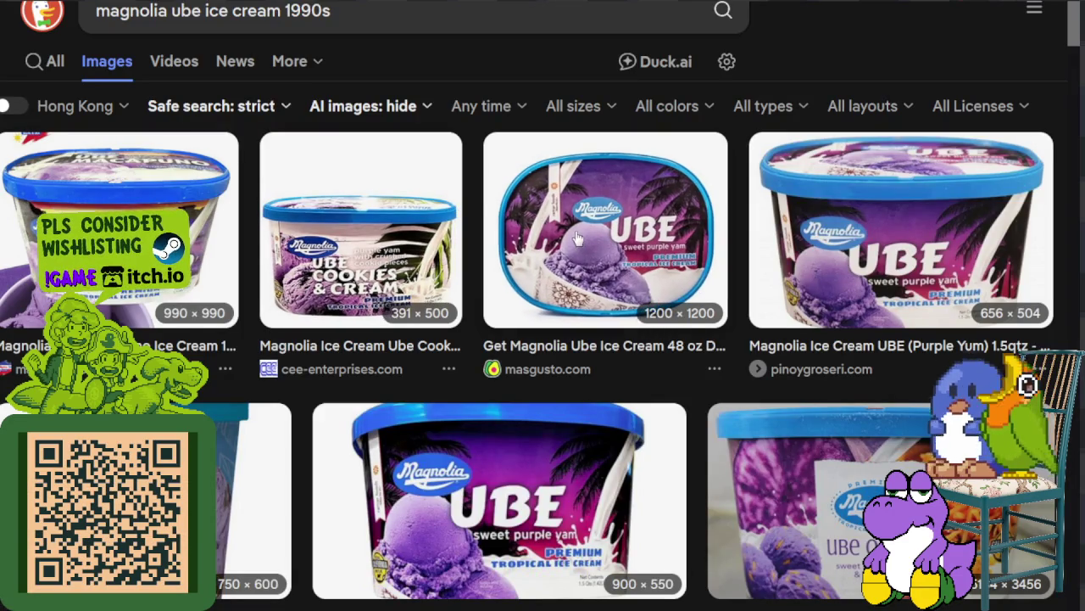
- Preview the masgusto Ube and Ube Queso ice cream tub images
left_click(602, 330)
scroll(589, 309, "down", 1)
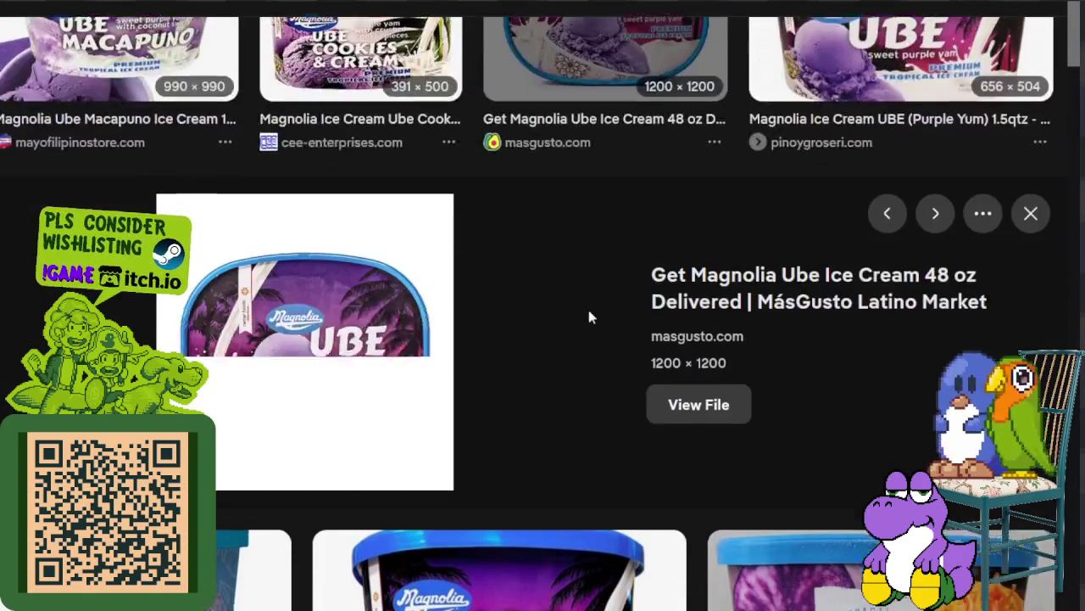
scroll(590, 309, "down", 3)
key("Right")
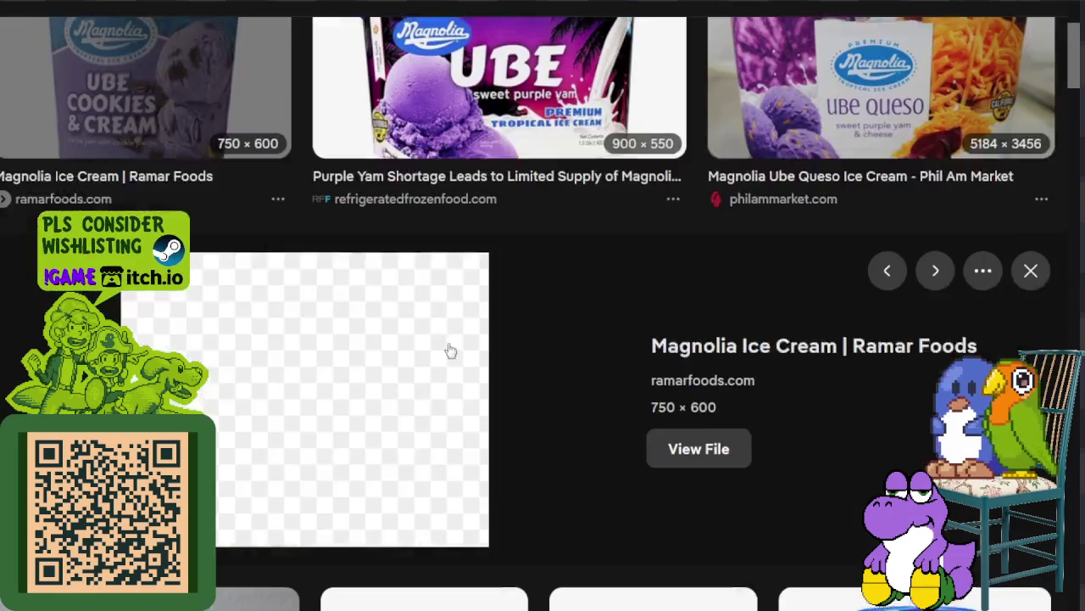
scroll(532, 333, "down", 3)
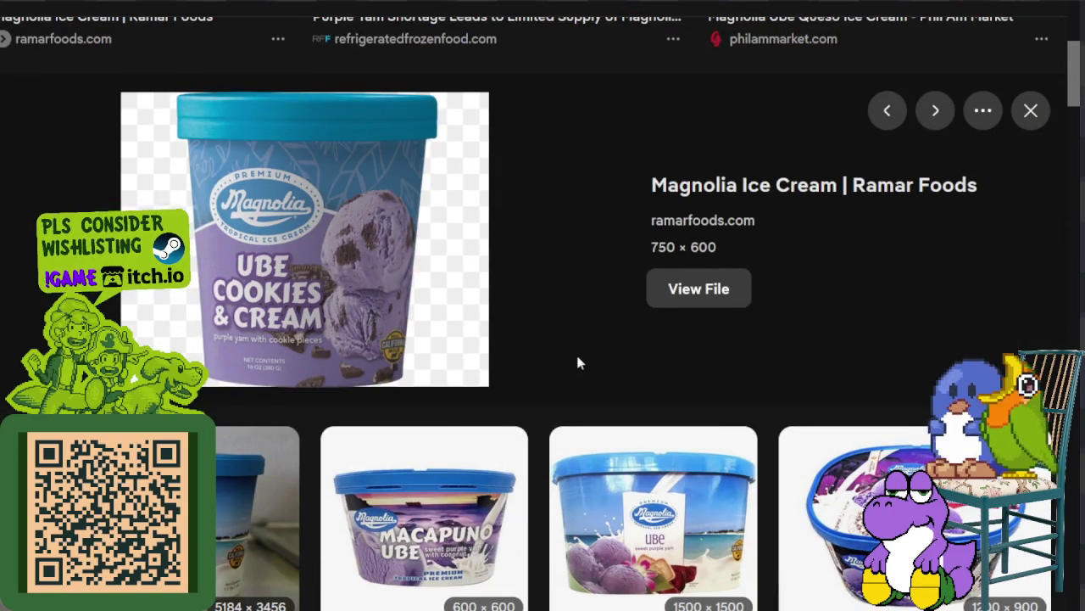
scroll(577, 362, "up", 3)
left_click(869, 174)
scroll(633, 226, "down", 3)
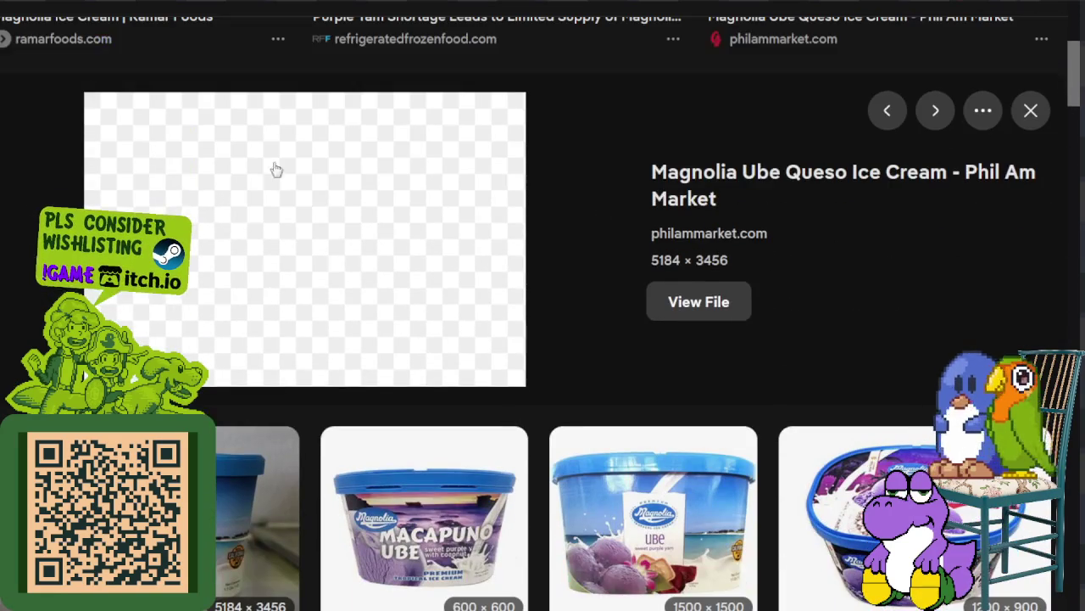
key("Right")
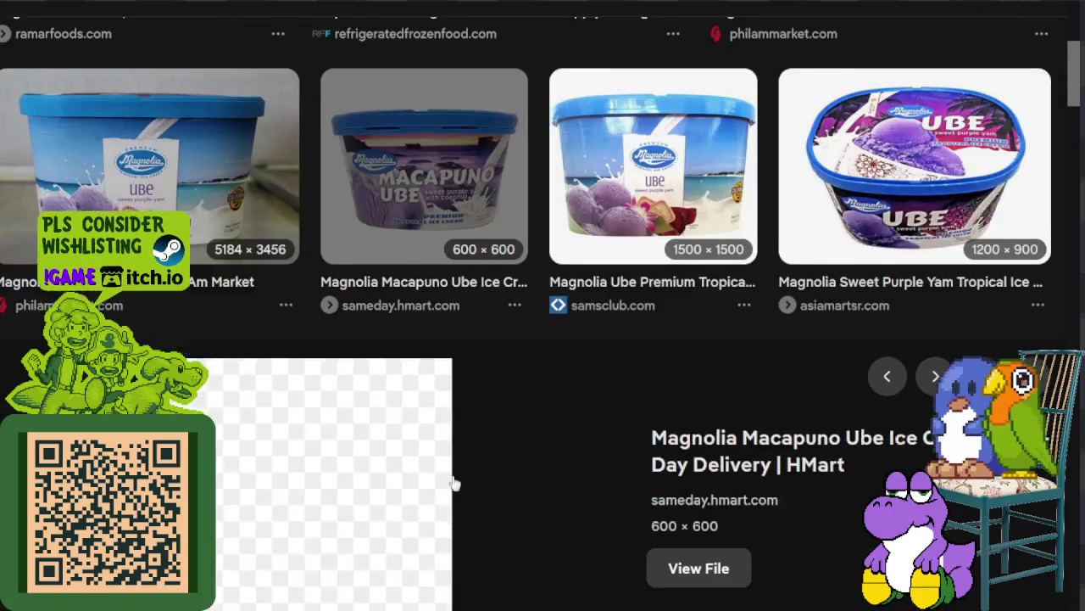
scroll(288, 155, "down", 1)
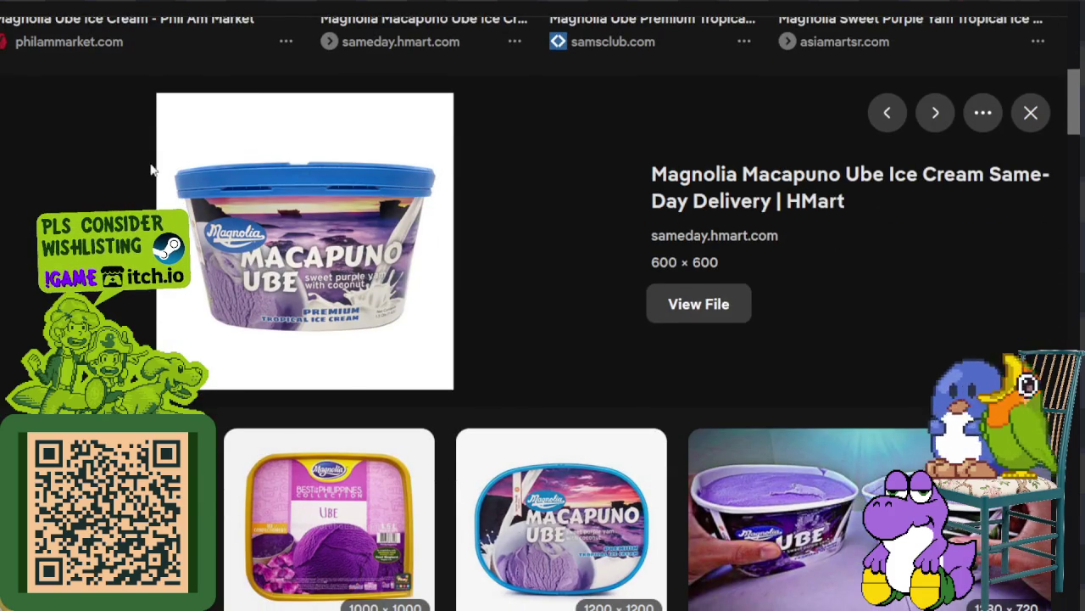
scroll(322, 119, "down", 1)
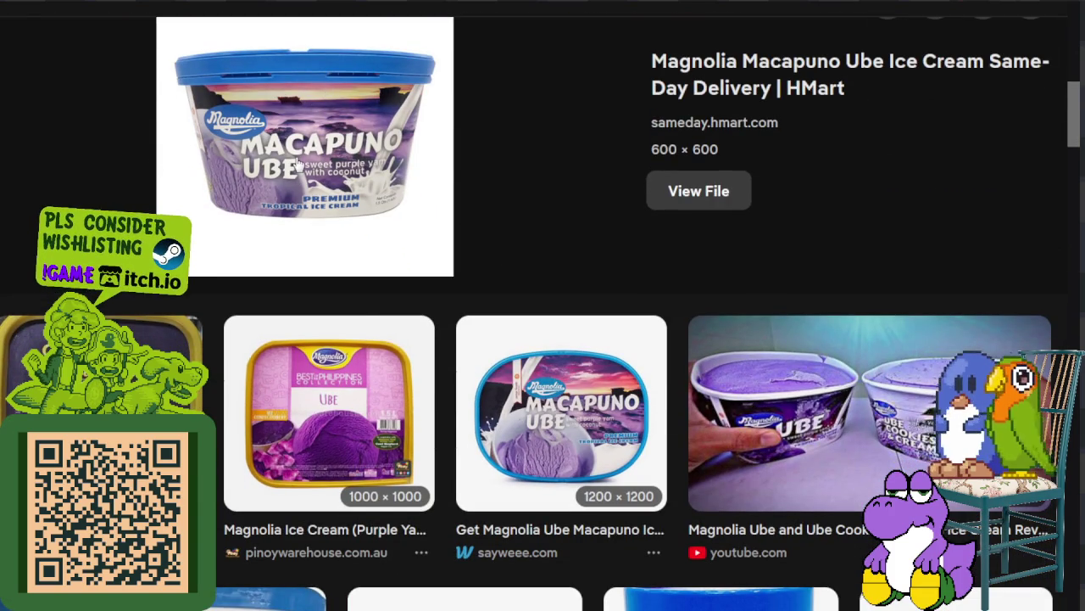
- Open the Pinoy Warehouse Ube 1.5L and Magnolia Ube Boba tub images, then browse further results
left_click(358, 386)
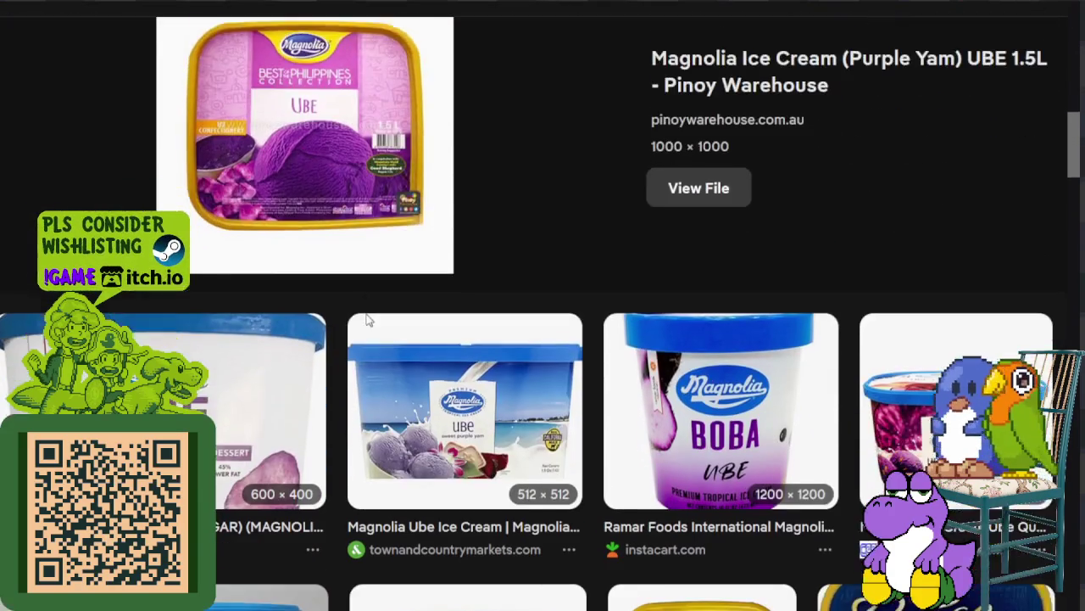
scroll(369, 319, "down", 1)
left_click(685, 276)
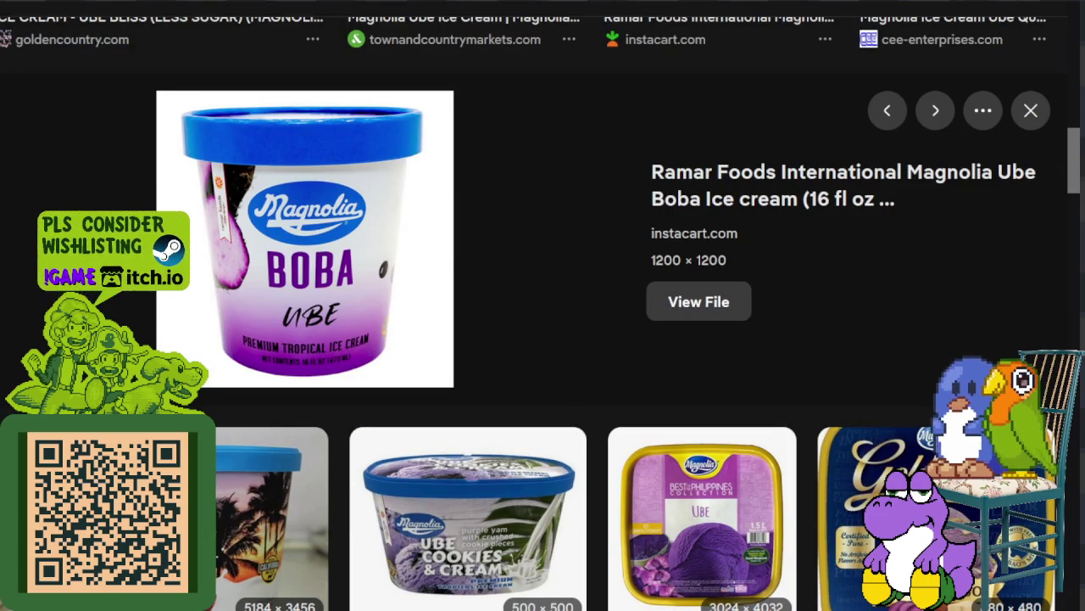
scroll(618, 367, "down", 2)
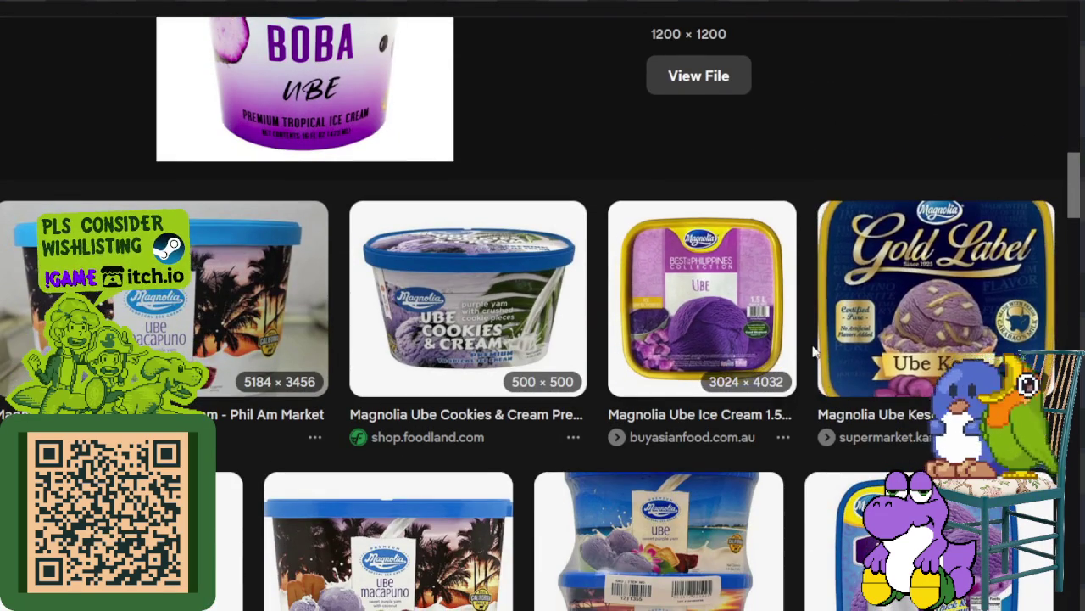
scroll(810, 339, "down", 1)
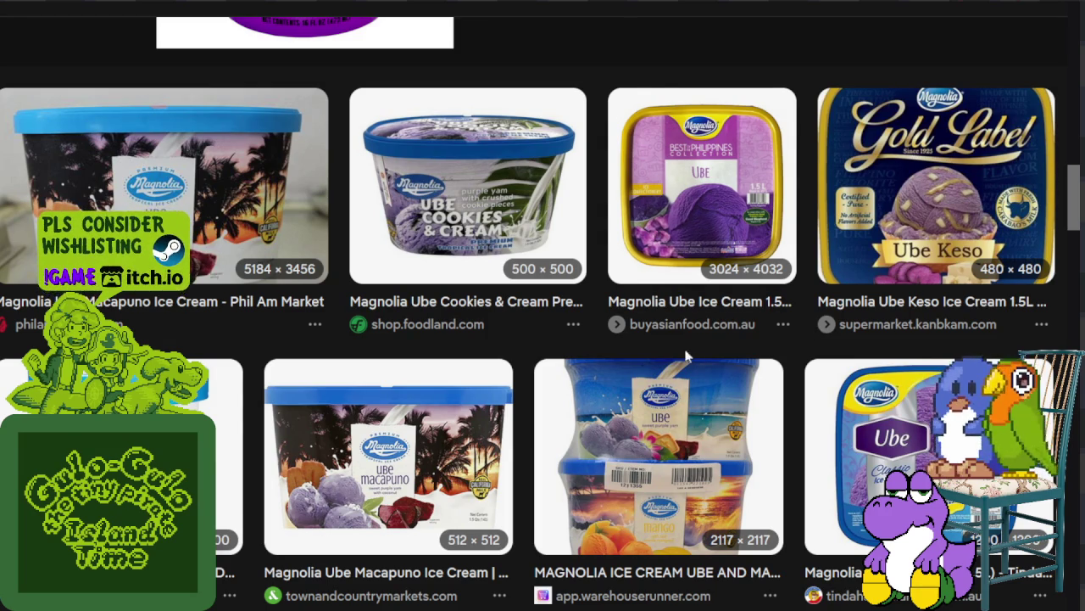
scroll(689, 358, "down", 1)
scroll(709, 382, "down", 3)
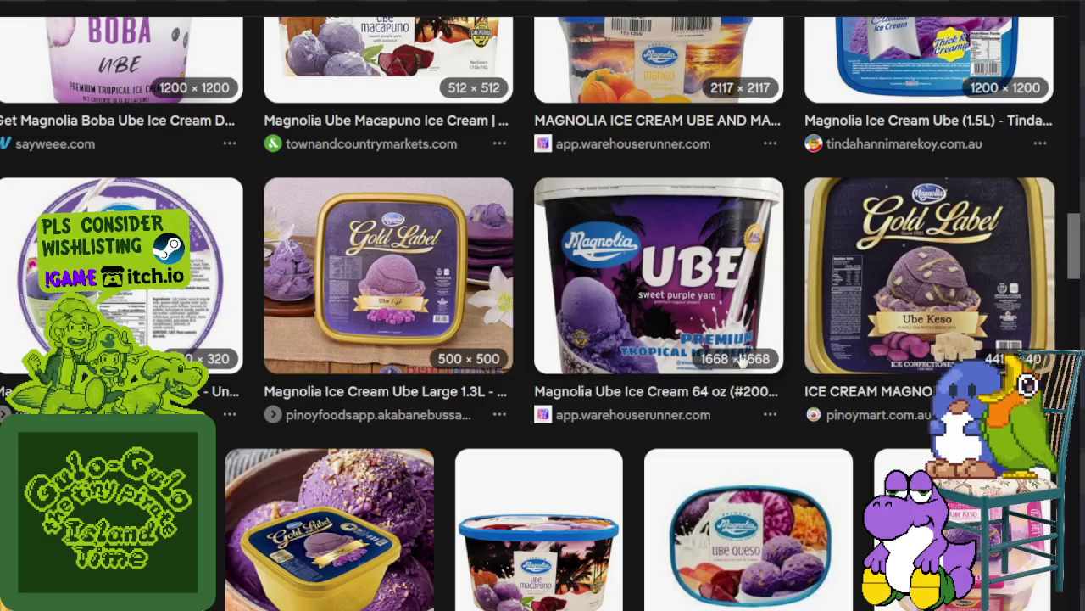
scroll(740, 360, "down", 2)
scroll(740, 363, "down", 2)
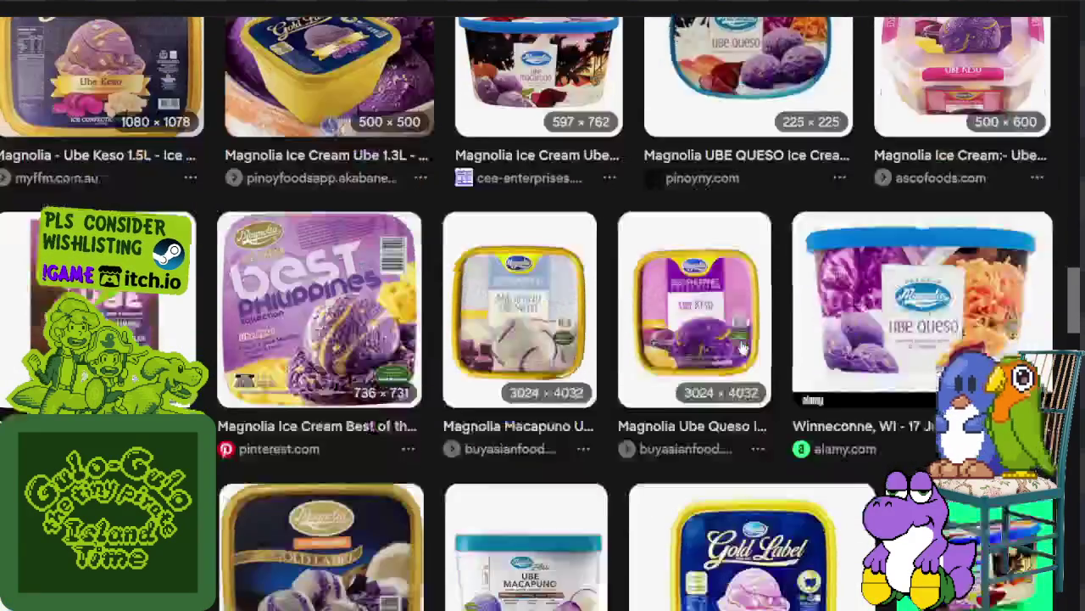
scroll(730, 347, "down", 2)
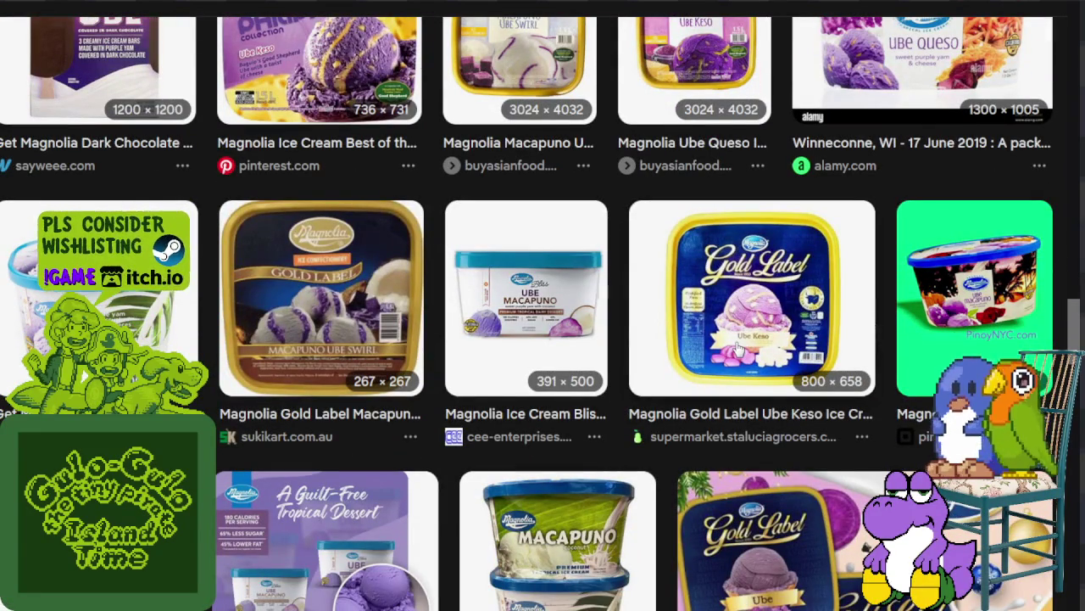
- Preview the Ube Cookies & Cream tub image, then return to Aseprite
left_click(170, 322)
scroll(415, 204, "down", 2)
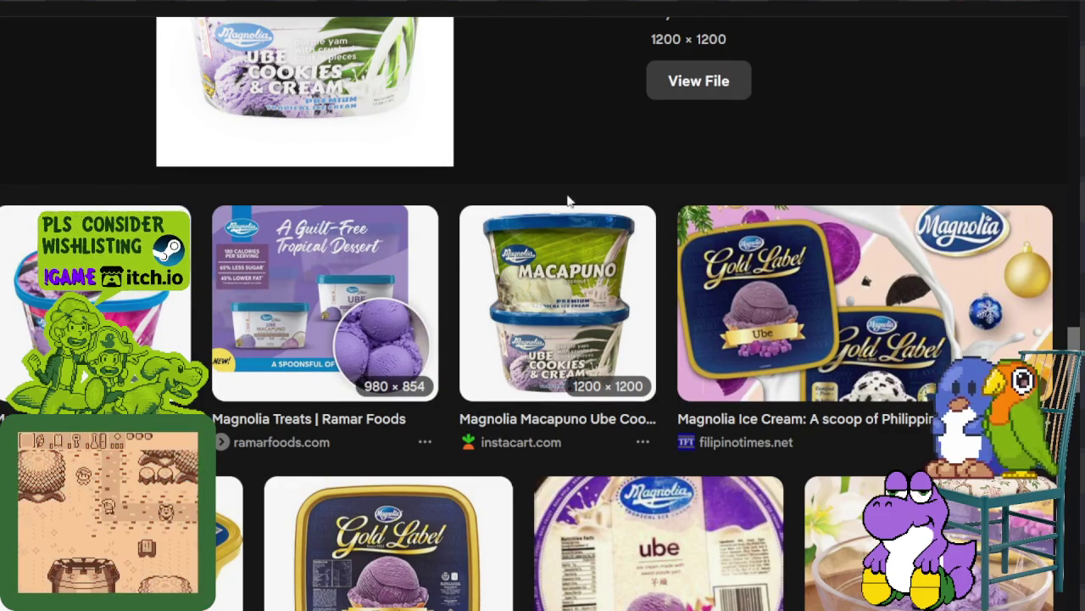
scroll(598, 208, "down", 1)
scroll(602, 212, "down", 2)
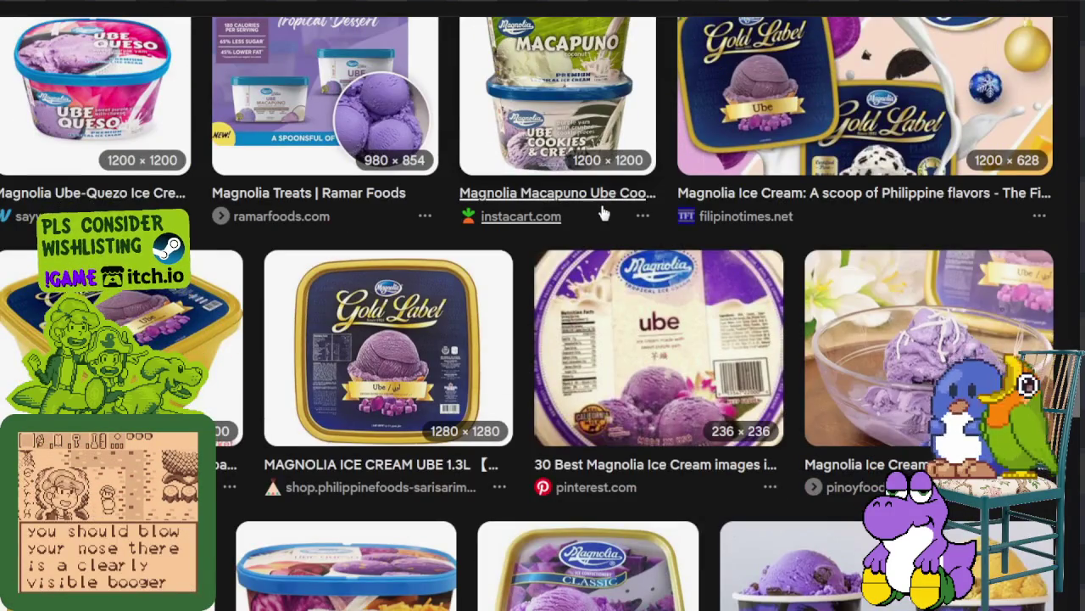
scroll(604, 214, "down", 3)
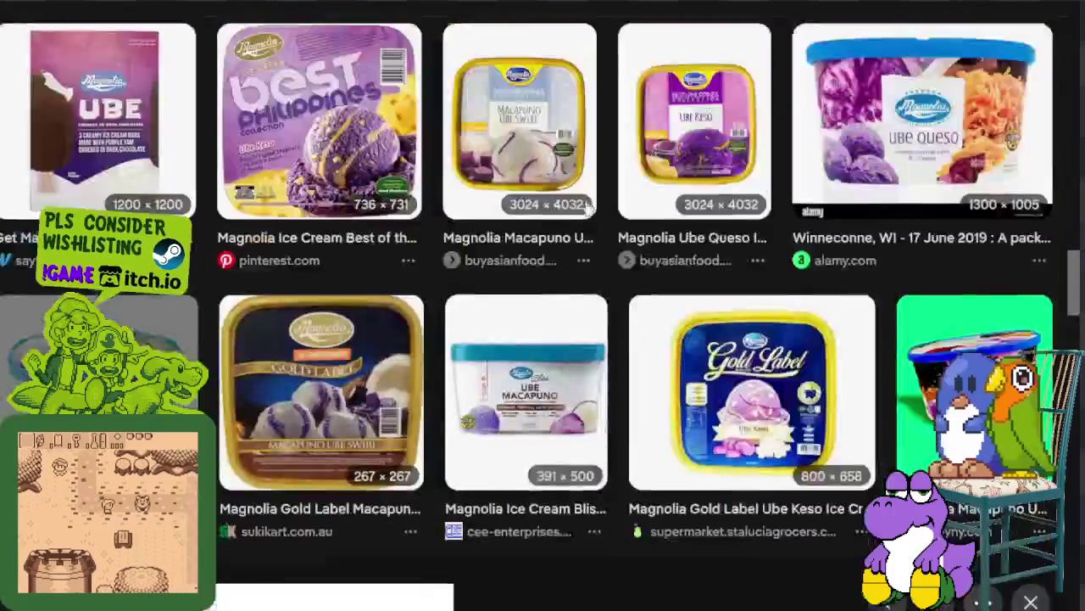
scroll(551, 272, "up", 5)
scroll(543, 318, "up", 5)
scroll(555, 323, "up", 5)
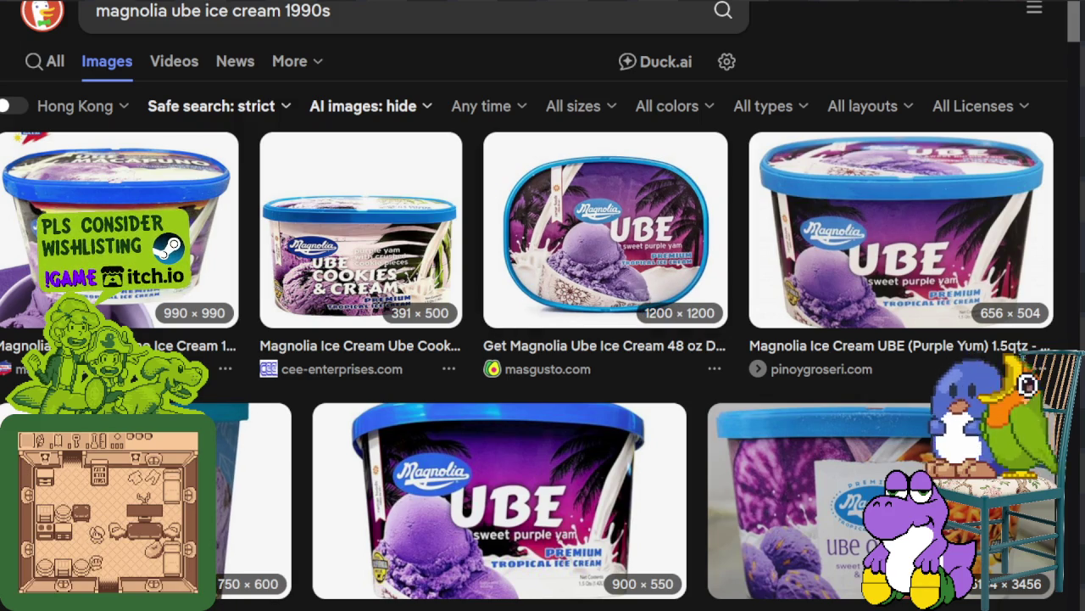
key("alt+Tab")
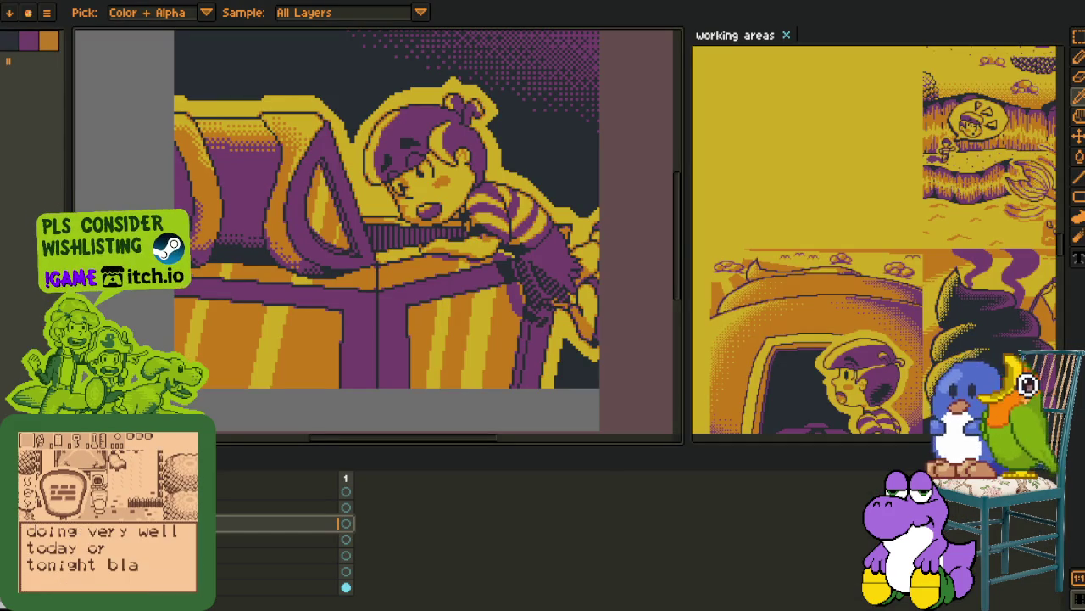
- Mirror the hand strip with Sprite > Rotate Canvas > Flip Canvas Horizontal
scroll(290, 318, "down", 3)
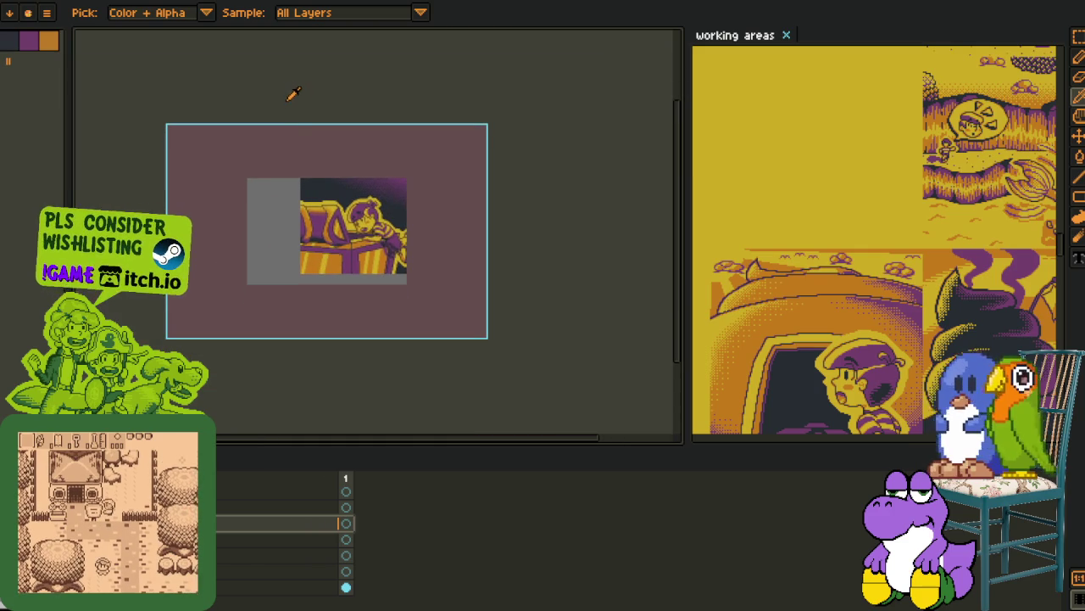
scroll(322, 279, "up", 2)
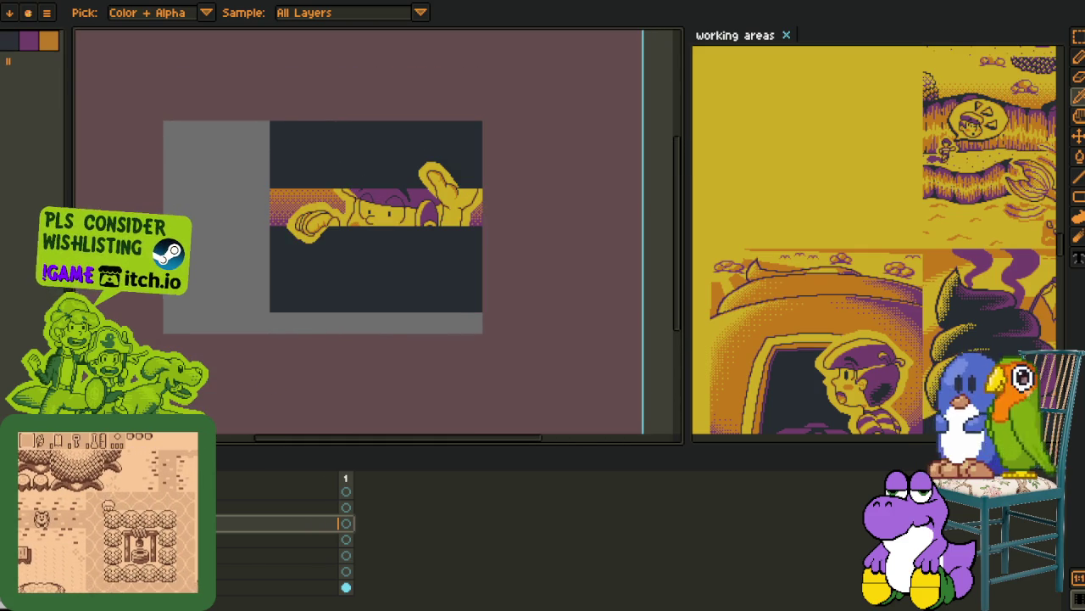
mouse_move(28, 13)
left_click(76, 1)
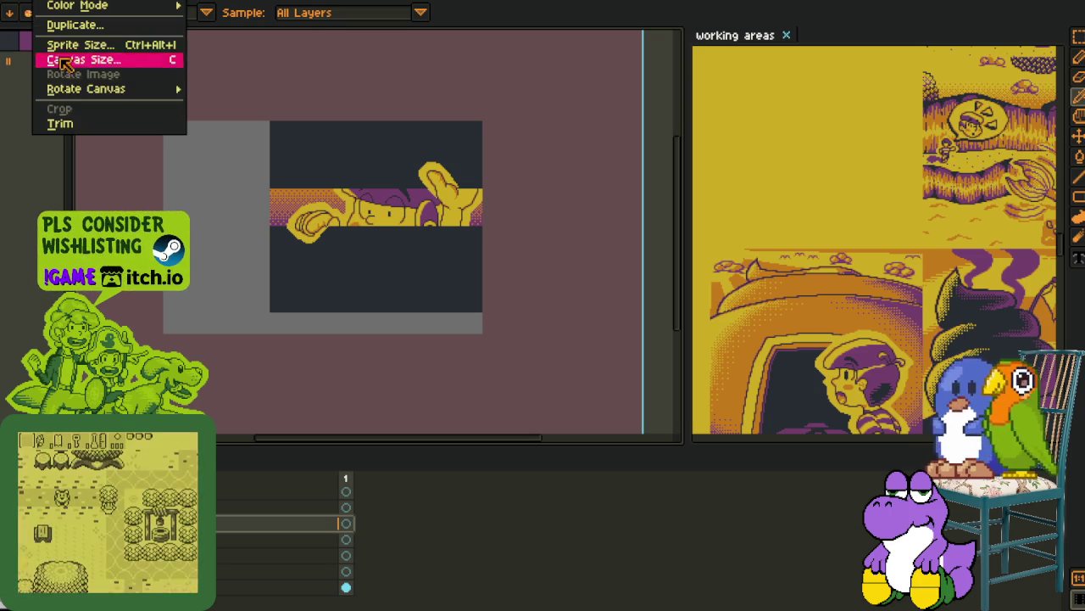
left_click(246, 138)
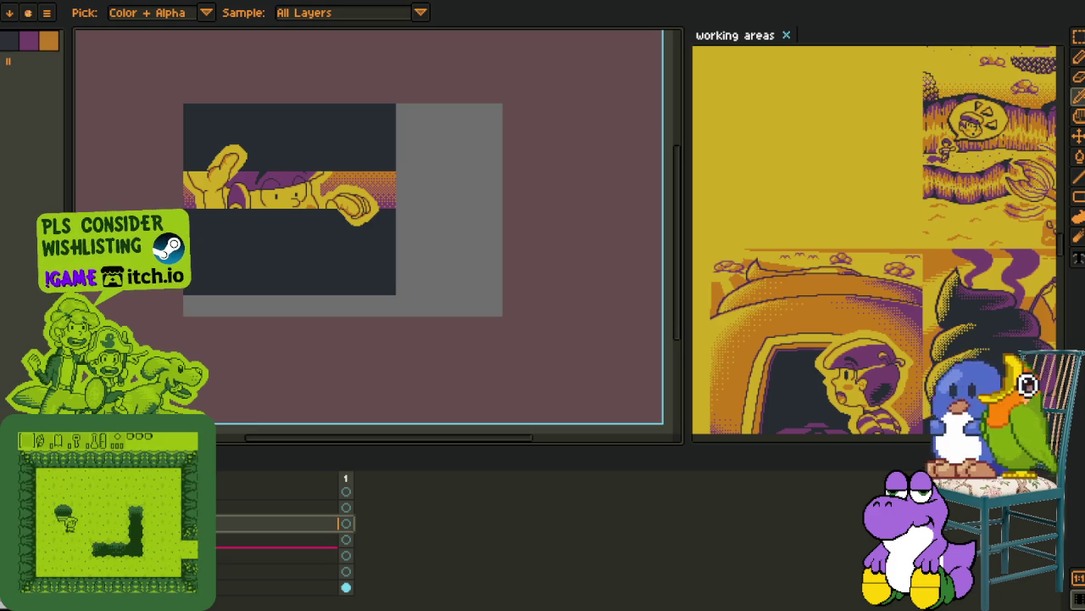
- Re-enter the layer name 'Visuals 77' and save the file
double_click(280, 555)
key("End")
key("BackSpace")
key("BackSpace")
key("BackSpace")
type("77")
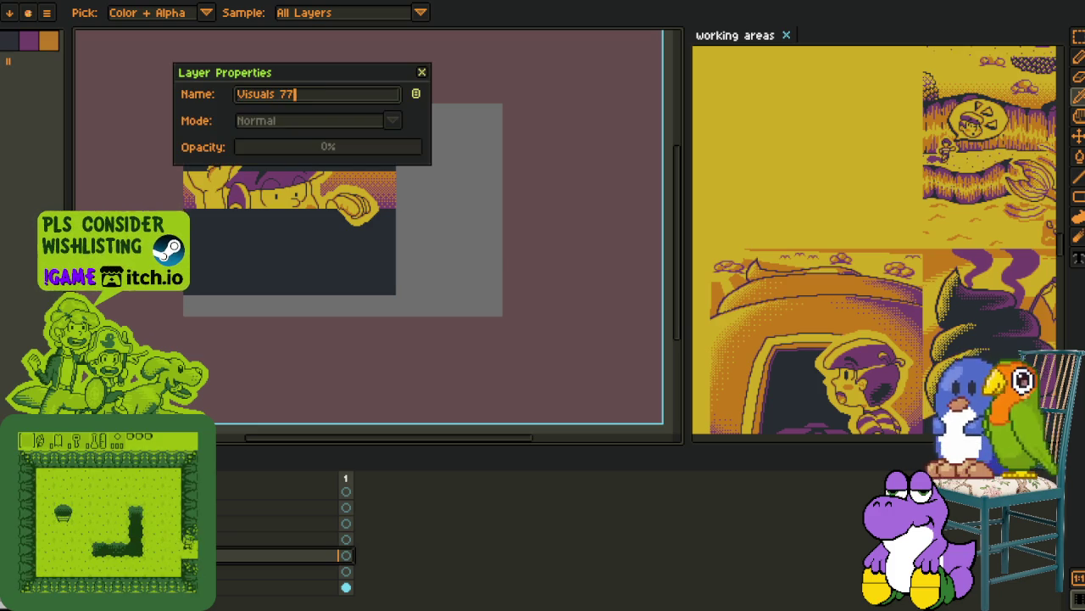
key("Return")
key("ctrl+s")
- Rename the layer below 'Visuals 77' to 'visual78'
right_click(254, 555)
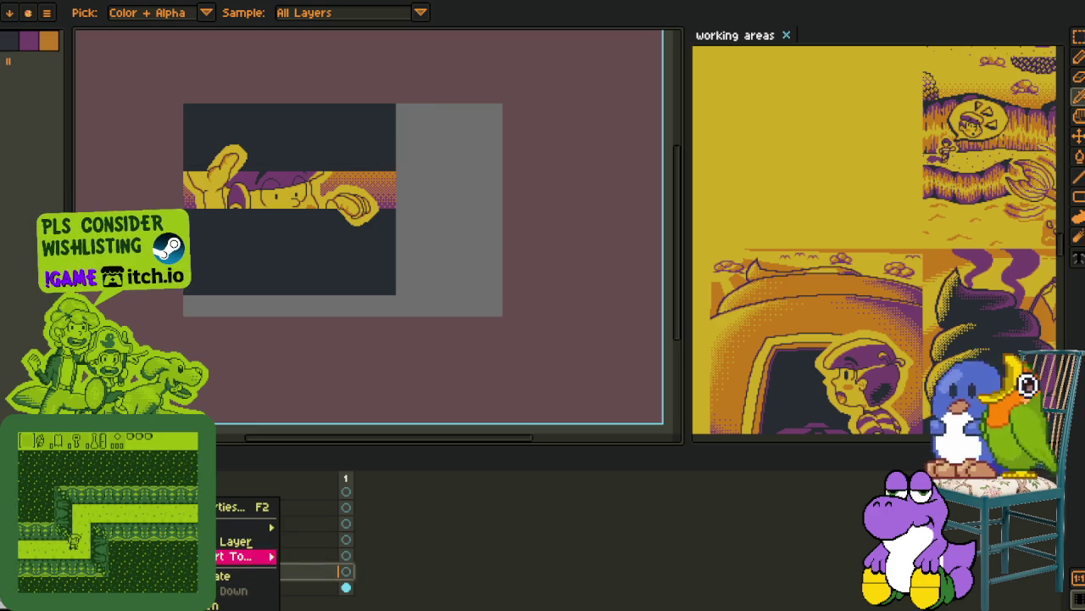
left_click(246, 575)
right_click(203, 571)
mouse_move(246, 556)
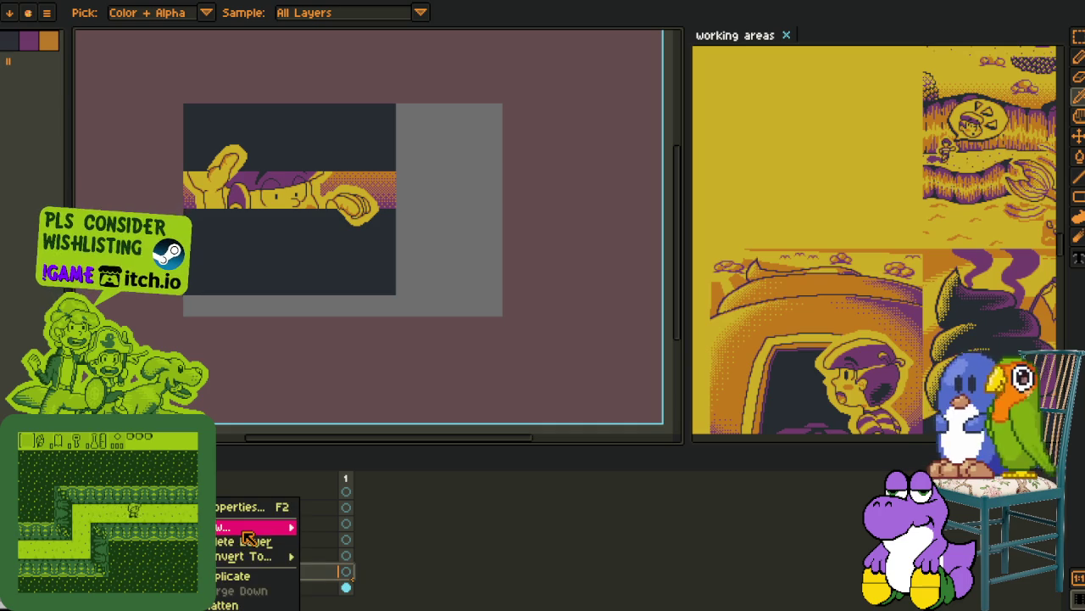
double_click(204, 571)
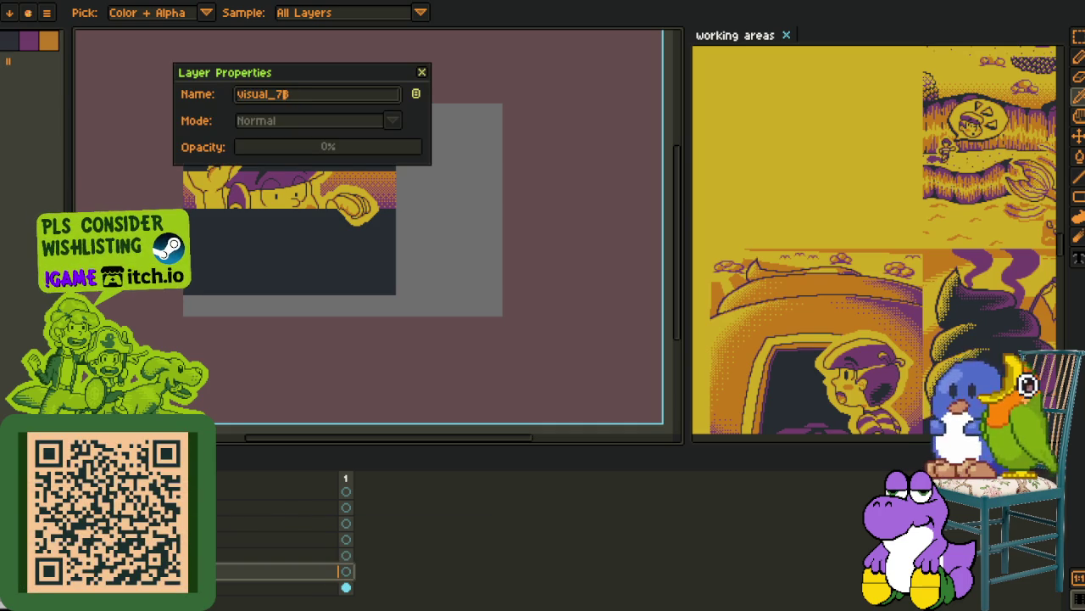
key("Return")
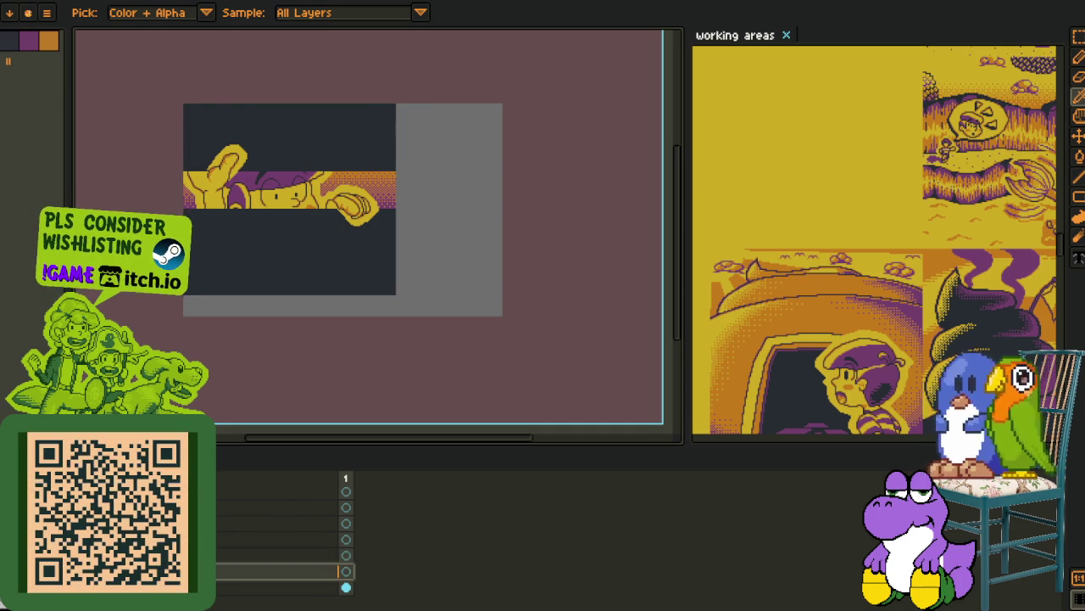
double_click(203, 571)
key("Return")
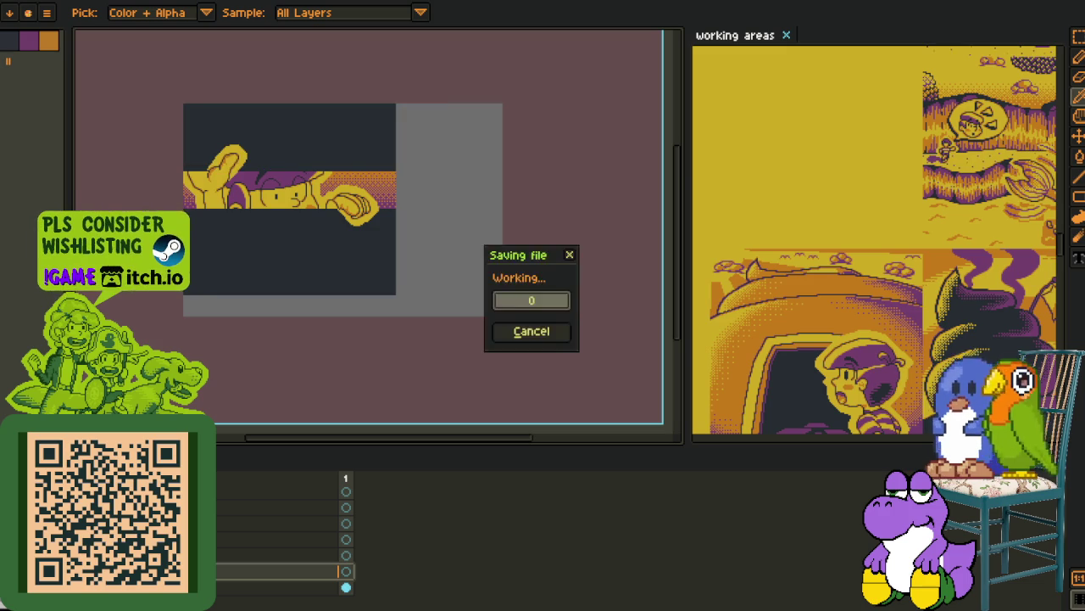
scroll(377, 229, "up", 2)
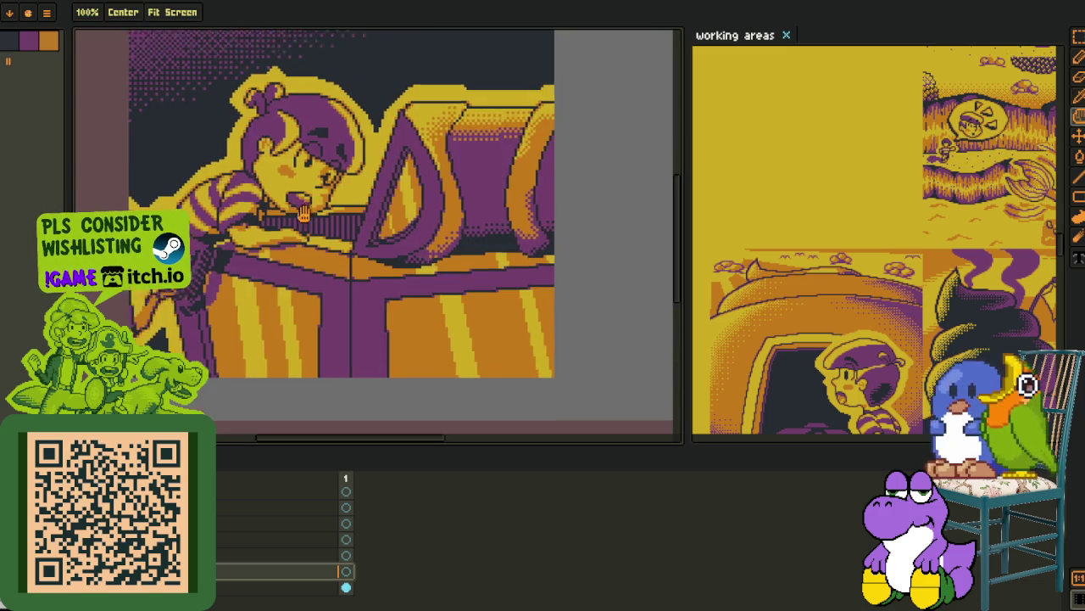
left_click_drag(292, 314, 334, 303)
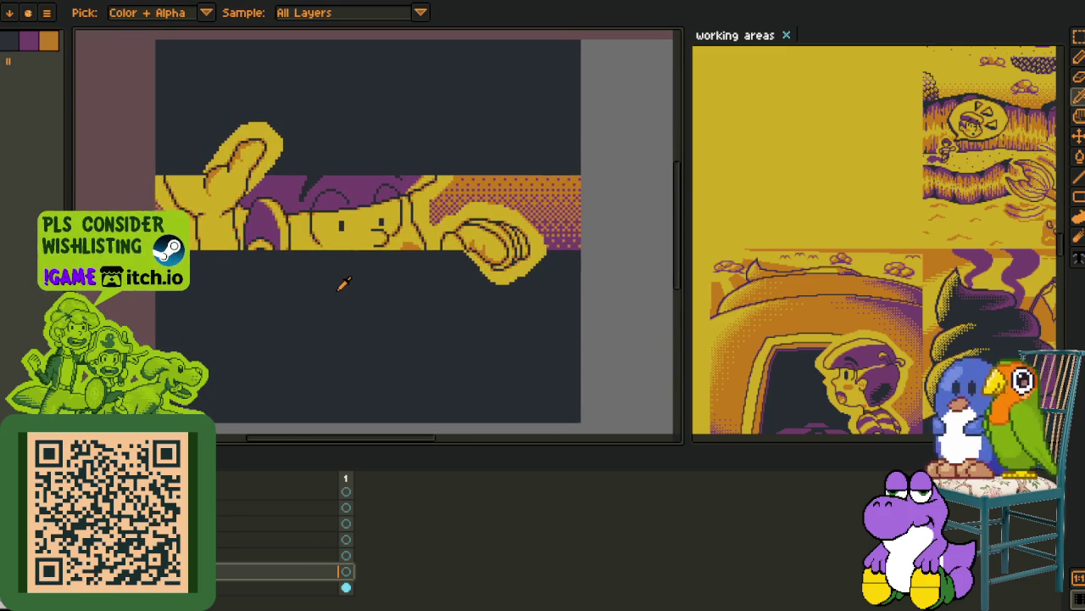
key("ctrl+Tab")
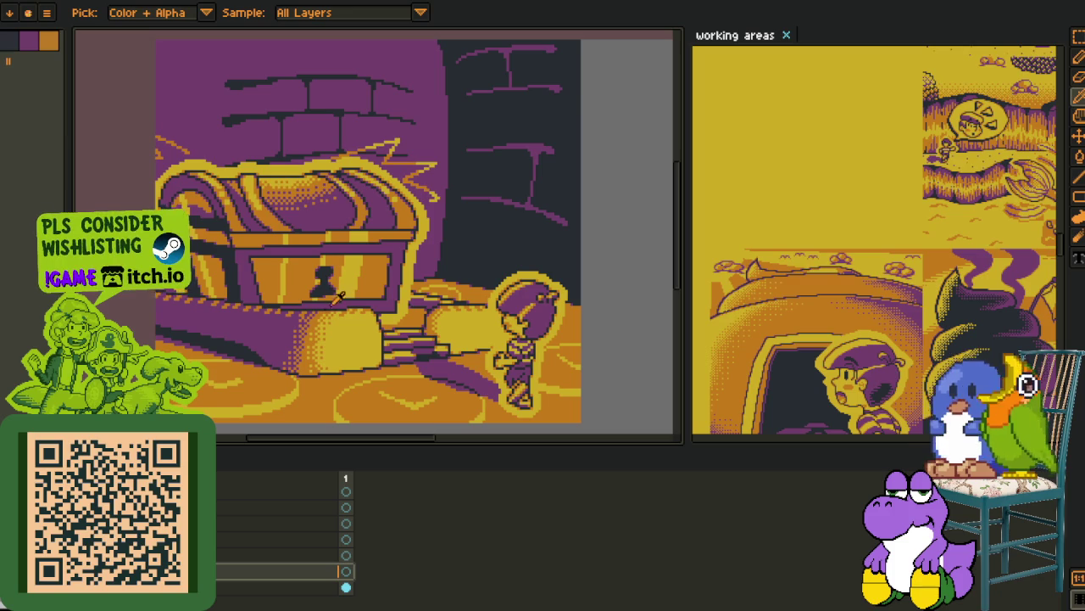
key("ctrl+Tab")
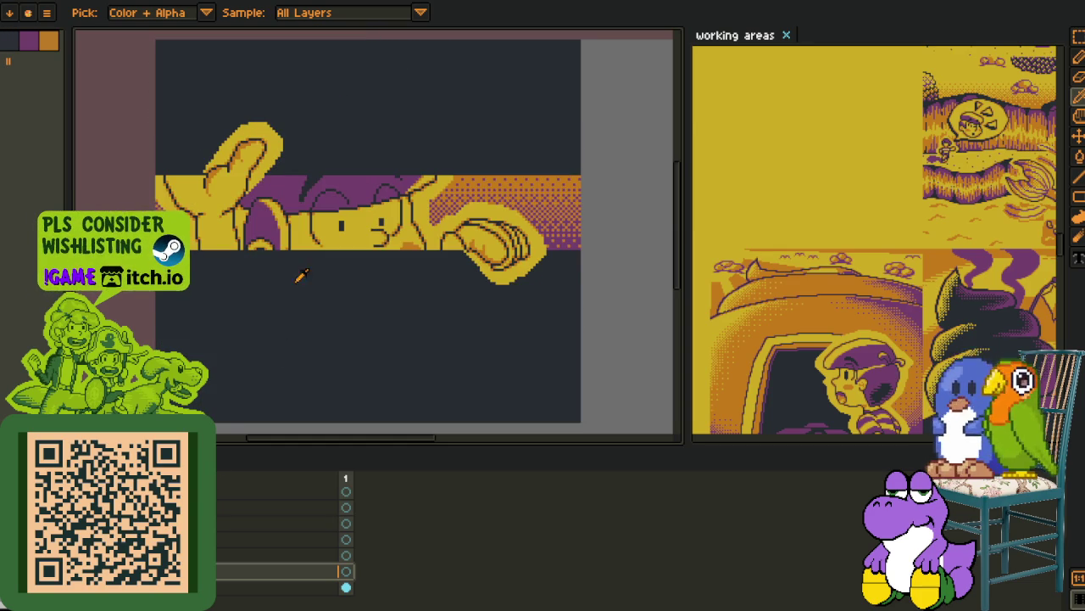
scroll(301, 275, "down", 1)
scroll(298, 300, "up", 1)
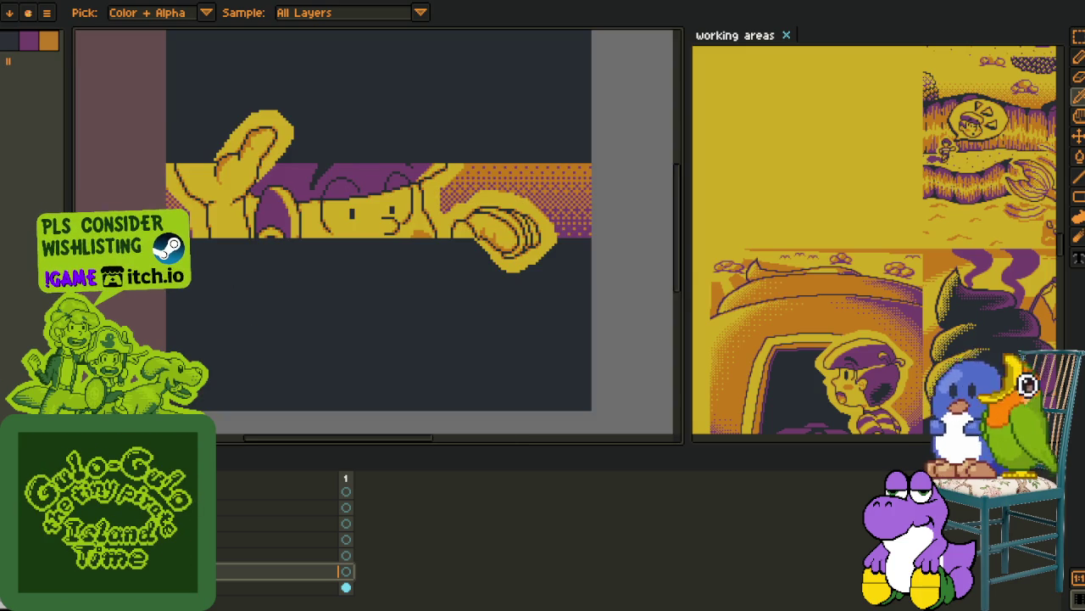
left_click_drag(290, 381, 323, 320)
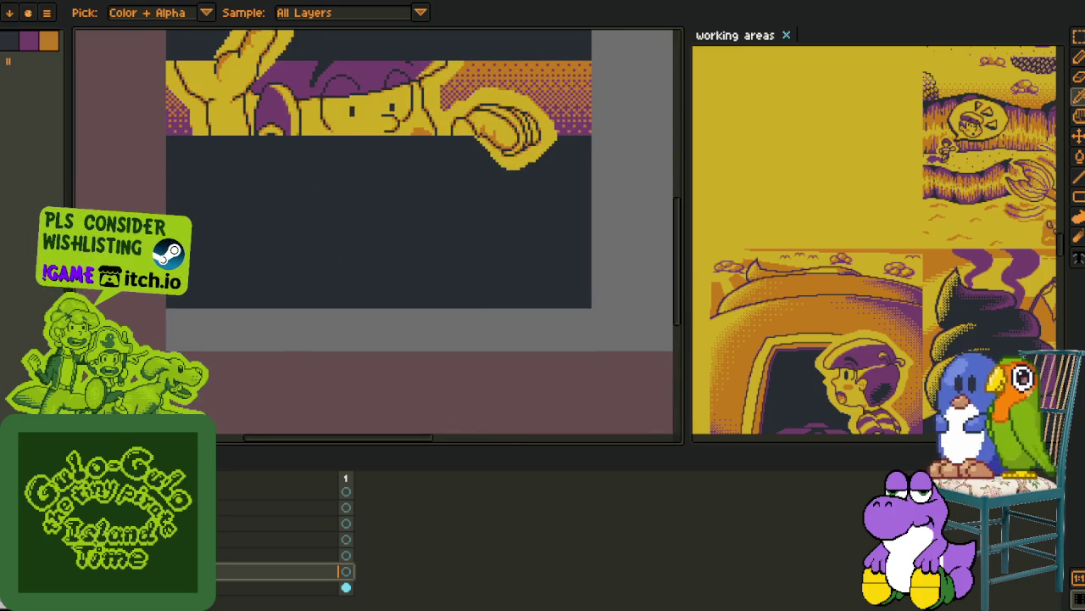
scroll(329, 239, "down", 1)
left_click_drag(329, 239, 298, 303)
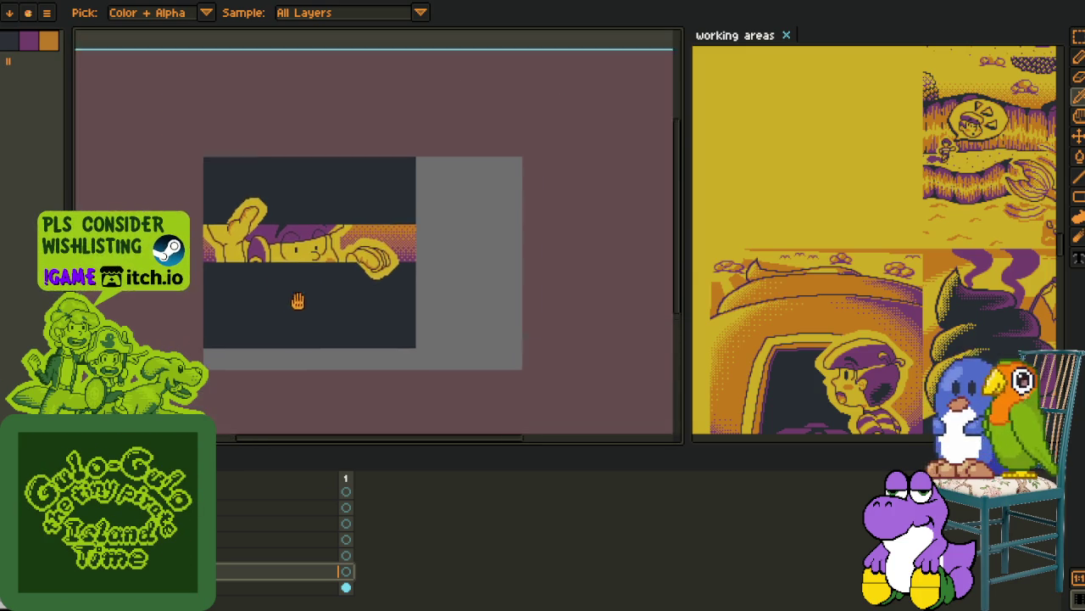
- Undo the clear and add a new empty layer, Layer 1
key("ctrl+z")
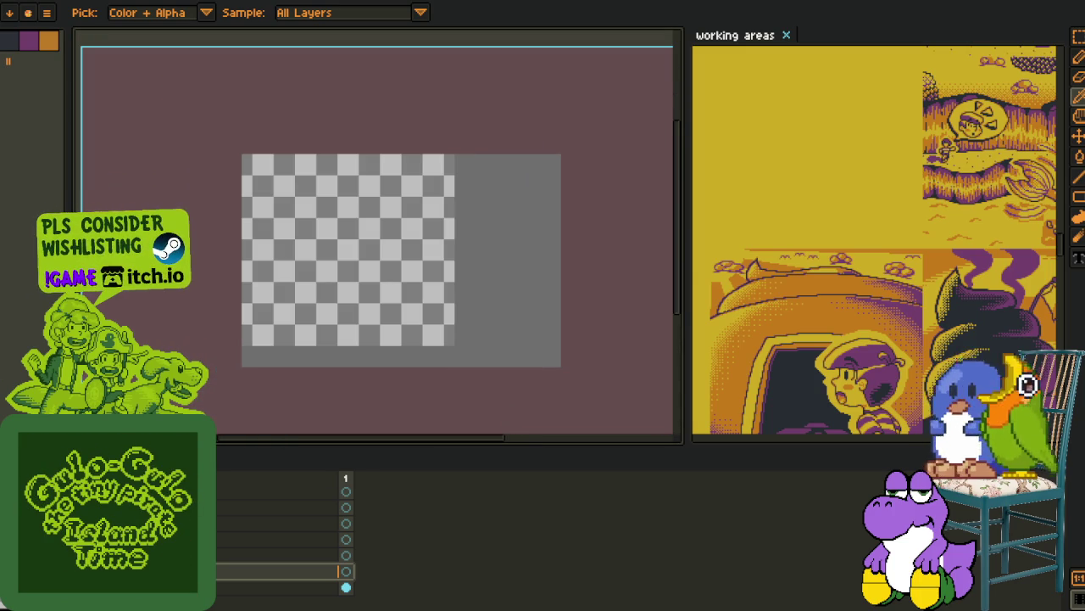
right_click(254, 519)
left_click(279, 526)
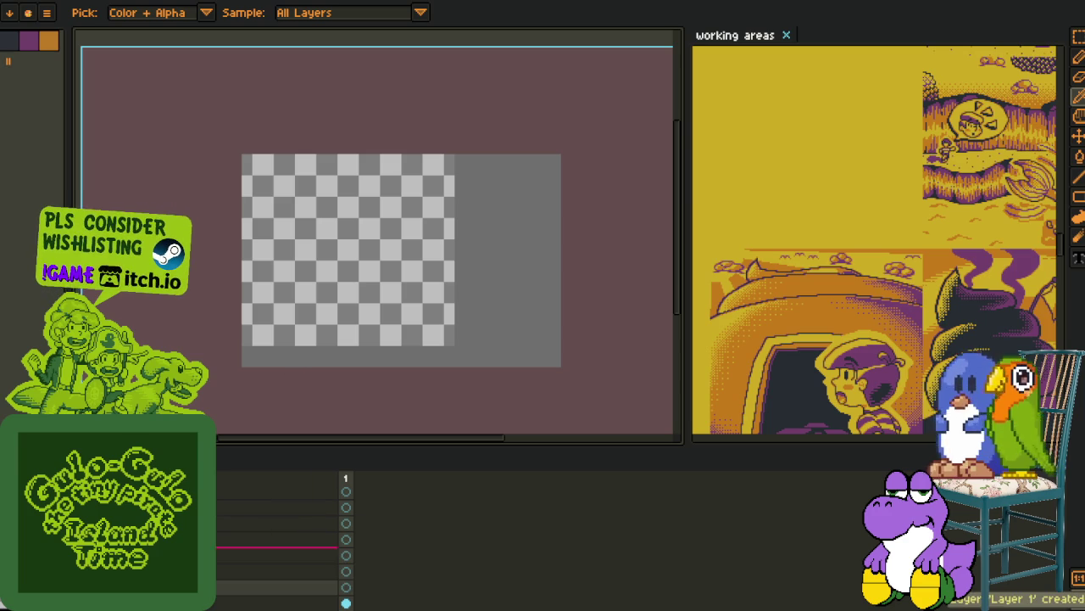
key("m")
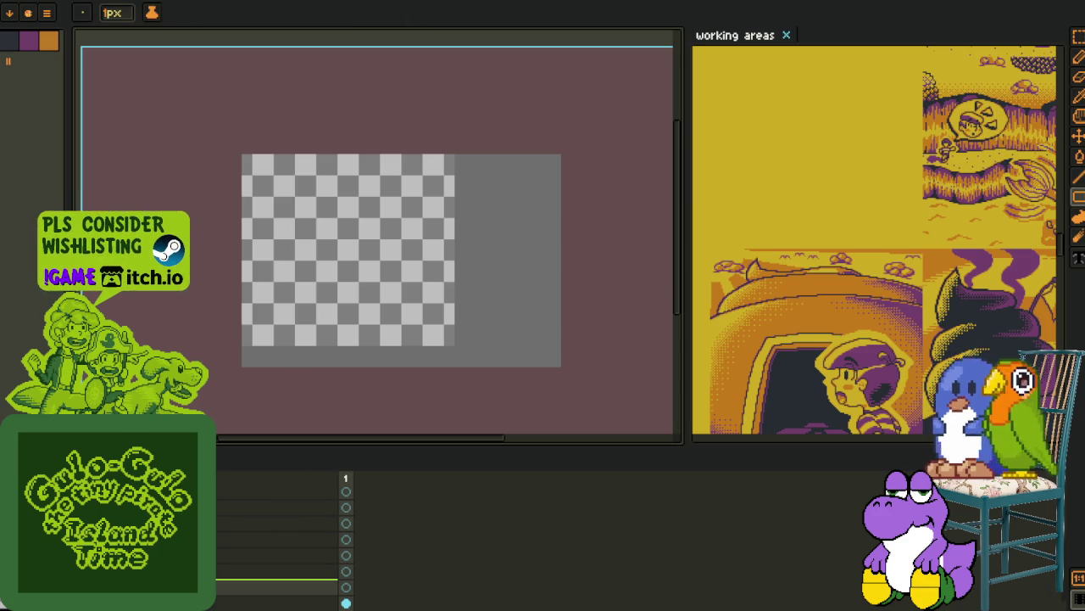
double_click(272, 587)
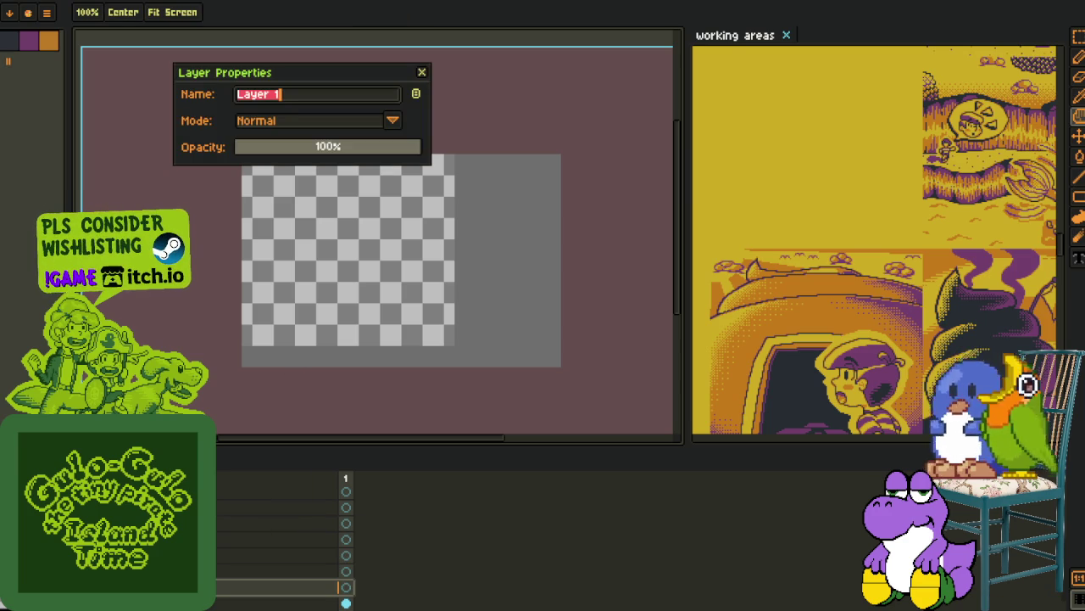
key("Return")
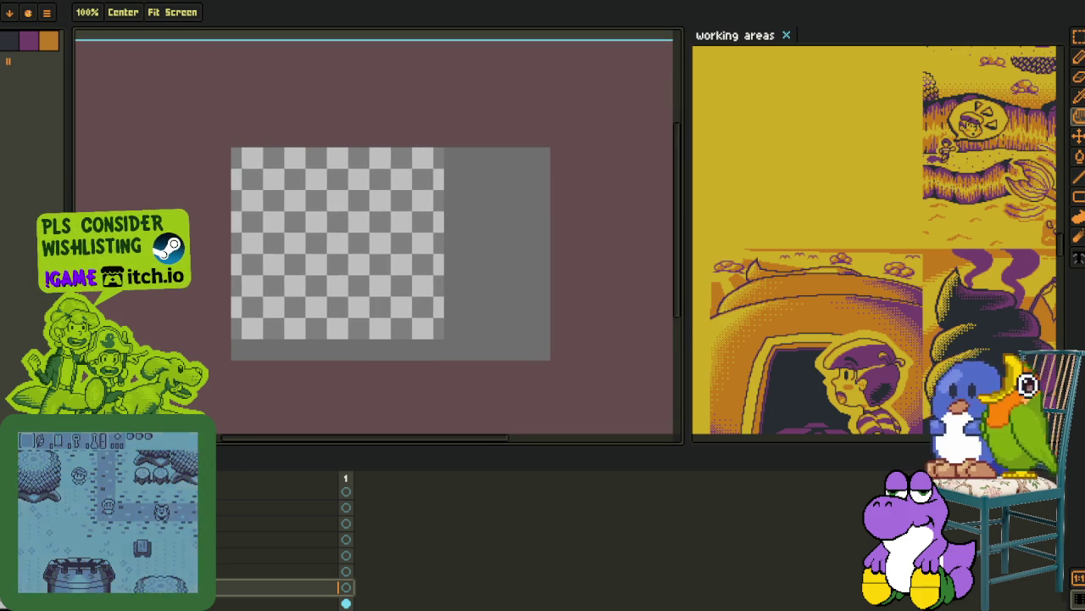
- Restore the rough sketch, zoom in, and rectangle-select the lower row of panels
key("alt")
scroll(263, 229, "up", 1)
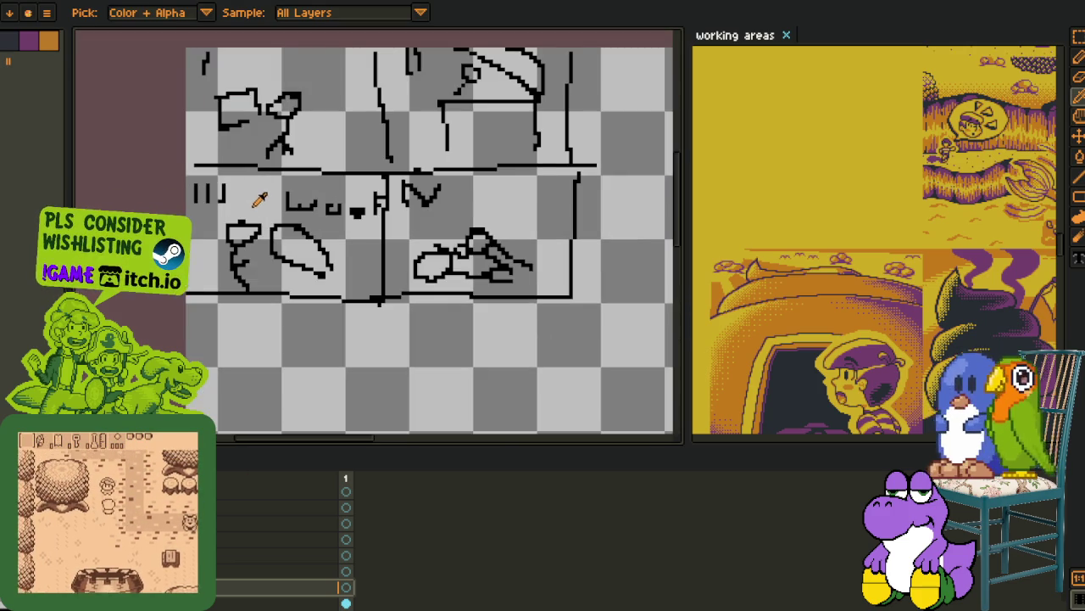
scroll(259, 212, "up", 1)
scroll(265, 289, "up", 1)
scroll(266, 289, "up", 1)
left_click_drag(125, 204, 514, 488)
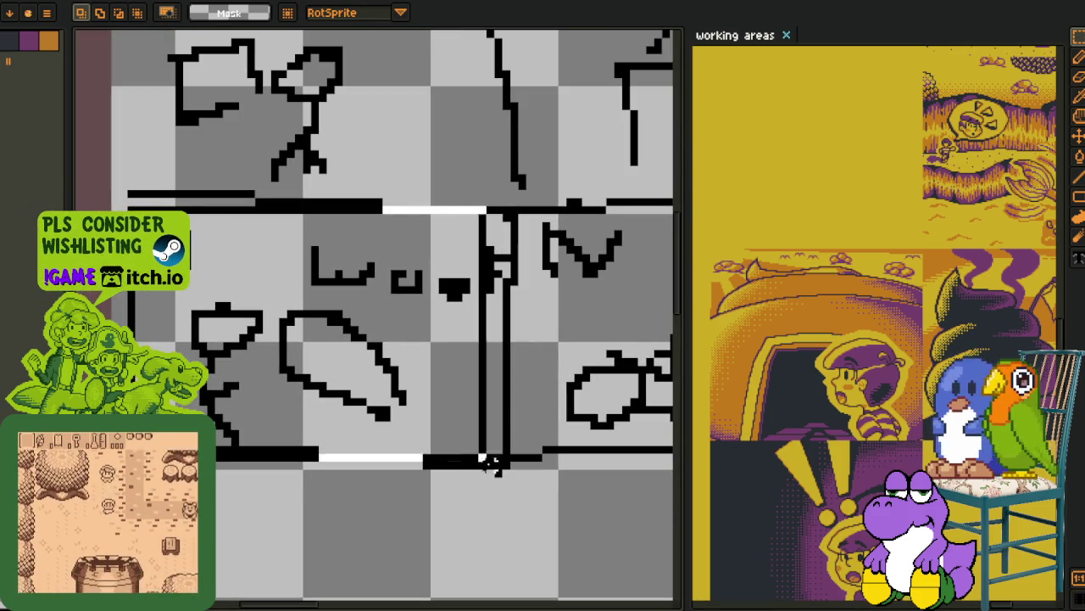
- Zoom in and rectangle-select the lower-right pose panel
scroll(303, 370, "up", 1)
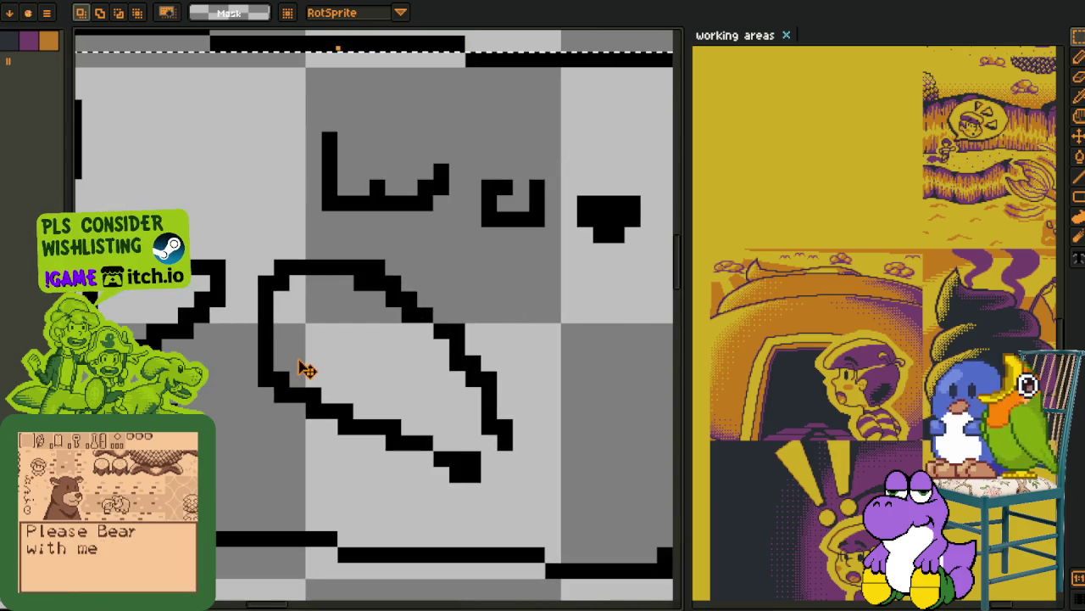
left_click_drag(303, 371, 119, 340)
scroll(148, 310, "up", 1)
scroll(147, 310, "down", 1)
left_click_drag(156, 149, 587, 482)
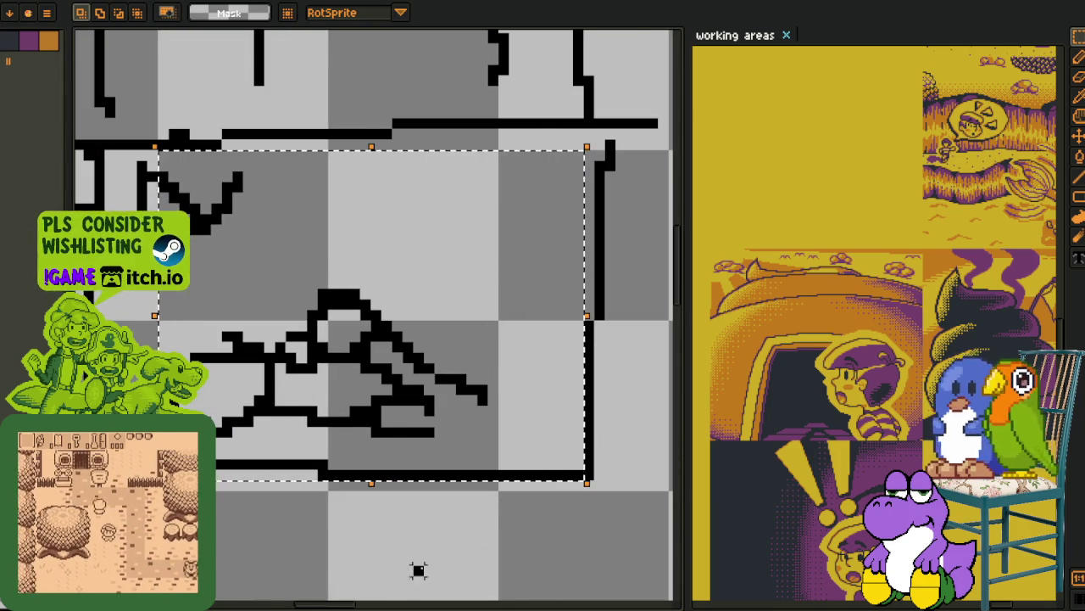
- Zoom out to the whole sketch sheet and delete the sketch content
scroll(416, 564, "down", 3)
mouse_move(404, 538)
left_mouse_down()
mouse_move(371, 397)
mouse_move(383, 368)
left_mouse_up()
scroll(371, 396, "down", 2)
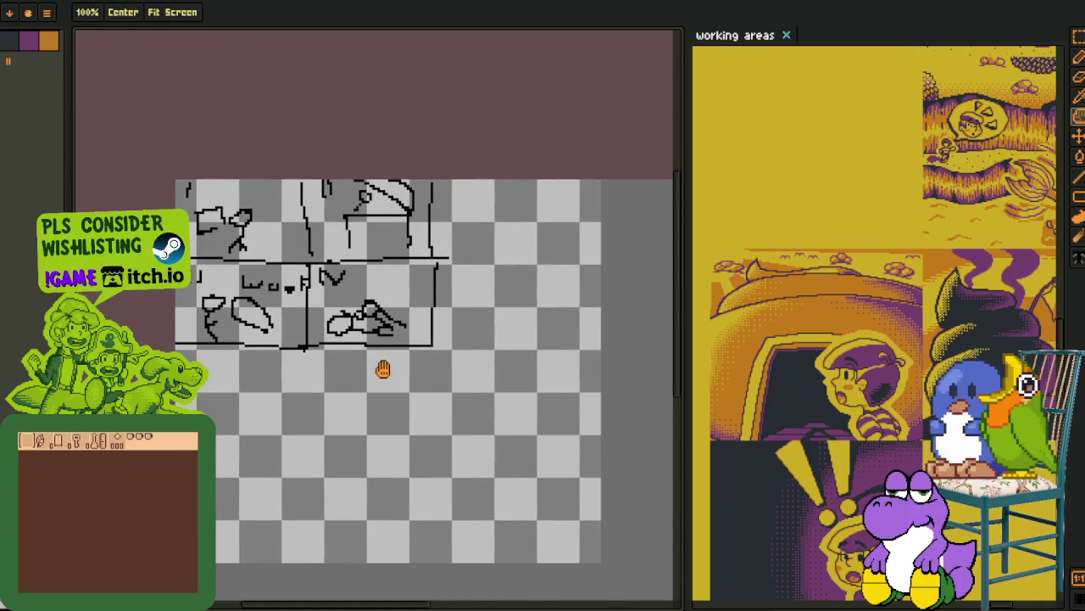
key("Delete")
scroll(237, 352, "down", 1)
- Save the file and pan the reference area to show the dog and bird portraits
key("ctrl+s")
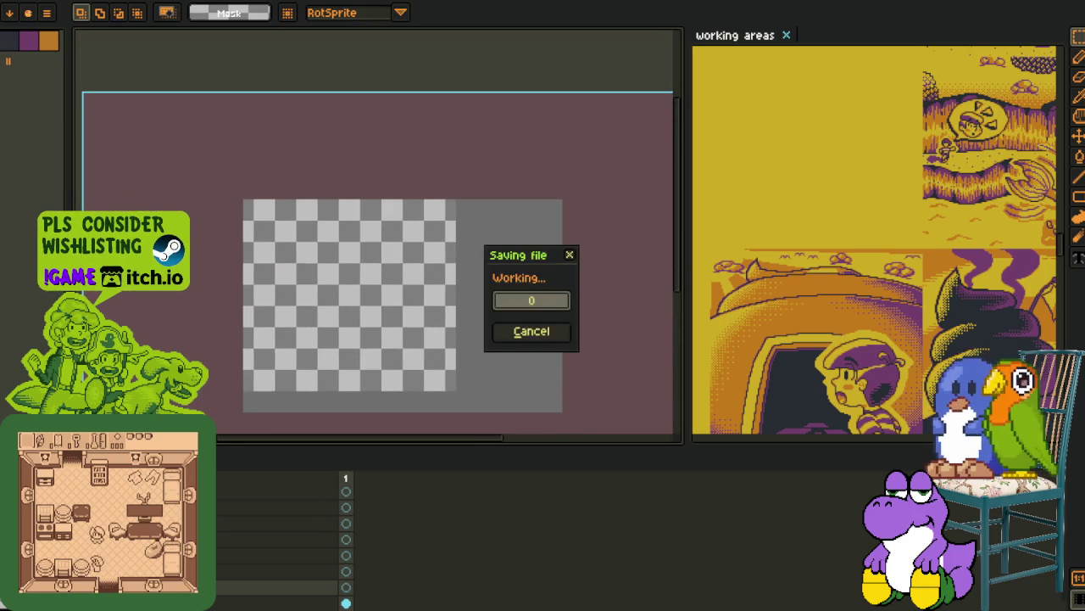
scroll(744, 515, "down", 3)
scroll(744, 515, "up", 2)
scroll(788, 424, "up", 2)
scroll(836, 327, "up", 2)
key("r")
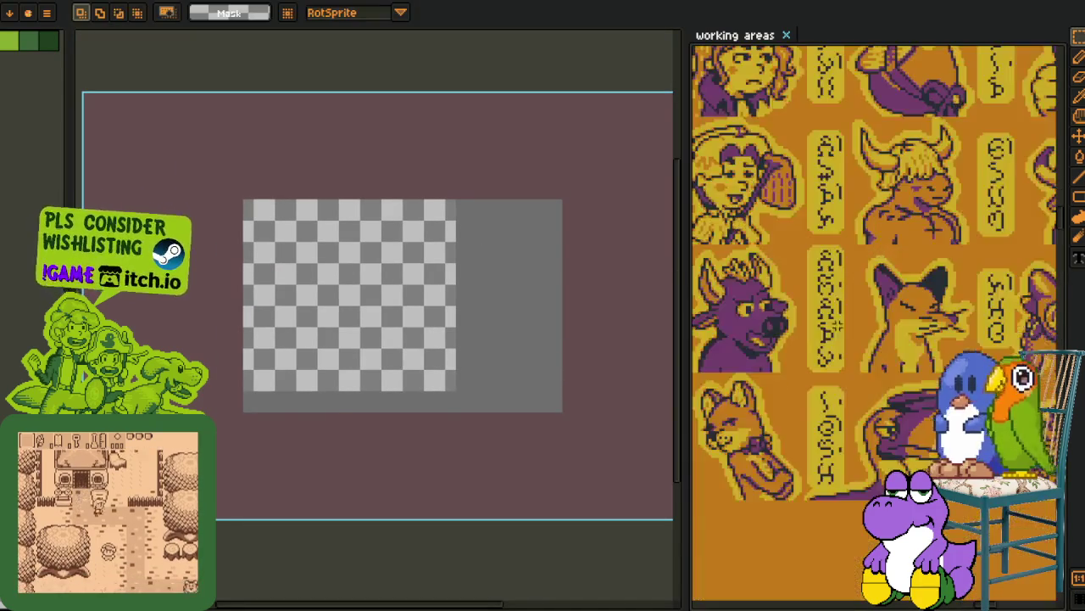
left_click_drag(836, 327, 871, 325)
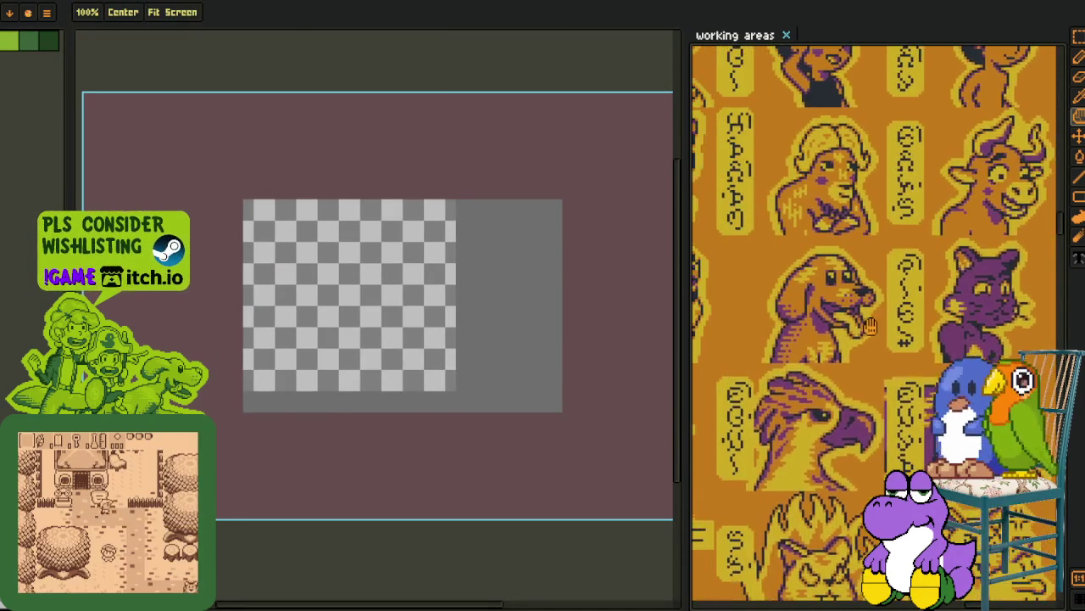
scroll(871, 325, "up", 2)
scroll(871, 325, "up", 2)
scroll(363, 317, "up", 2)
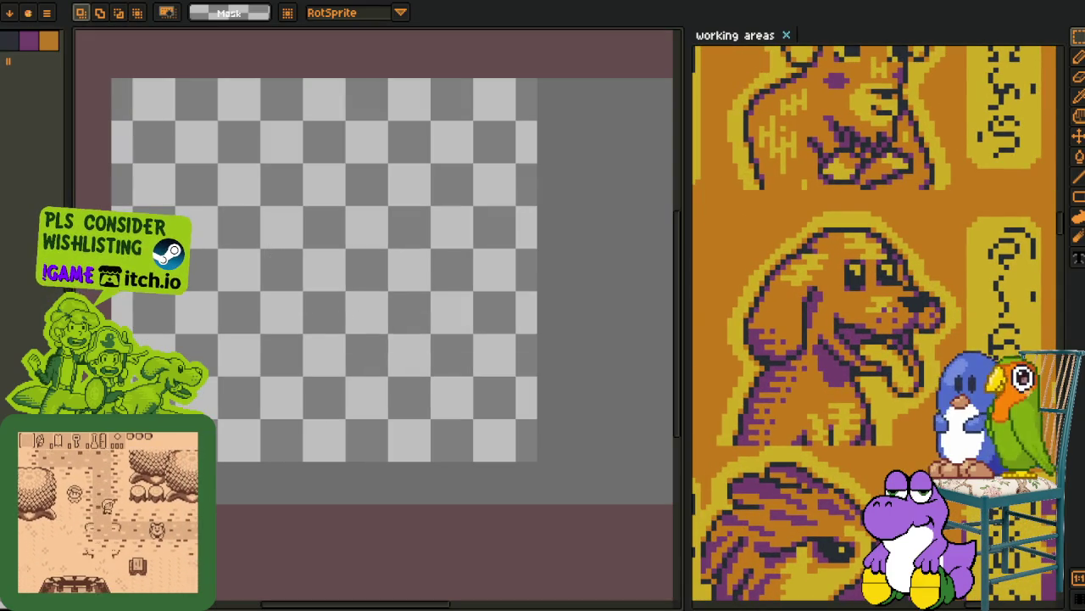
- Select the Pencil and set the brush size to 15 px
key("p")
key("Tab")
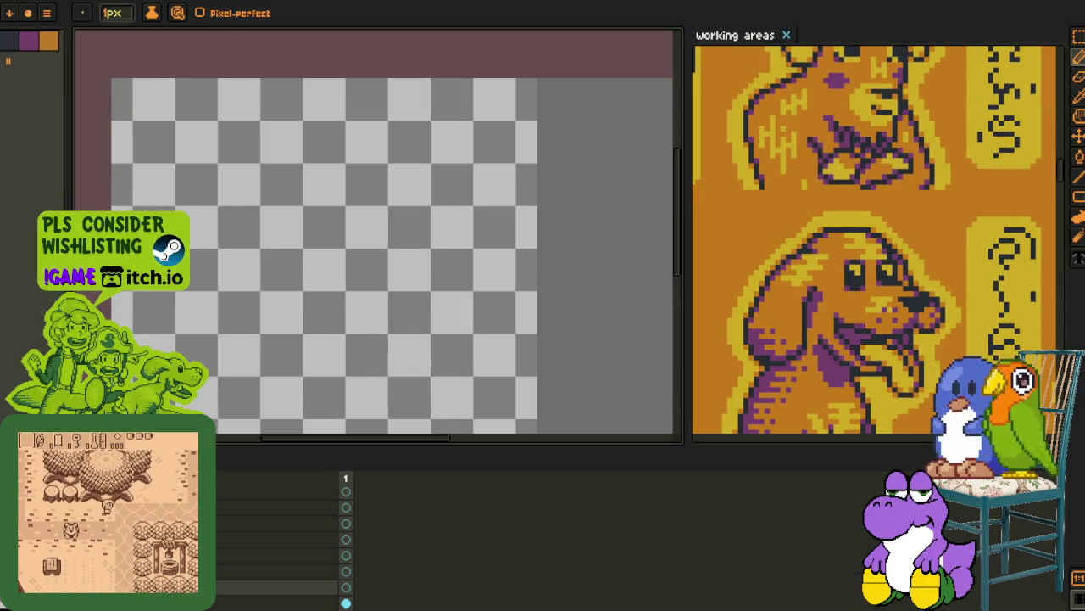
key("h")
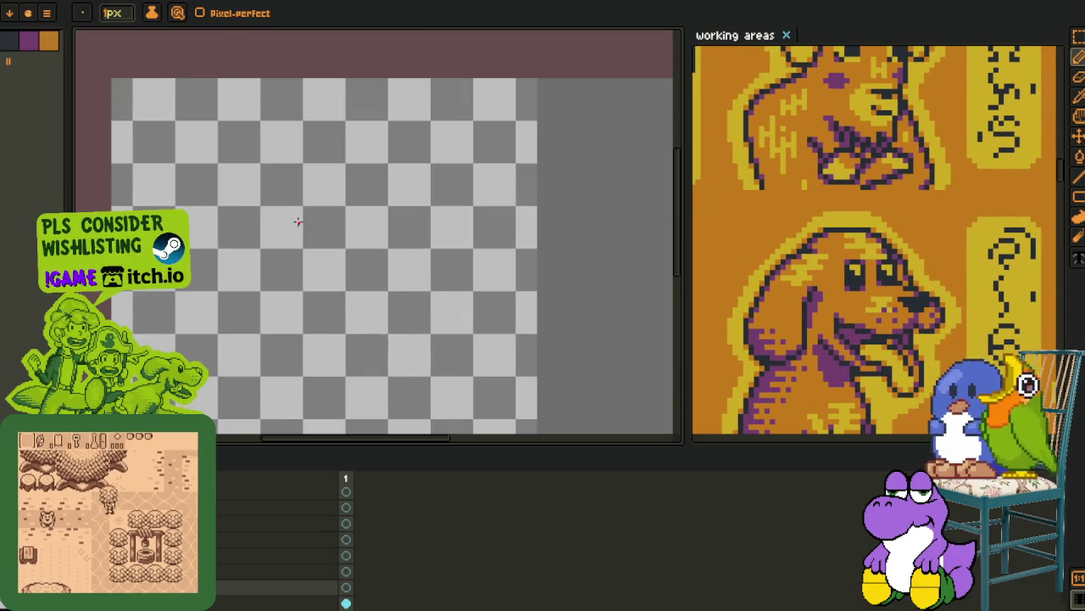
key("Tab")
scroll(313, 315, "up", 1)
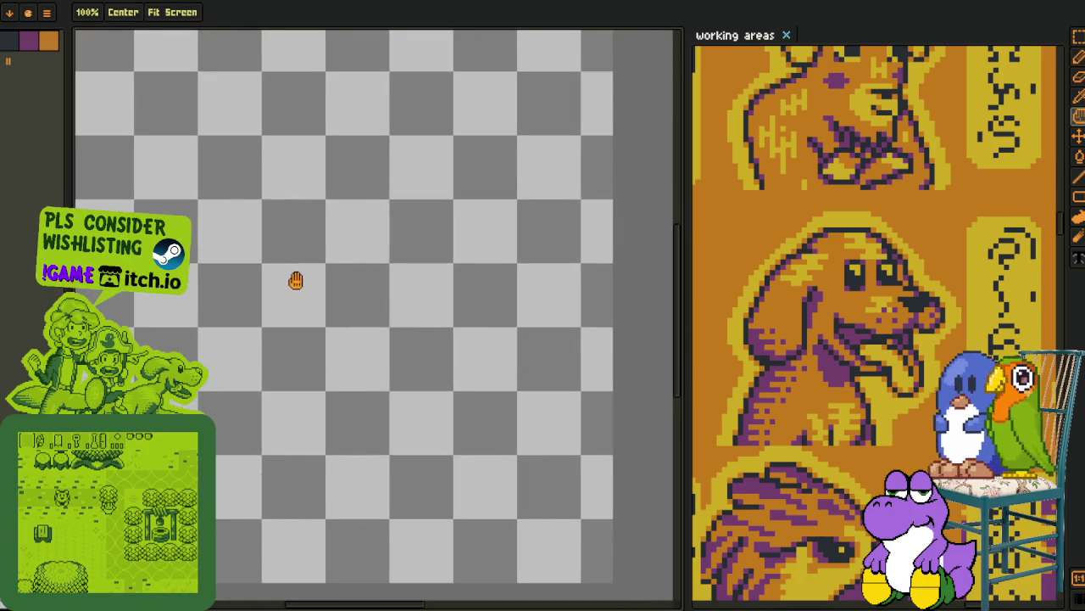
key("p")
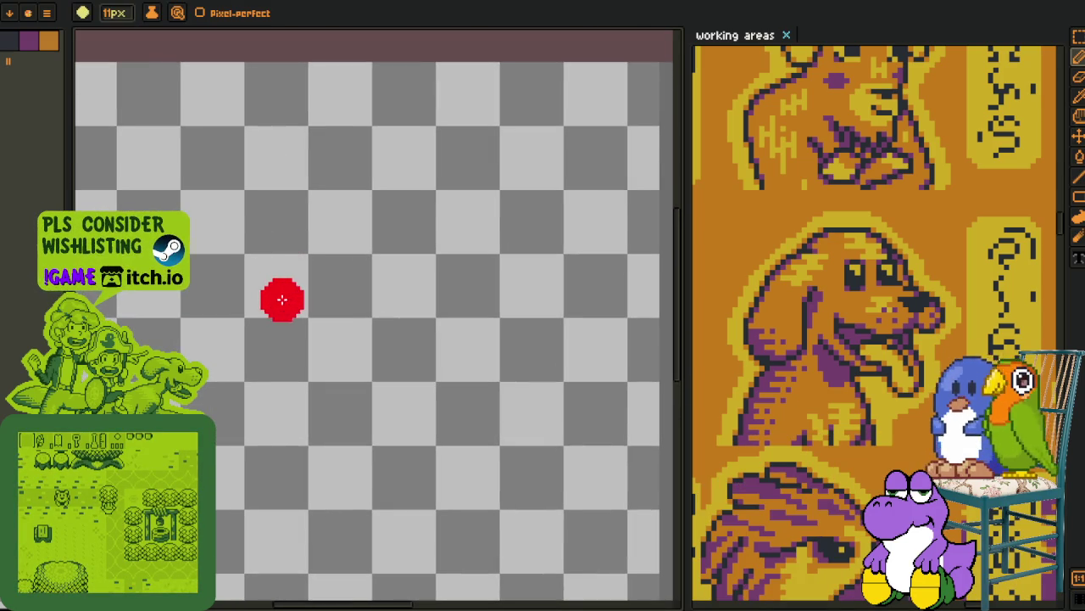
scroll(280, 298, "up", 8)
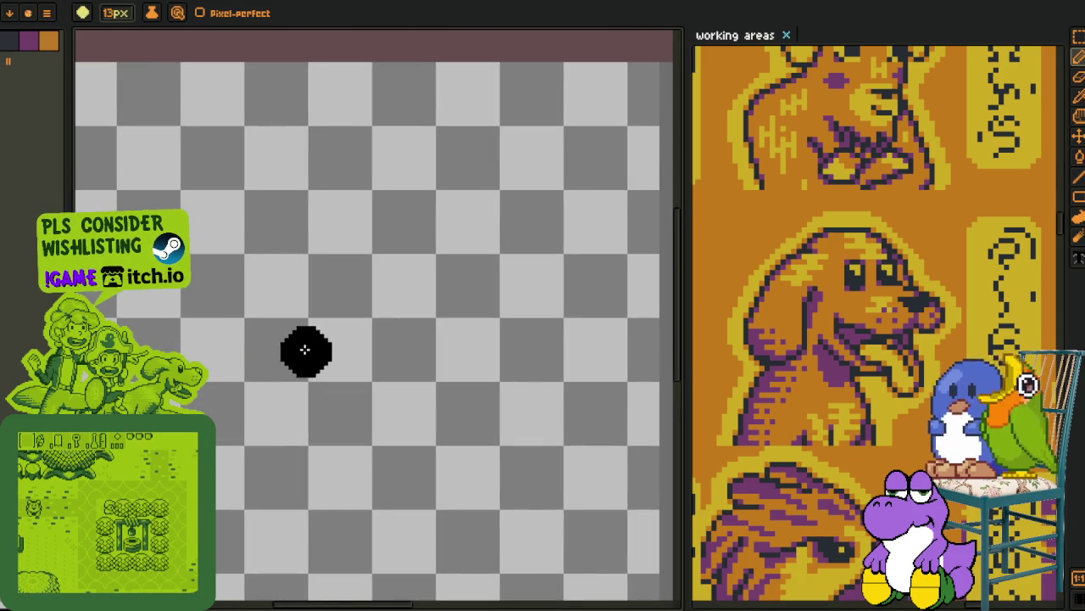
key("h")
scroll(283, 300, "down", 2)
key("p")
scroll(287, 279, "up", 2)
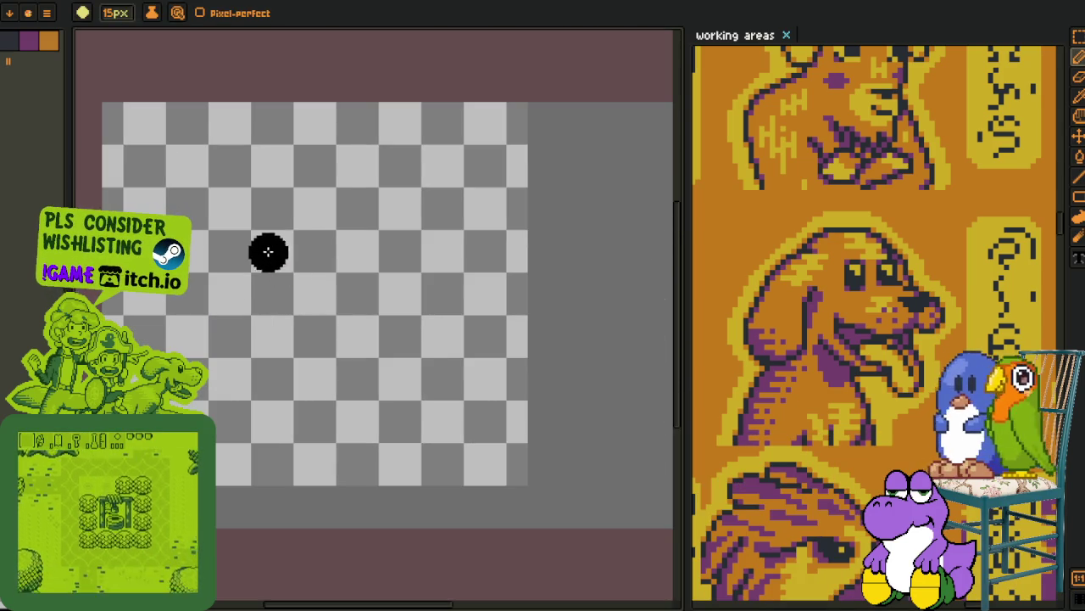
- Paint a thick black diagonal body shape with the 15 px pencil, trimming its lower-left blob
left_click_drag(254, 242, 454, 407)
left_click_drag(255, 238, 335, 309)
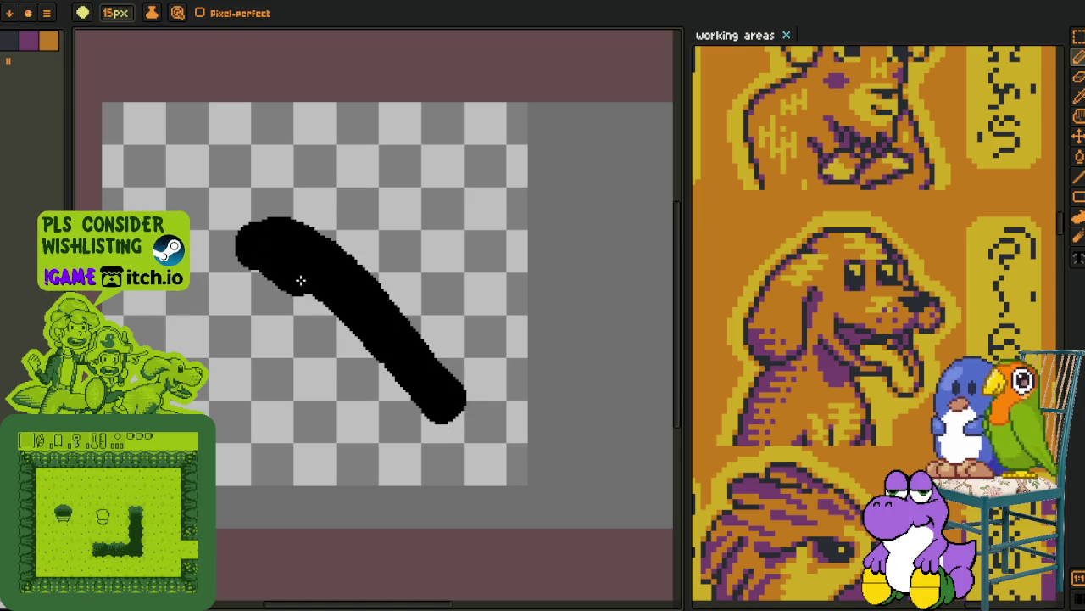
left_click_drag(238, 254, 430, 423)
scroll(257, 270, "up", 1)
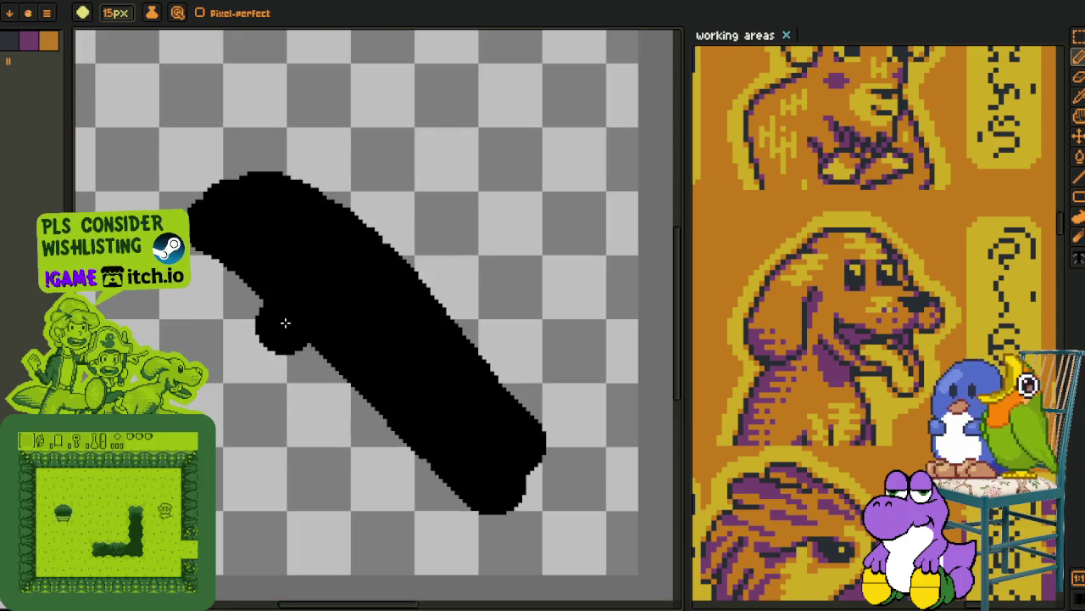
scroll(283, 320, "up", 1)
mouse_move(364, 371)
left_mouse_down()
mouse_move(271, 371)
mouse_move(245, 395)
mouse_move(255, 428)
left_mouse_up()
scroll(334, 373, "up", 1)
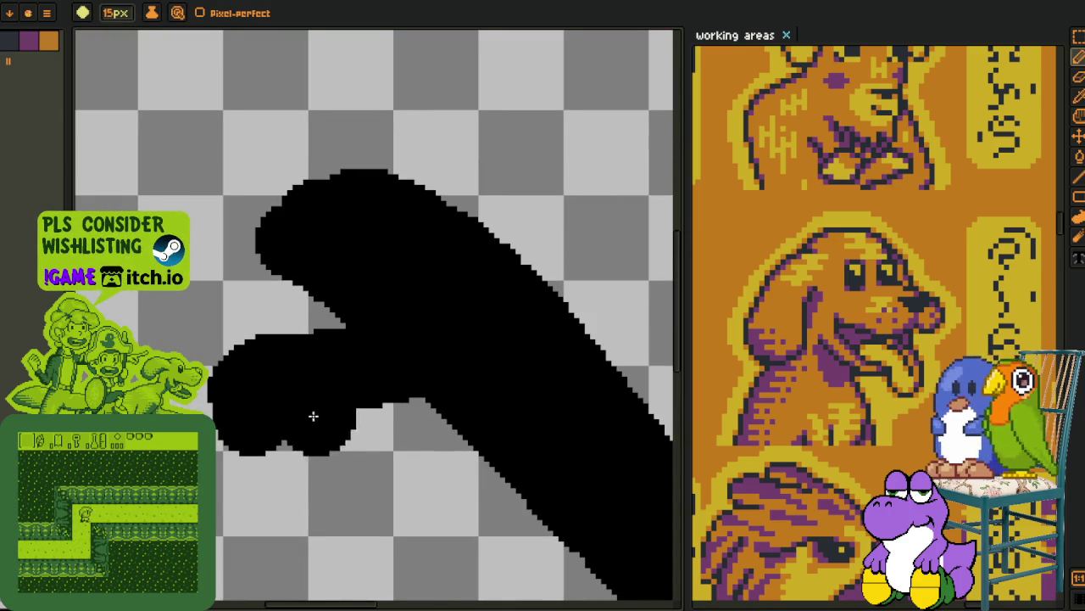
mouse_move(331, 354)
left_mouse_down()
mouse_move(237, 368)
mouse_move(246, 411)
mouse_move(296, 460)
mouse_move(257, 424)
mouse_move(303, 395)
mouse_move(375, 419)
left_mouse_up()
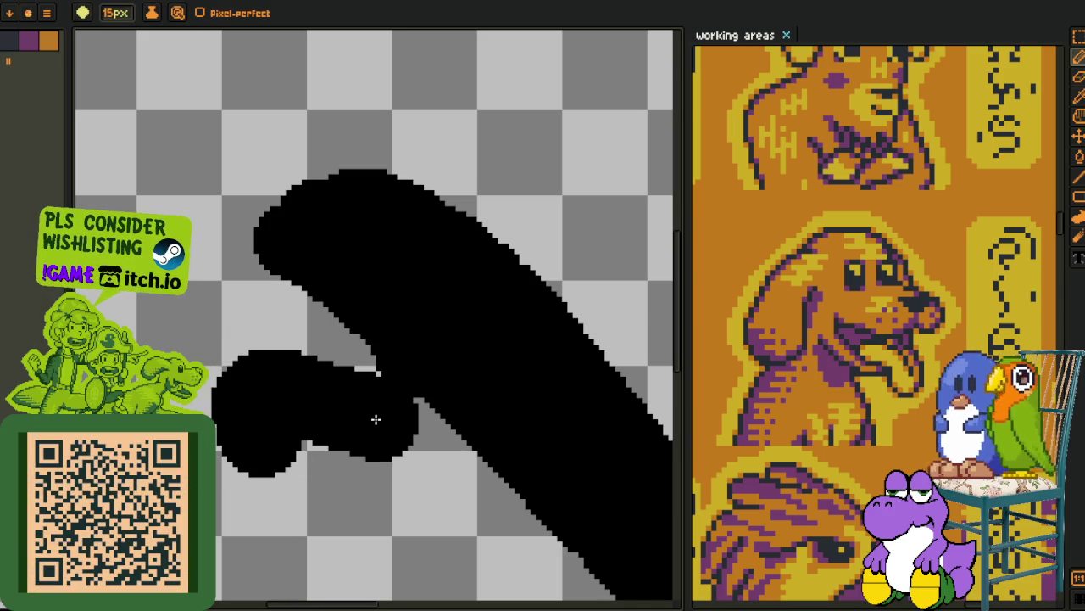
scroll(399, 370, "down", 5)
scroll(351, 279, "up", 4)
- Switch to a thin brush and centre the view on the black shape's top
key("o")
scroll(391, 255, "up", 1)
scroll(283, 298, "up", 3)
key("b")
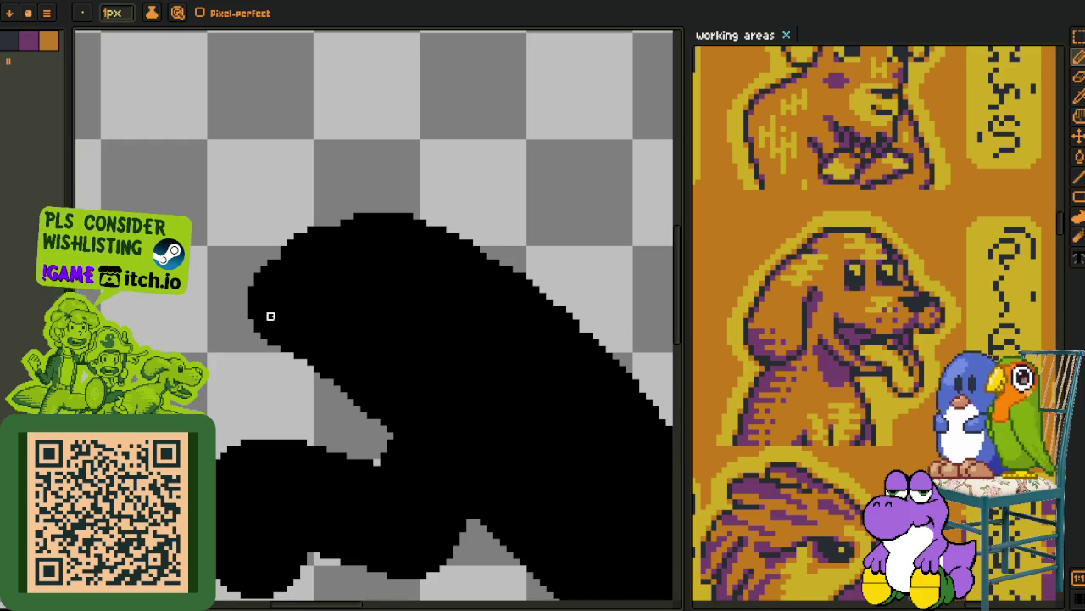
left_click_drag(279, 310, 375, 380)
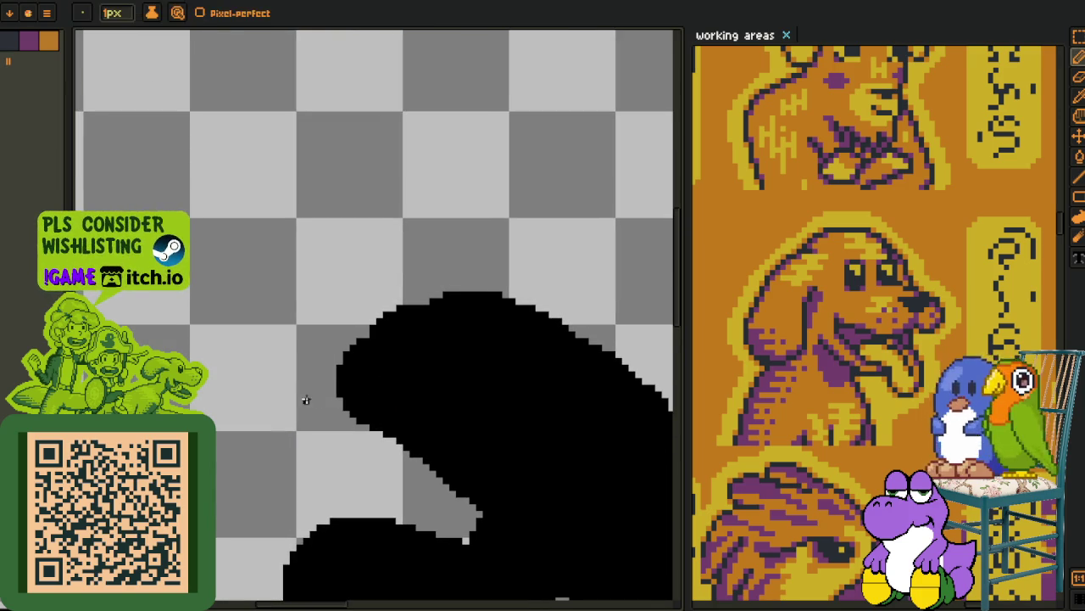
scroll(306, 399, "up", 1)
scroll(349, 351, "down", 5)
scroll(339, 359, "up", 2)
scroll(306, 345, "up", 2)
mouse_move(306, 345)
left_mouse_down()
mouse_move(426, 424)
mouse_move(98, 310)
left_mouse_up()
scroll(225, 288, "down", 2)
scroll(327, 336, "up", 3)
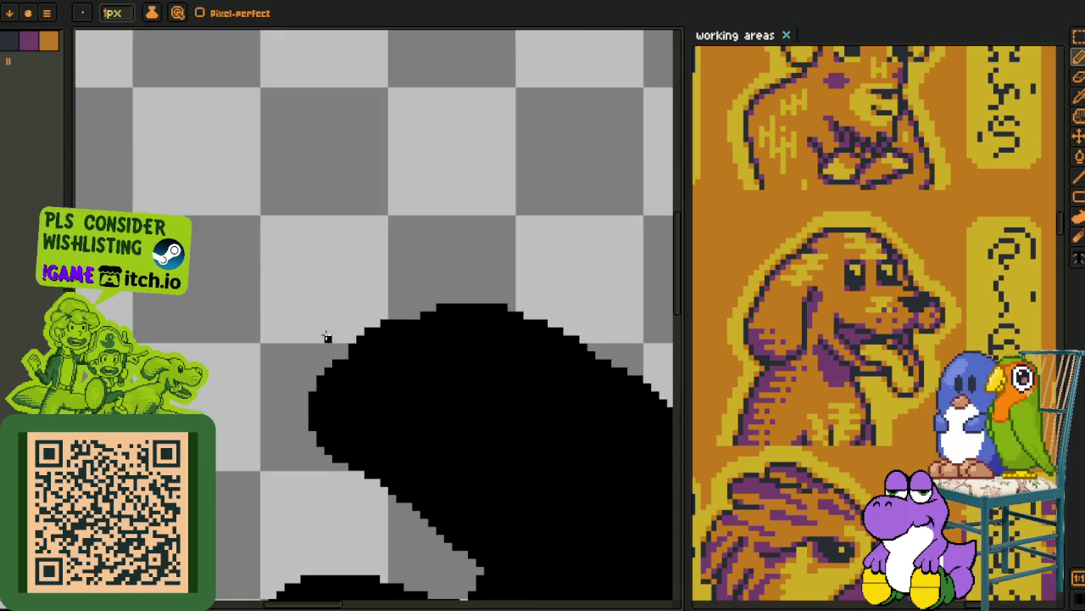
- Draw a straight line and a circle outline above the shape for the head
left_click(295, 260, "shift")
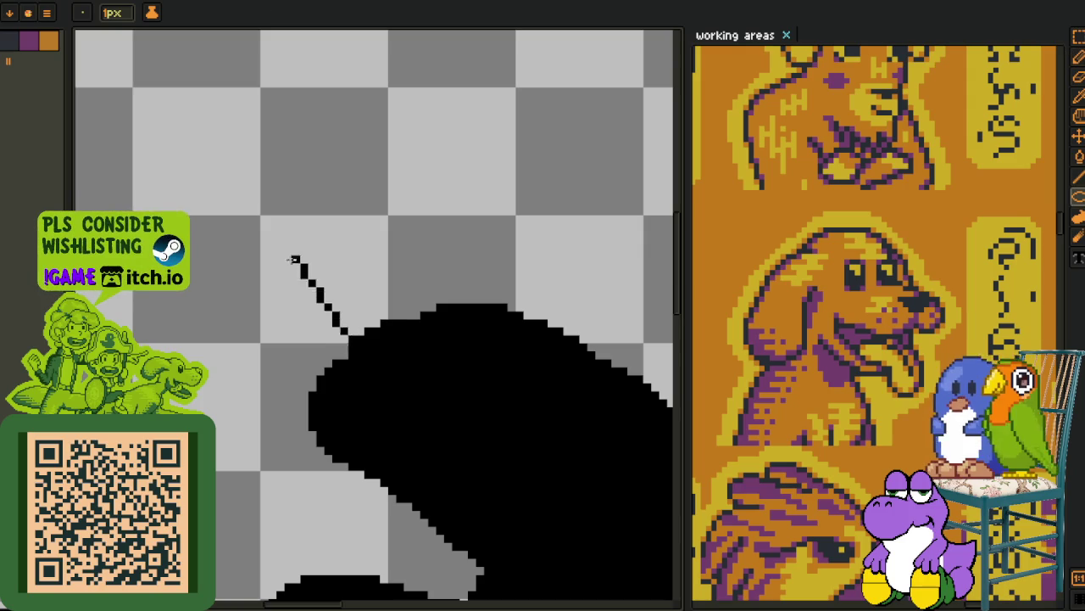
left_click_drag(268, 231, 472, 389)
scroll(407, 346, "down", 2)
scroll(299, 373, "up", 1)
scroll(299, 373, "up", 1)
left_click_drag(864, 325, 834, 138)
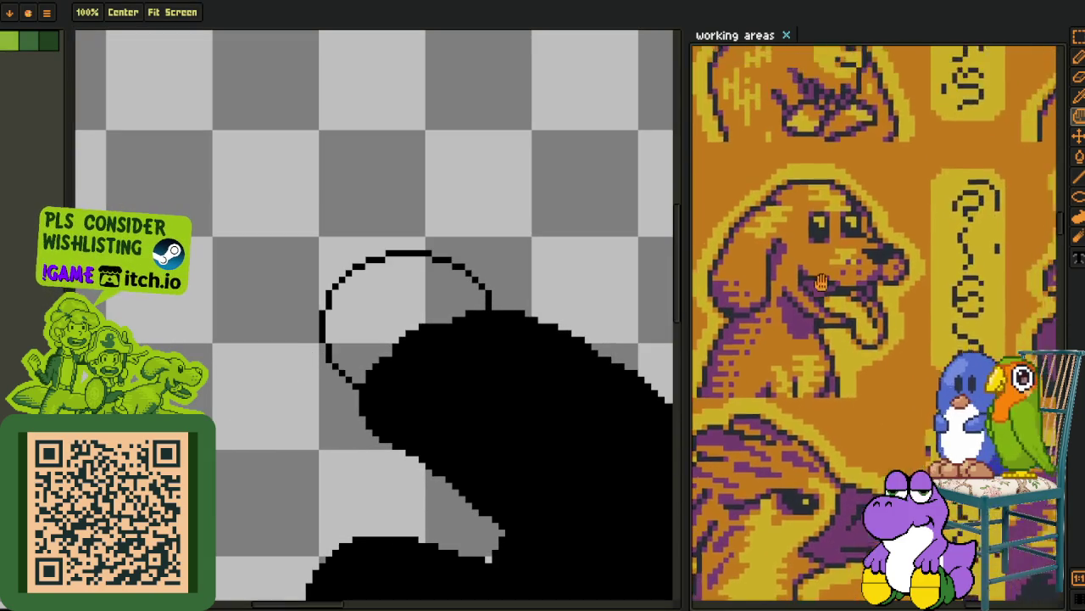
- Widen the reference area and zoom the reference sheet around the cockatoo
scroll(763, 396, "down", 3)
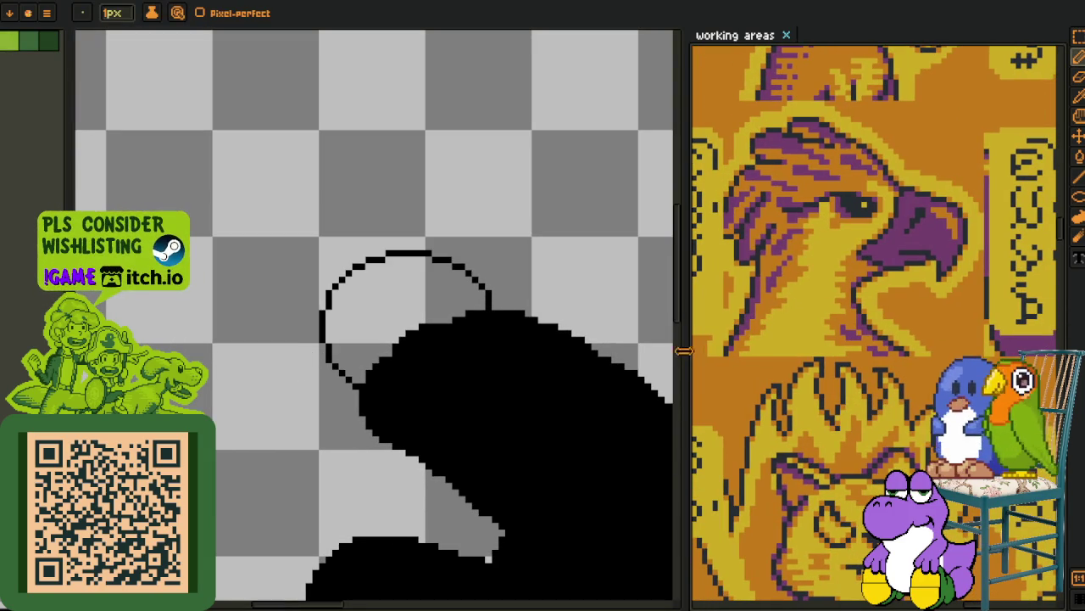
left_click_drag(685, 352, 494, 352)
left_click_drag(509, 260, 714, 277)
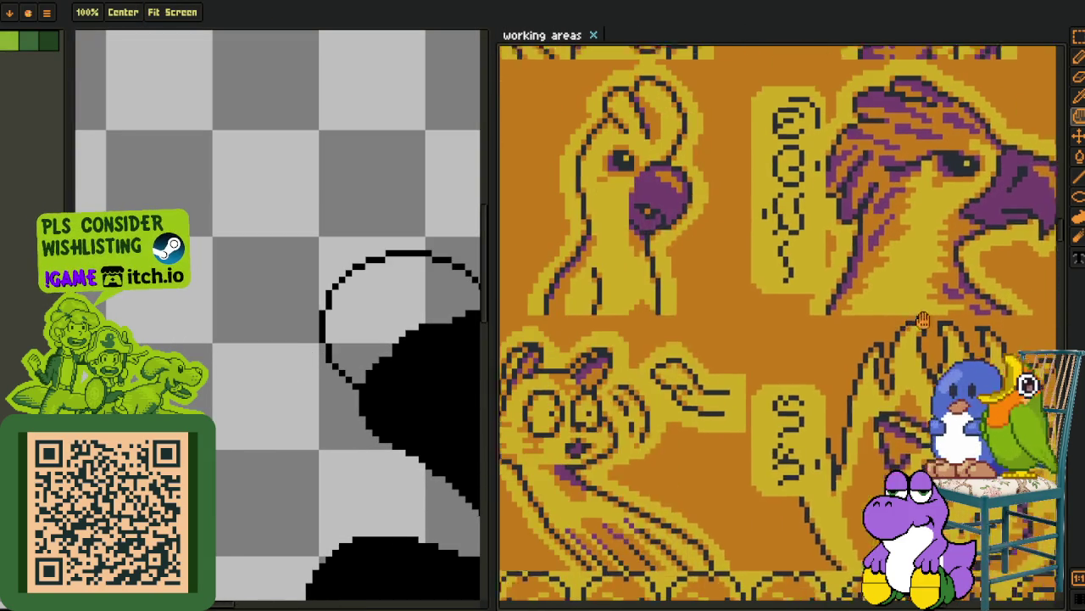
scroll(714, 276, "down", 2)
scroll(717, 288, "down", 3)
scroll(719, 301, "down", 3)
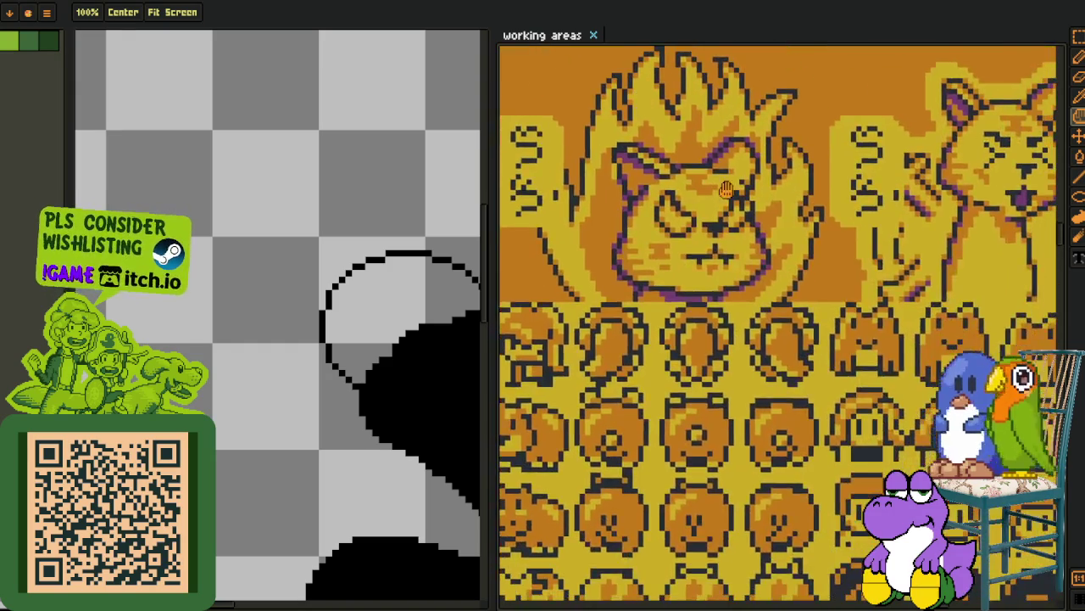
scroll(721, 316, "down", 3)
scroll(721, 315, "down", 3)
scroll(719, 331, "down", 2)
scroll(714, 354, "down", 3)
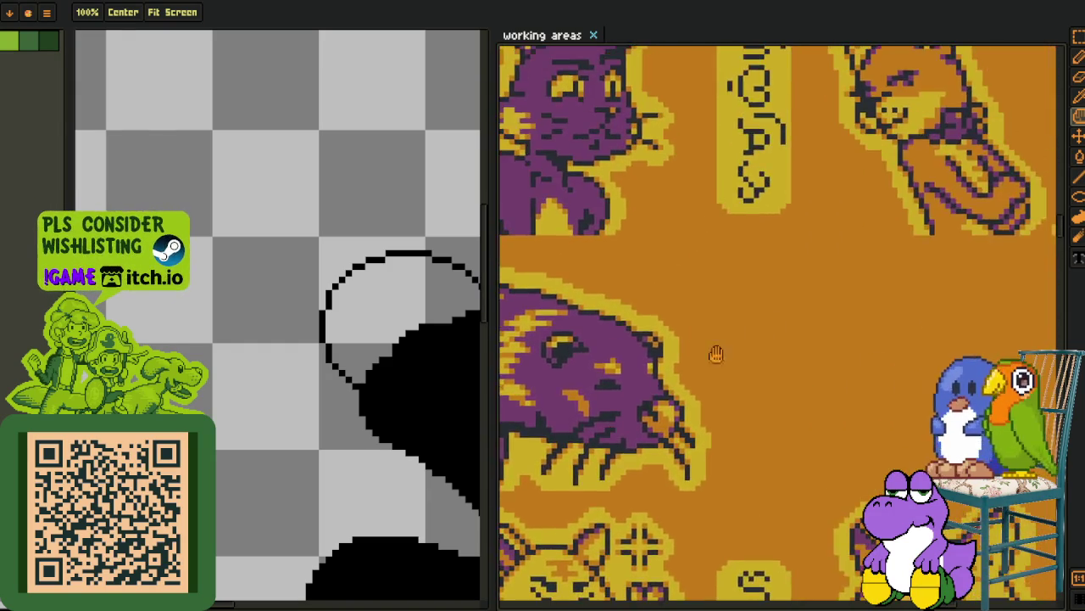
scroll(673, 390, "down", 3)
scroll(673, 391, "down", 3)
scroll(696, 229, "down", 3)
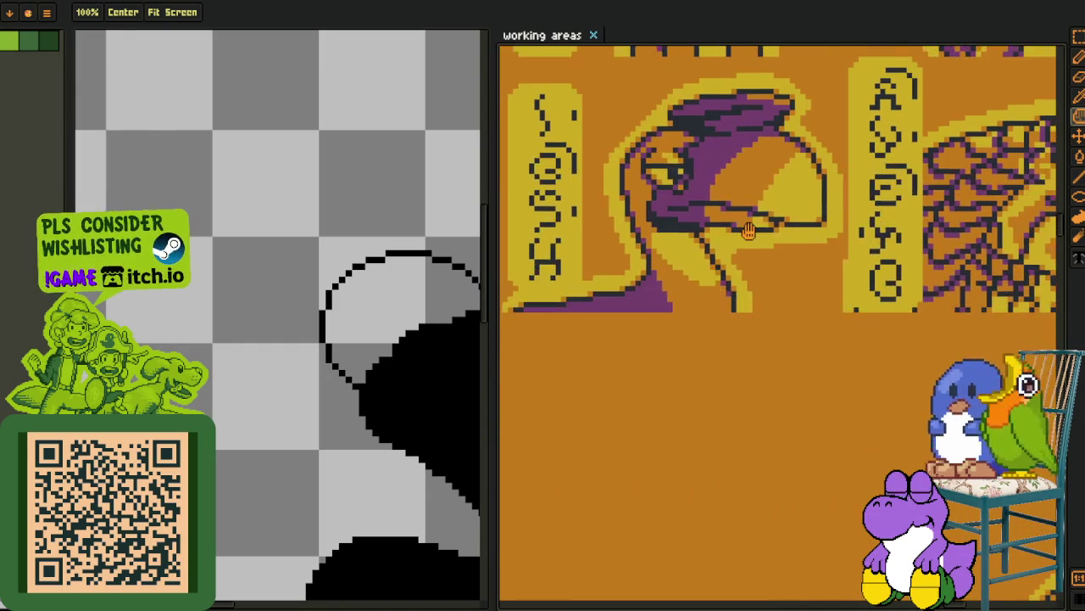
scroll(748, 232, "up", 1)
scroll(737, 271, "down", 3)
- Pan and zoom until the dog and phoenix portraits fill the reference panel
scroll(720, 339, "left", 3)
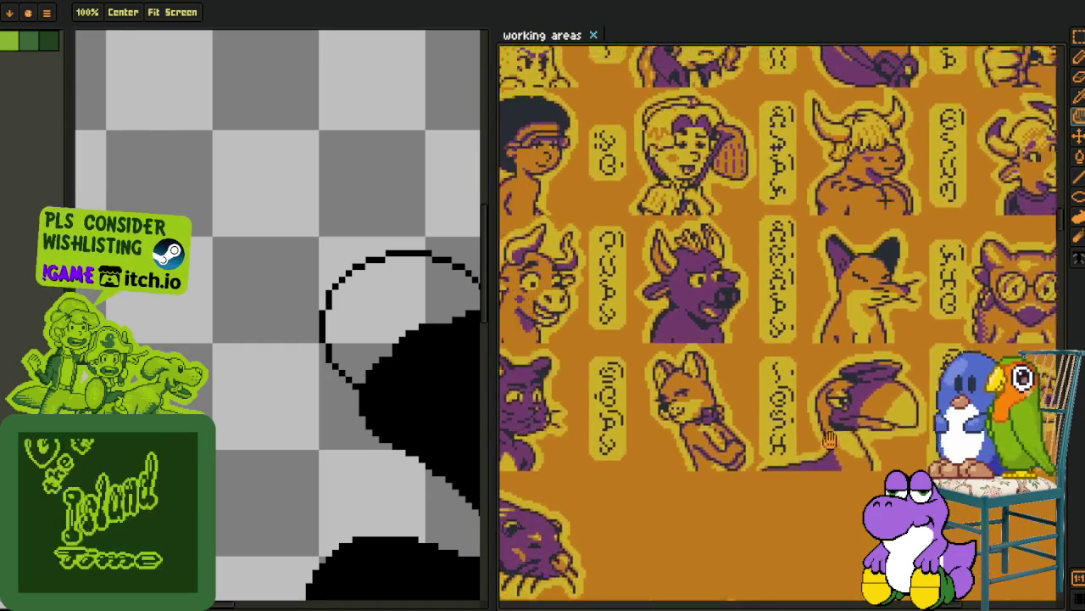
scroll(705, 406, "up", 1)
scroll(703, 406, "left", 3)
scroll(702, 399, "left", 1)
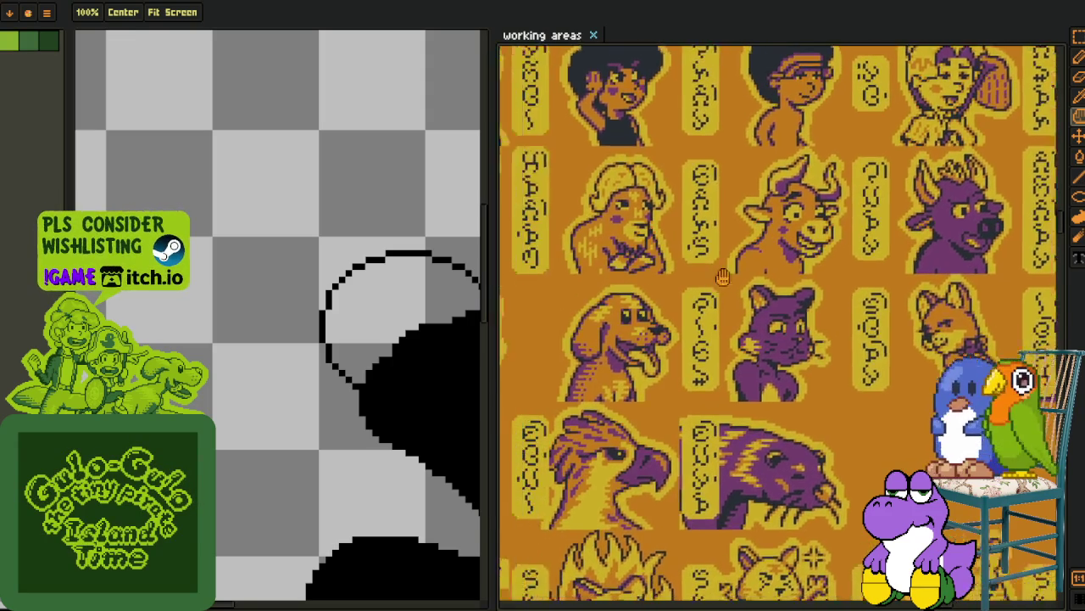
scroll(697, 348, "up", 2)
scroll(697, 343, "up", 1)
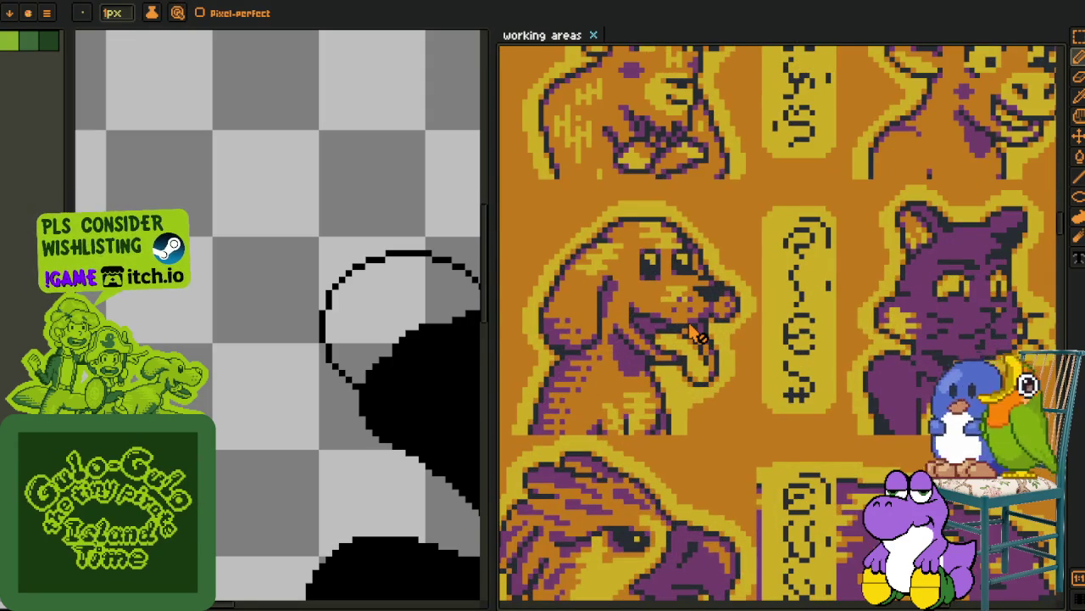
scroll(696, 335, "down", 3)
scroll(788, 305, "down", 2)
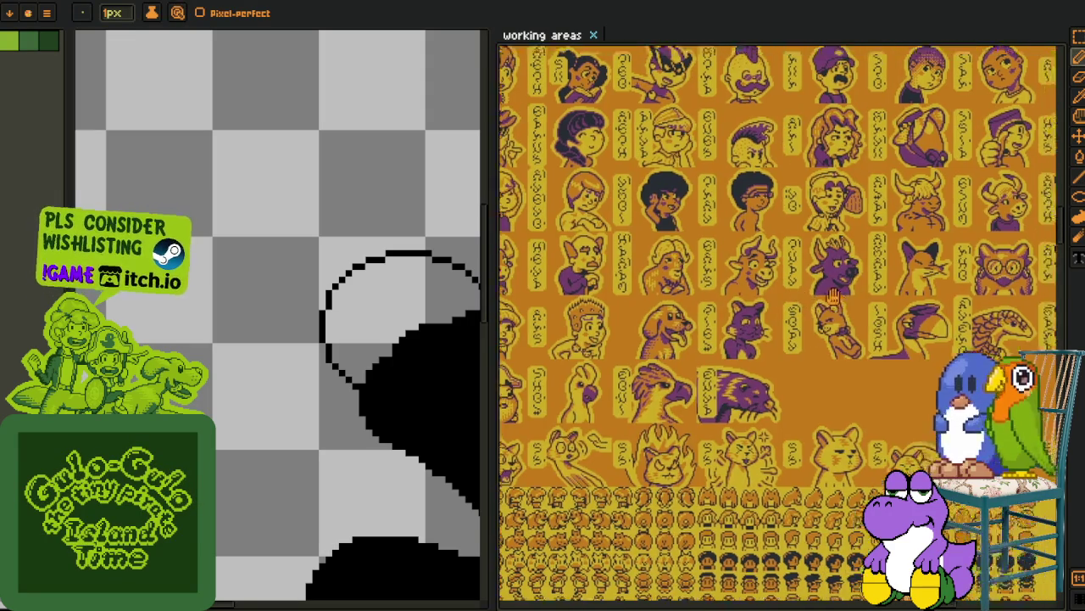
scroll(797, 339, "down", 2)
scroll(763, 421, "up", 2)
scroll(805, 364, "down", 2)
scroll(848, 301, "up", 3)
scroll(848, 298, "up", 2)
scroll(848, 299, "up", 1)
left_click_drag(923, 493, 822, 501)
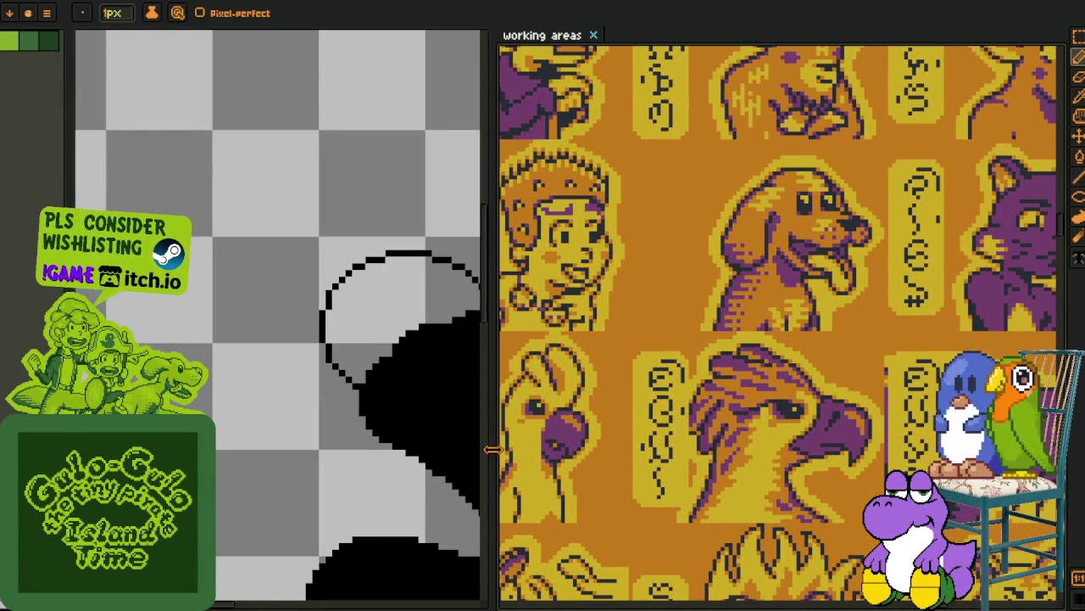
left_click_drag(492, 449, 670, 449)
- Pan the view onto the head sketch, undoing an accidental move of the drawing
key("h")
left_click_drag(358, 420, 307, 408)
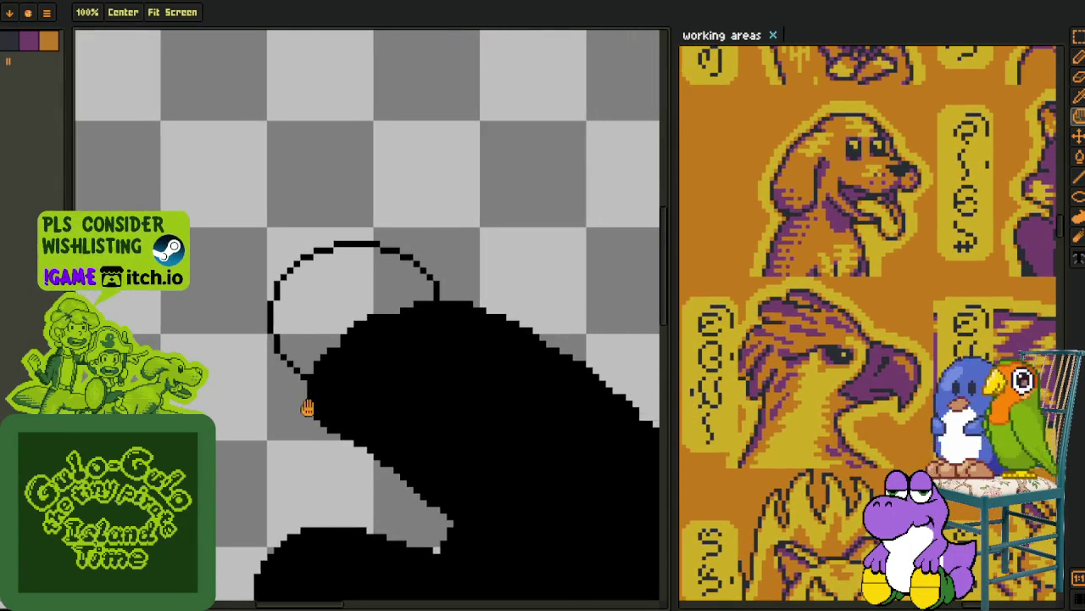
scroll(263, 332, "up", 1)
key("p")
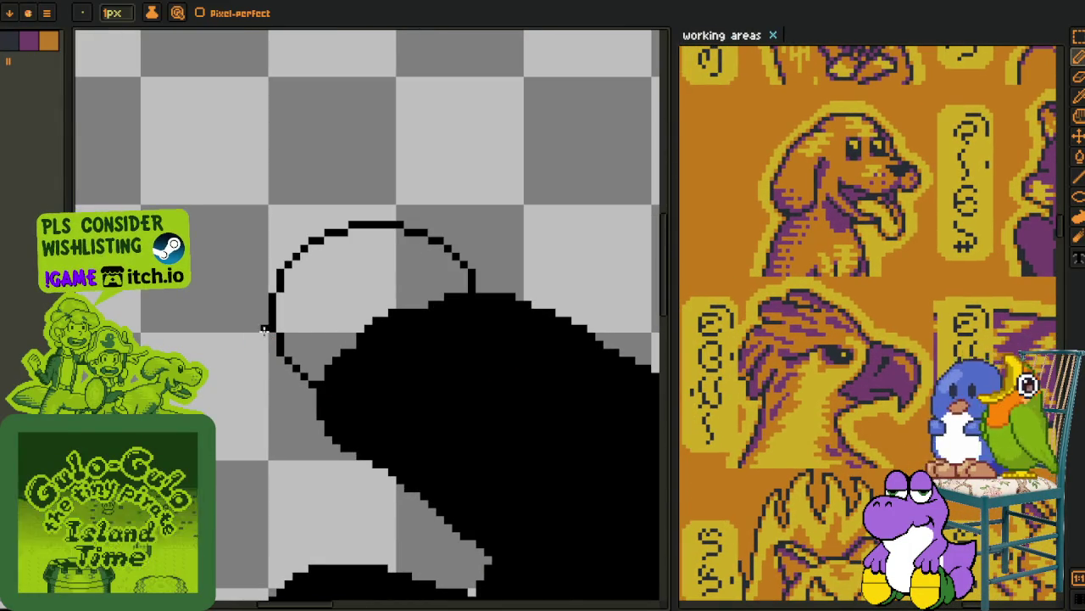
key("m")
left_click_drag(262, 339, 226, 347)
key("ctrl+z")
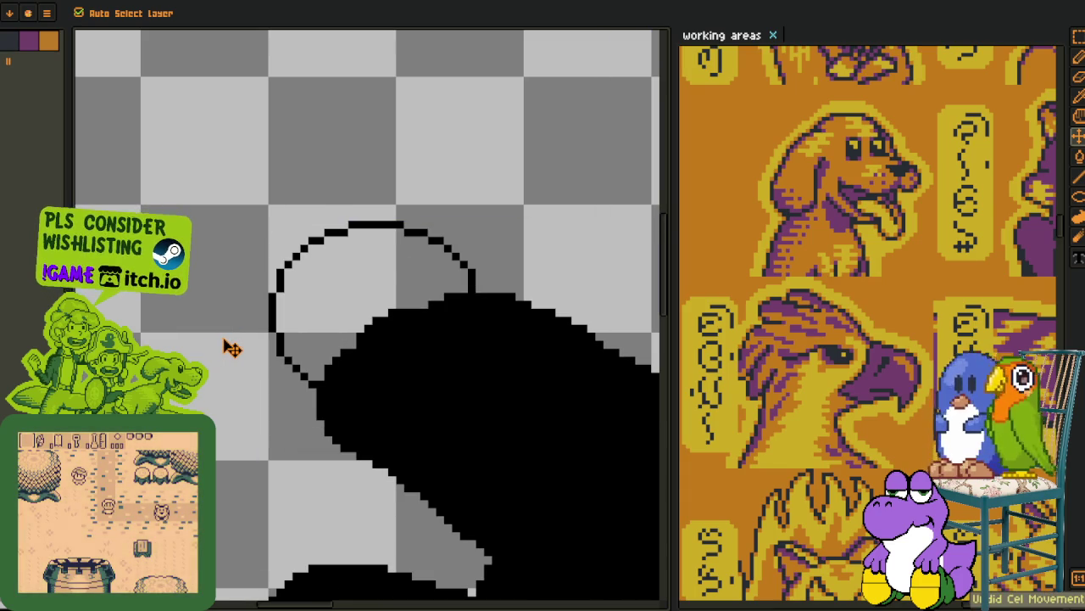
key("p")
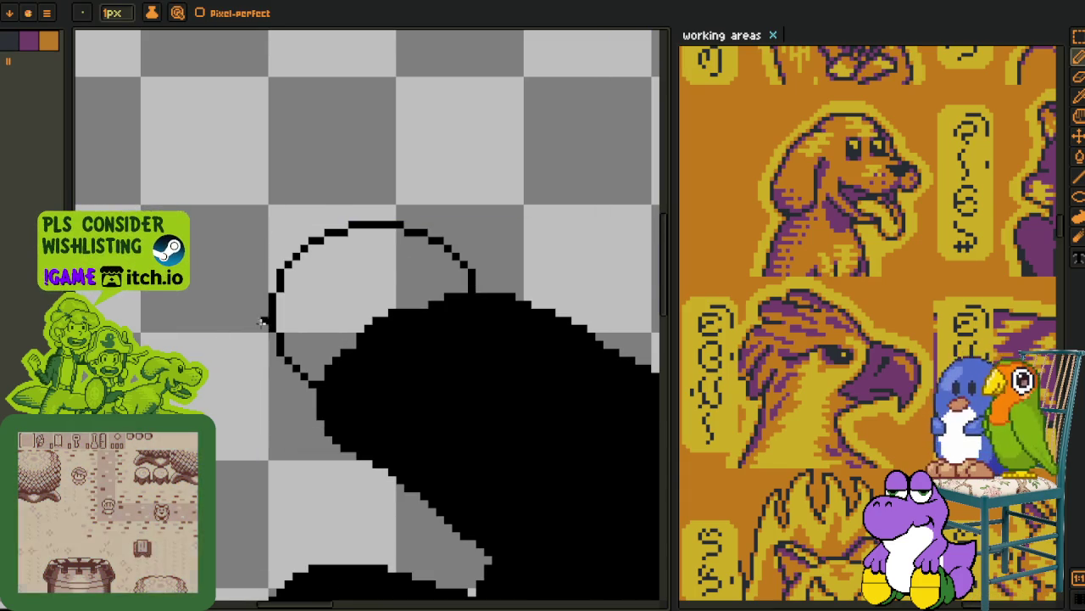
- Draw the beak's top and lower diagonal edges extending left from the head circle
left_click_drag(270, 325, 140, 341)
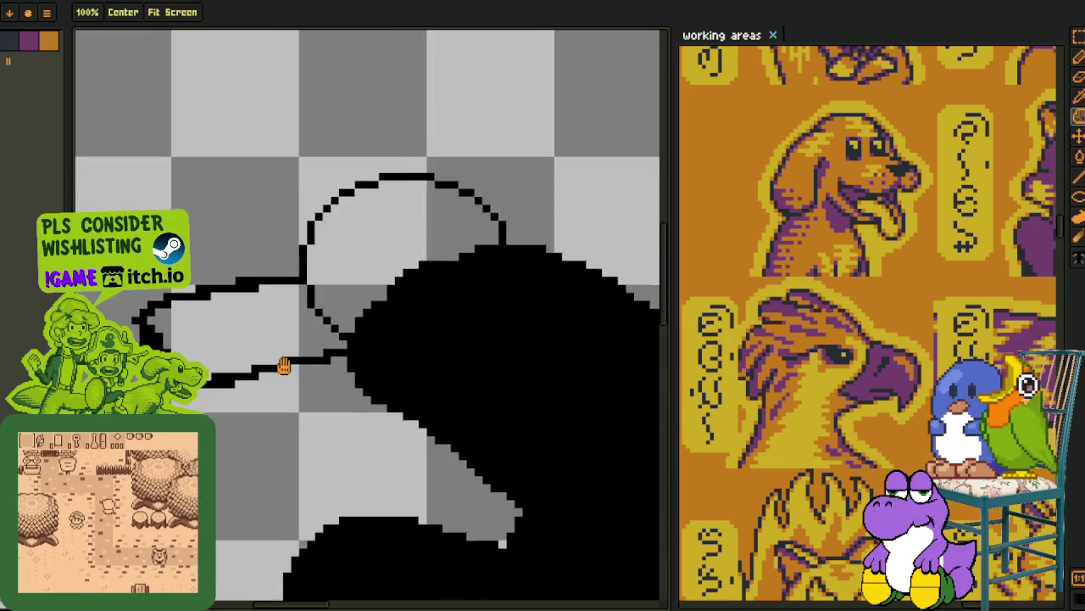
scroll(340, 350, "up", 2)
left_click_drag(373, 314, 273, 391)
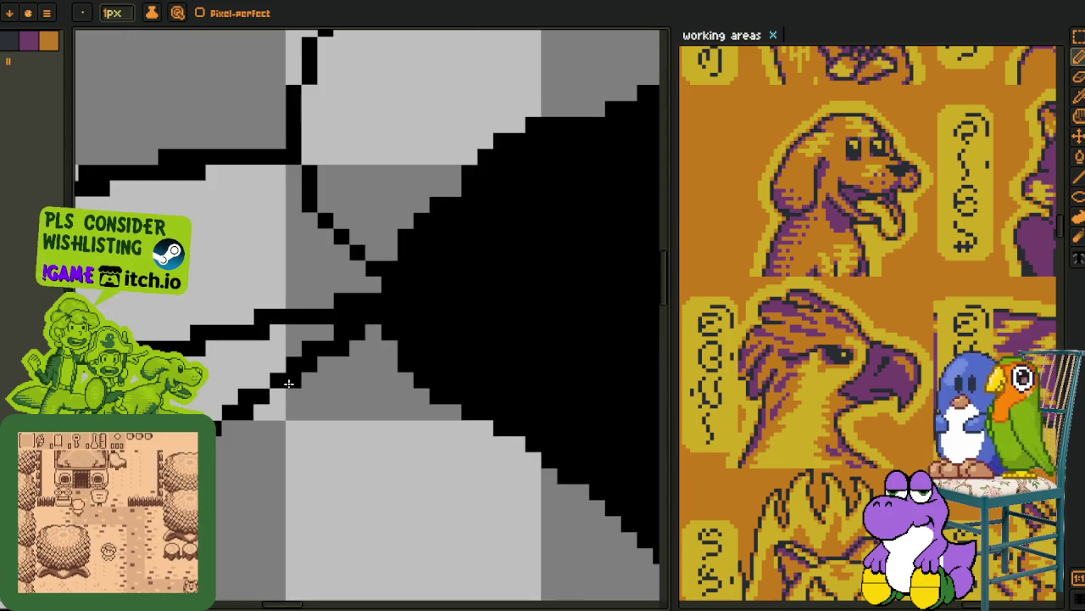
scroll(326, 351, "down", 5)
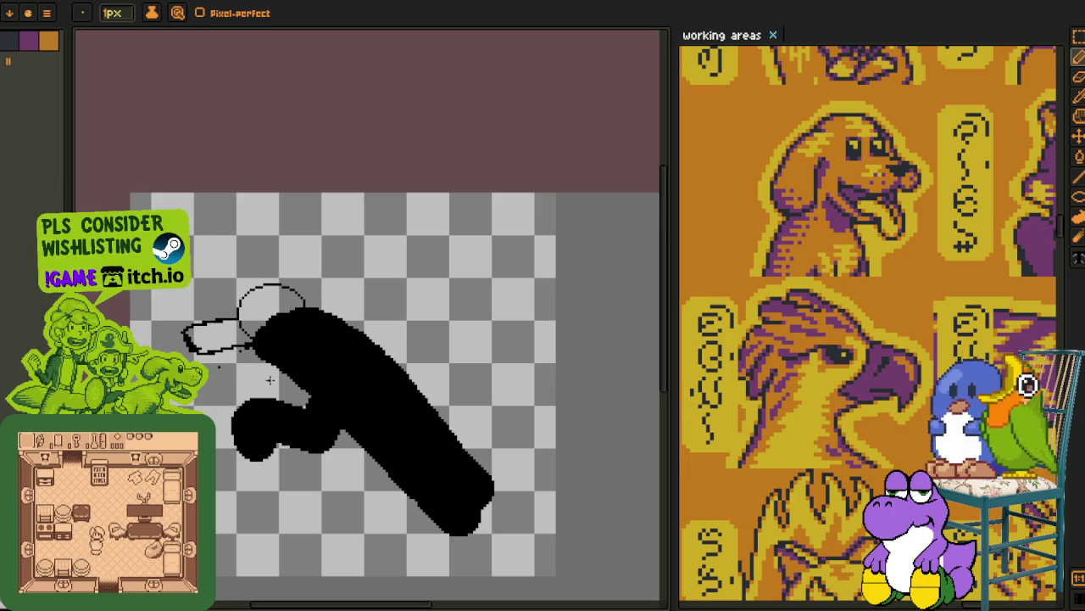
key("h")
left_click_drag(262, 380, 243, 364)
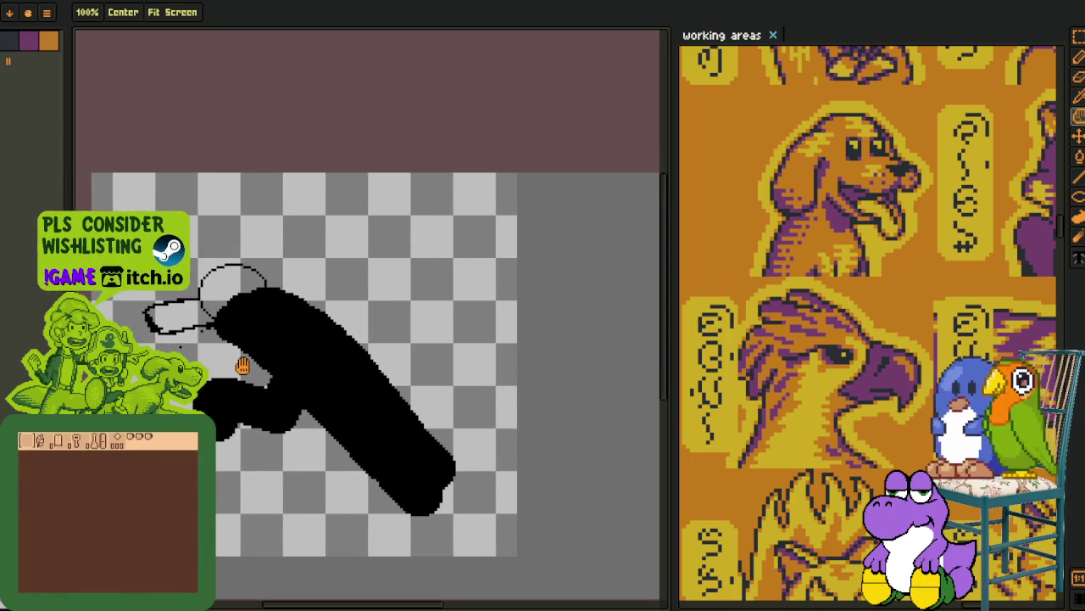
key("b")
scroll(234, 363, "down", 2)
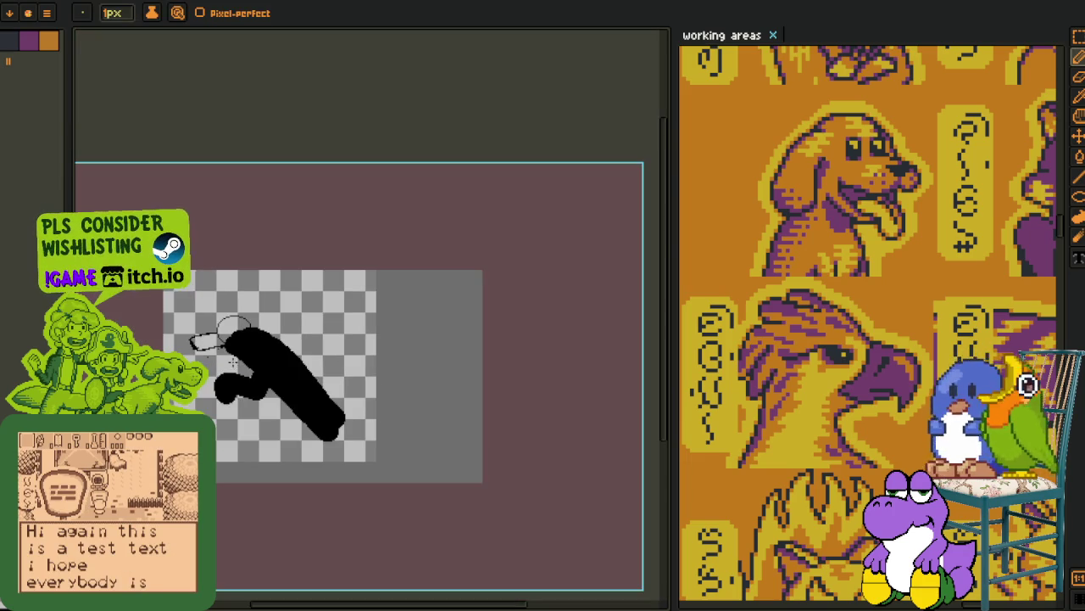
scroll(234, 363, "up", 2)
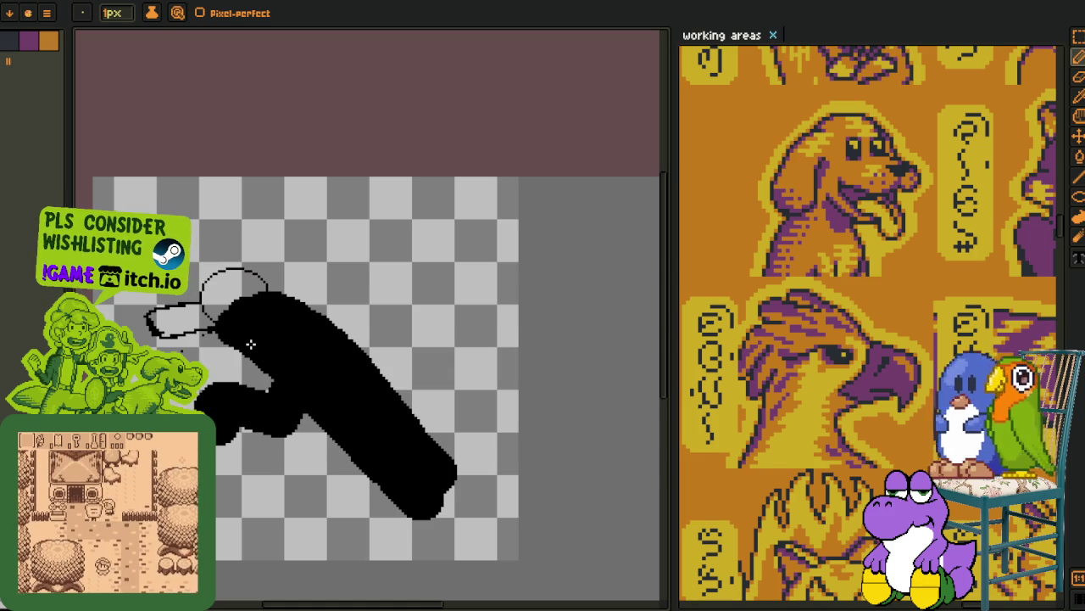
- Clear the old silhouette and snout strokes from the canvas and save the file
key("r")
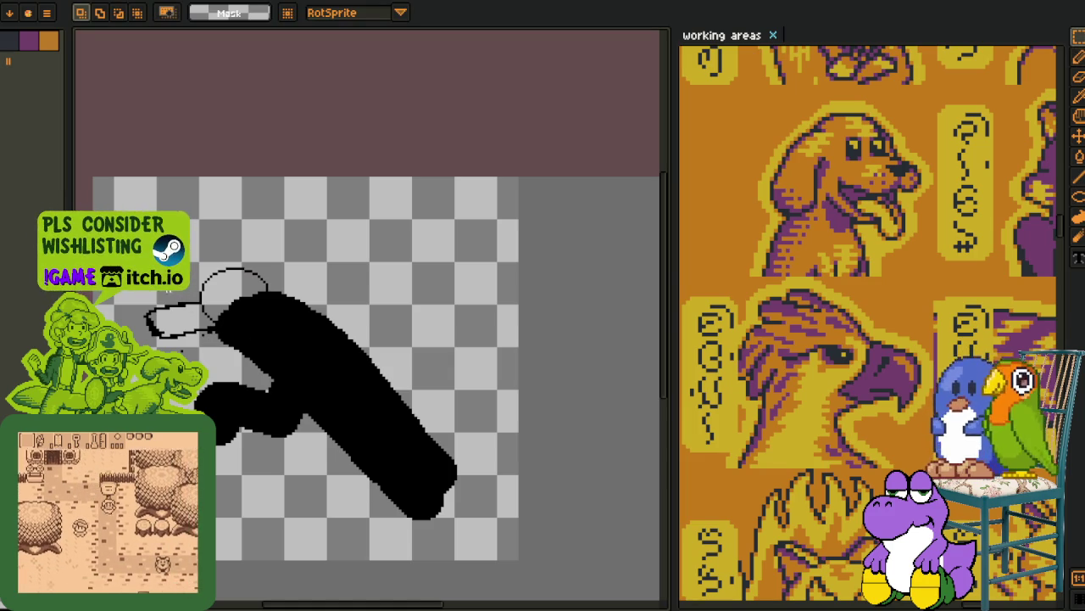
left_click_drag(146, 231, 526, 594)
key("Delete")
key("h")
key("b")
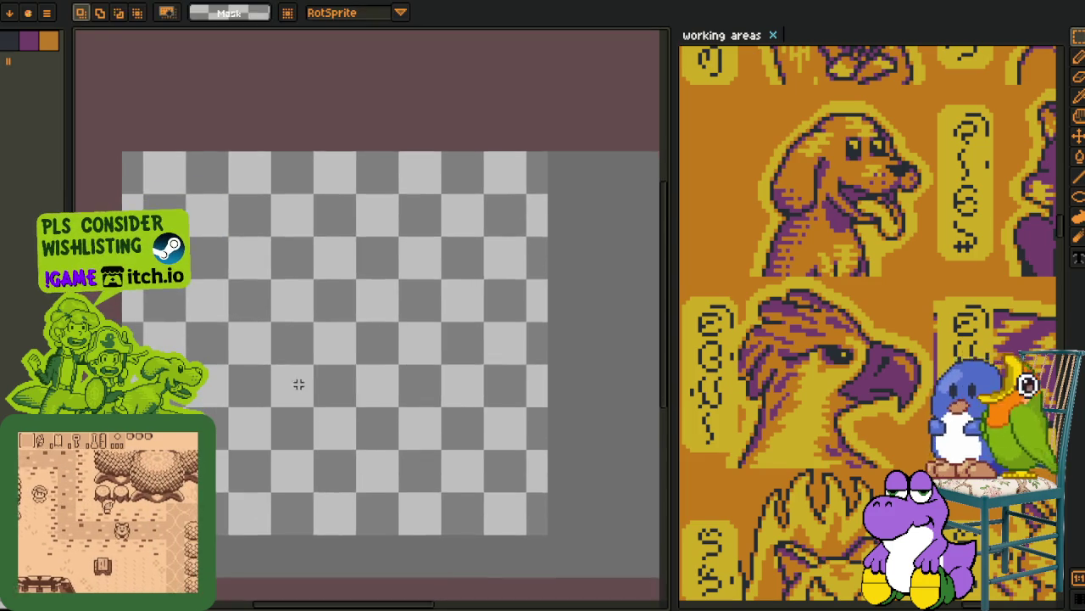
scroll(299, 381, "up", 1)
scroll(293, 322, "up", 1)
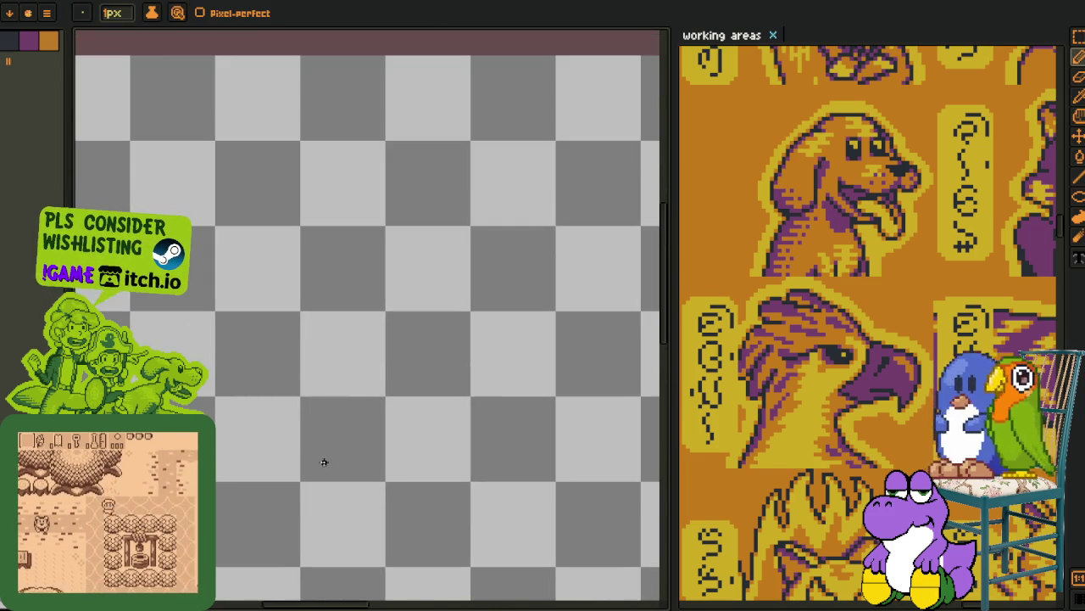
key("ctrl+s")
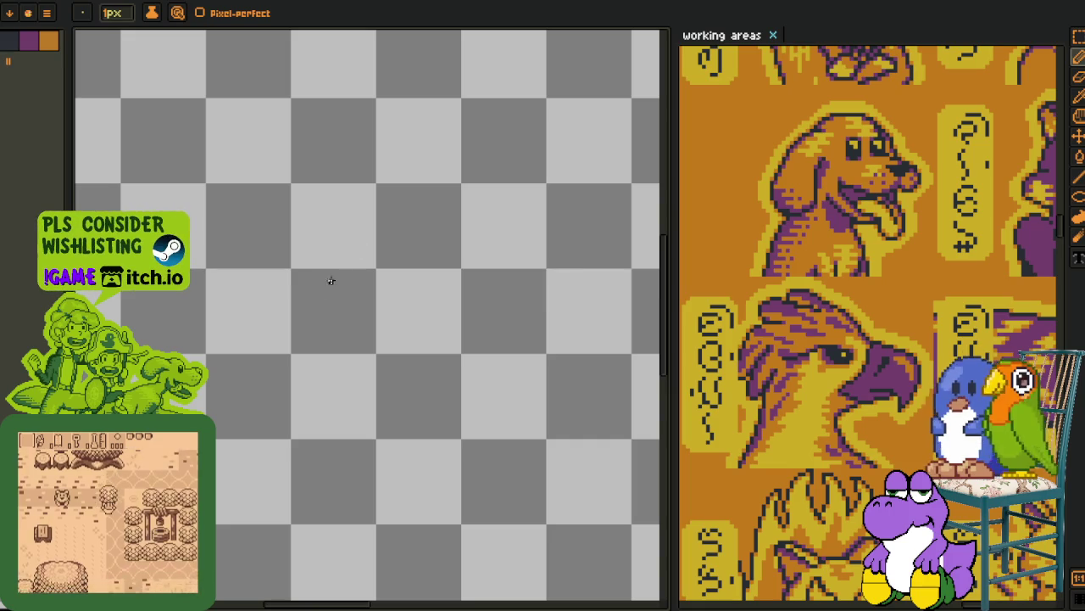
- Draw a small thin oval outline for the head with the Ellipse tool
key("u")
left_click_drag(233, 253, 486, 447)
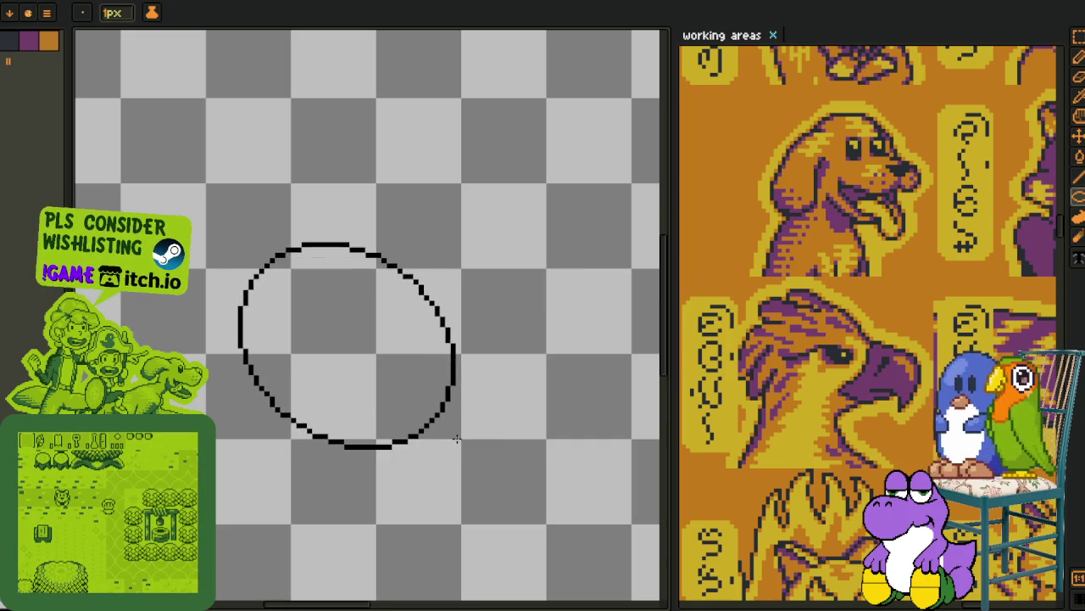
left_click_drag(486, 447, 483, 381)
scroll(484, 382, "down", 3)
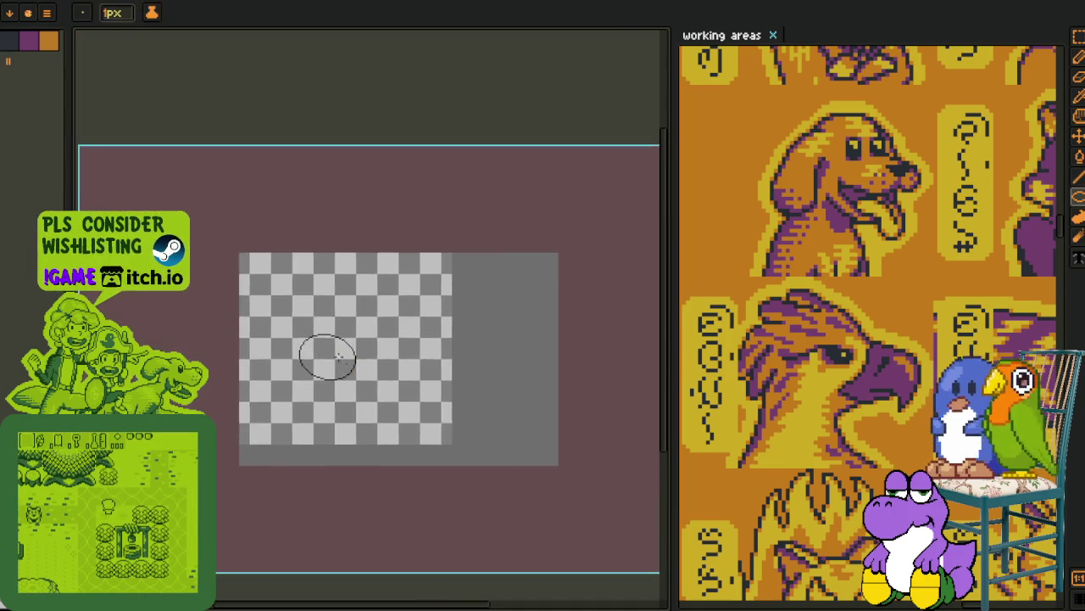
- Draw the pointed beak's left and right strokes rising from the head oval, joined at the top
scroll(315, 309, "up", 3)
scroll(267, 329, "up", 1)
scroll(266, 329, "up", 1)
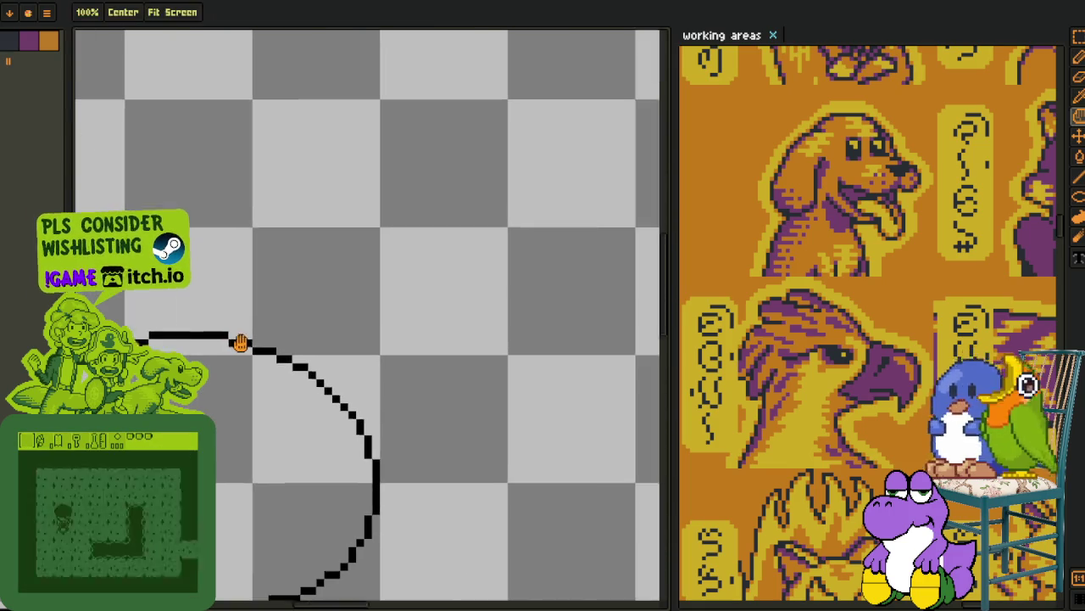
key("b")
left_click_drag(216, 323, 297, 255)
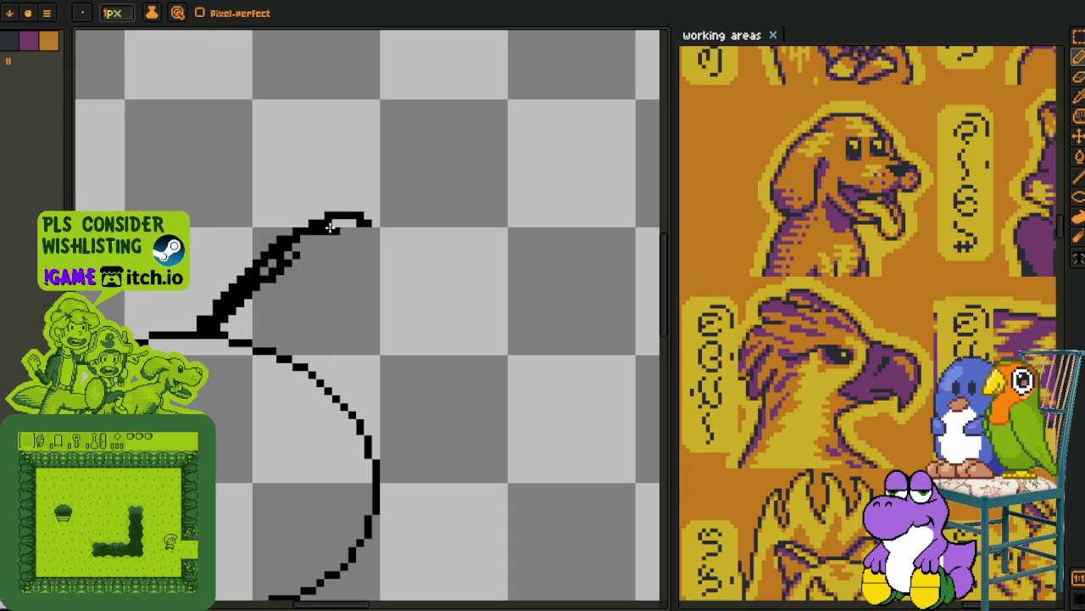
left_click_drag(367, 231, 397, 252)
scroll(399, 415, "up", 1)
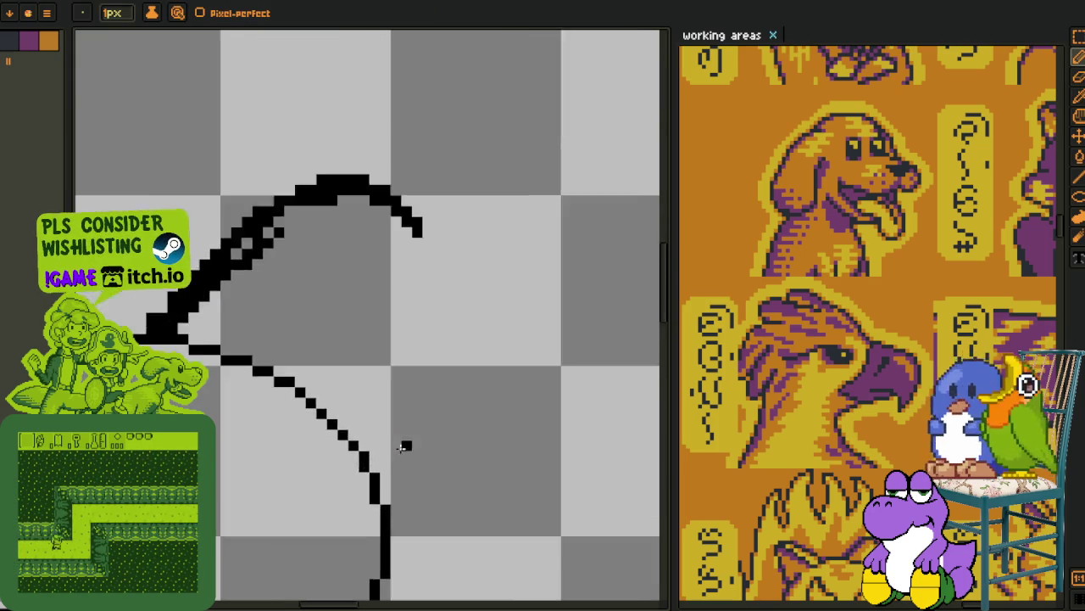
scroll(405, 443, "up", 1)
left_click_drag(367, 465, 406, 386)
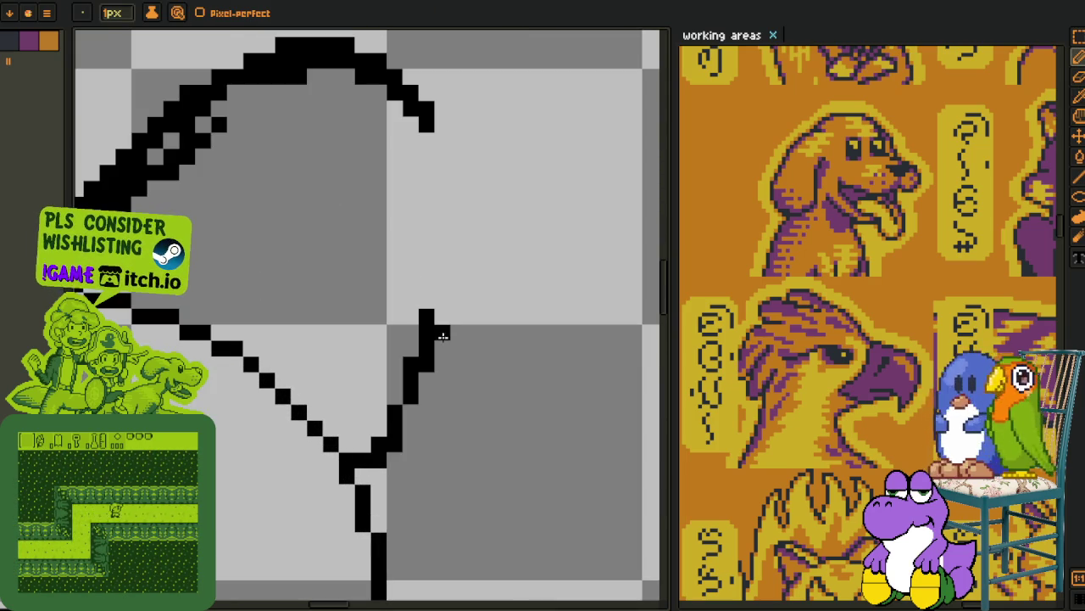
left_click_drag(467, 214, 458, 168)
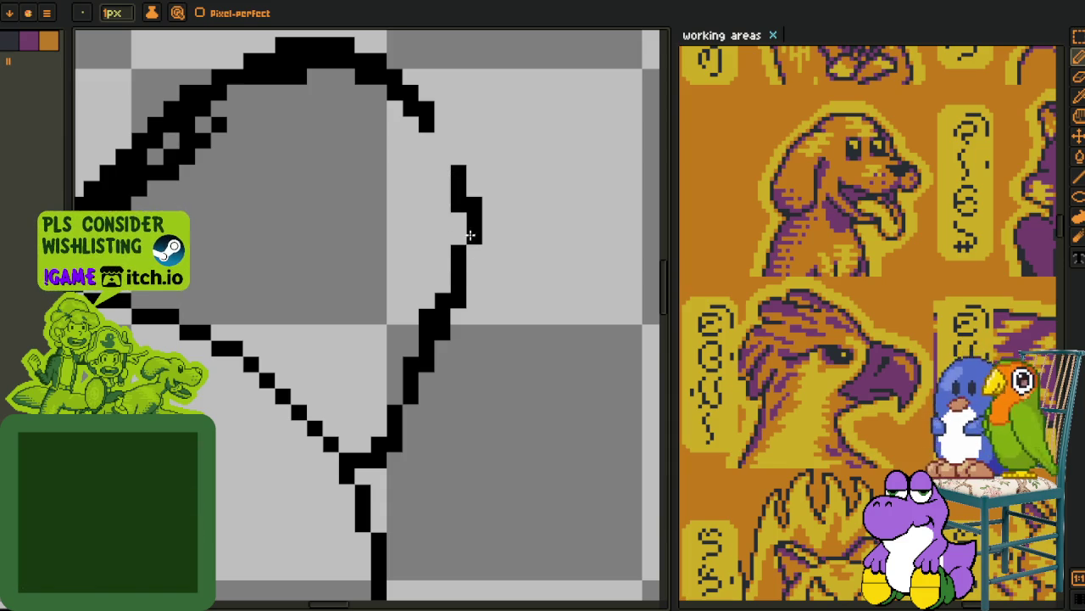
left_click_drag(470, 235, 467, 247)
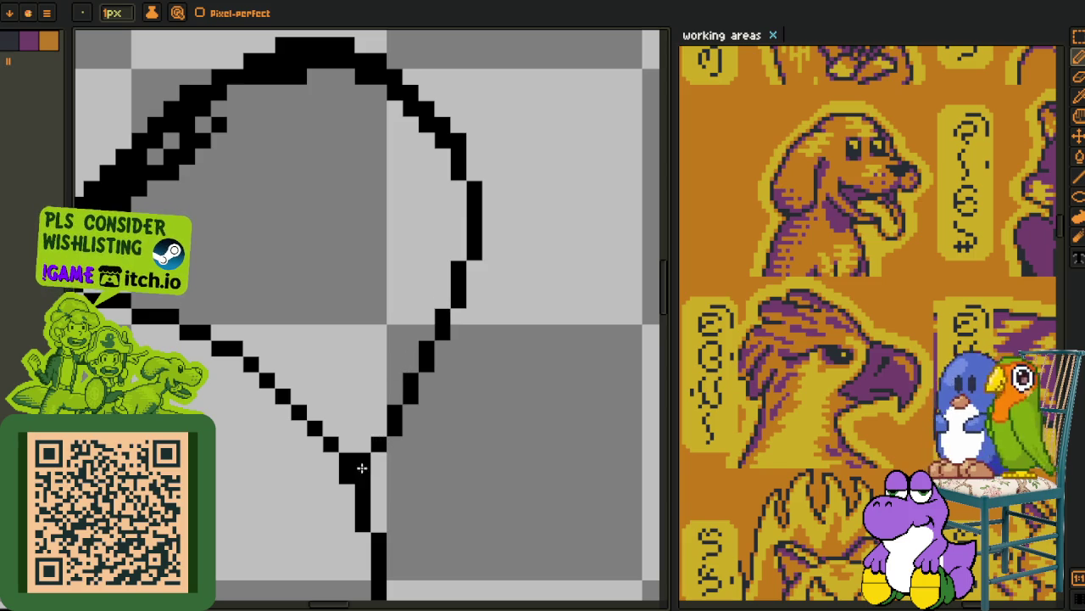
- Clean up the doubled lower-left diagonal and stray pixels under the beak's arc
scroll(362, 468, "up", 3)
scroll(263, 419, "up", 3)
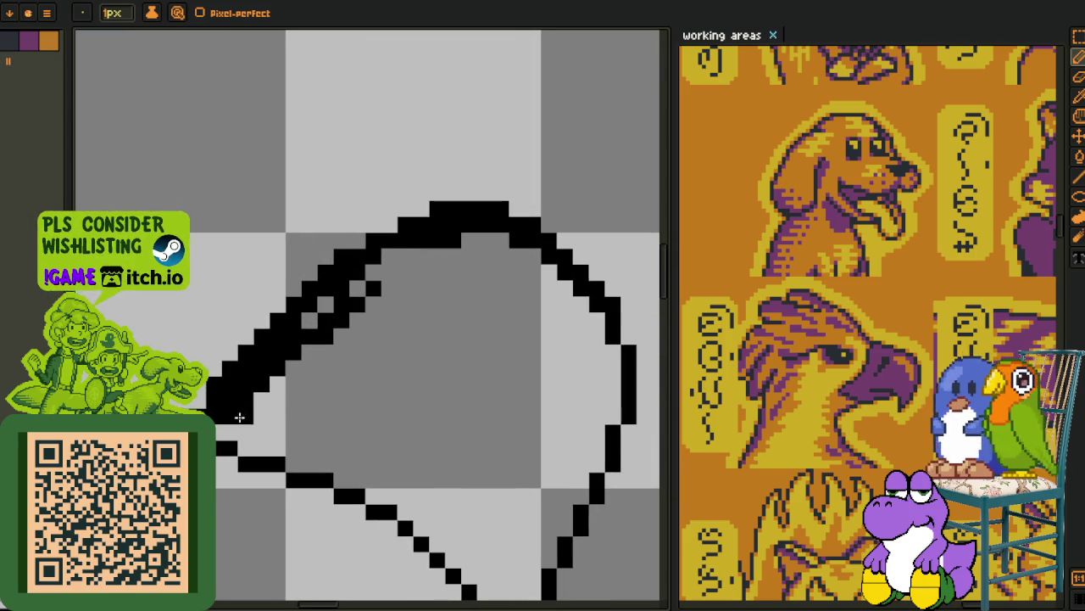
left_click_drag(203, 407, 302, 358)
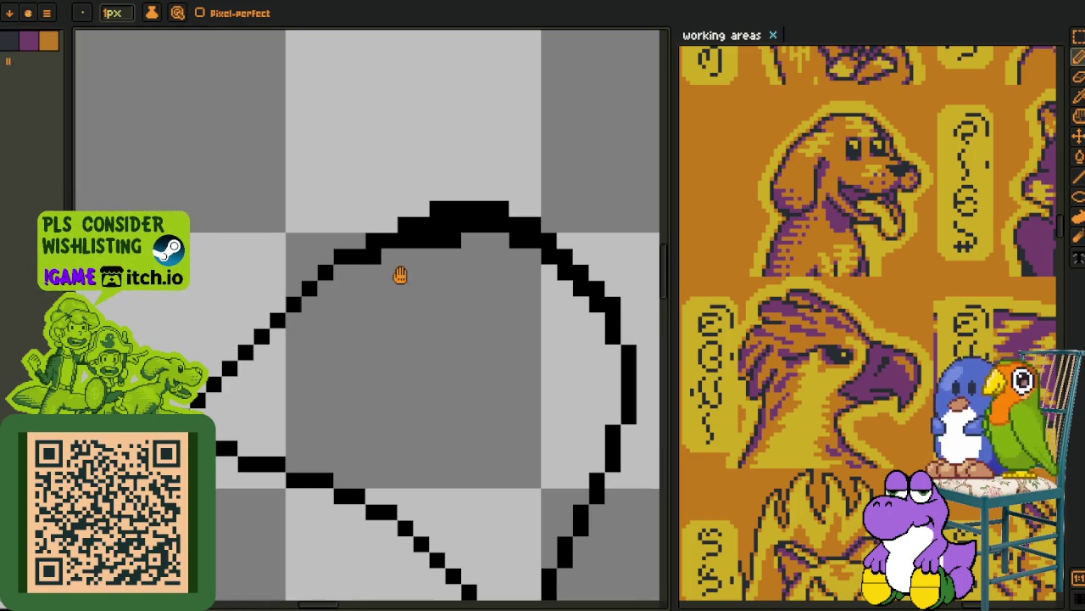
left_click_drag(400, 275, 228, 316)
mouse_move(240, 283)
left_mouse_down()
mouse_move(293, 284)
mouse_move(252, 261)
mouse_move(329, 261)
mouse_move(395, 299)
mouse_move(426, 351)
mouse_move(480, 367)
mouse_move(442, 353)
left_mouse_up()
scroll(297, 279, "up", 1)
scroll(426, 327, "down", 2)
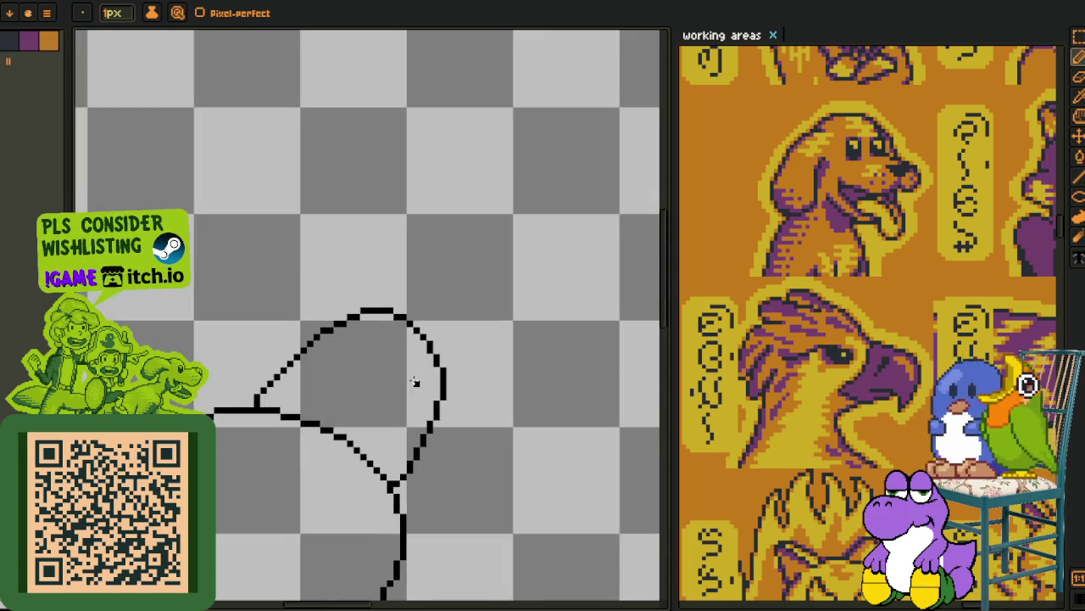
left_click_drag(381, 372, 368, 348)
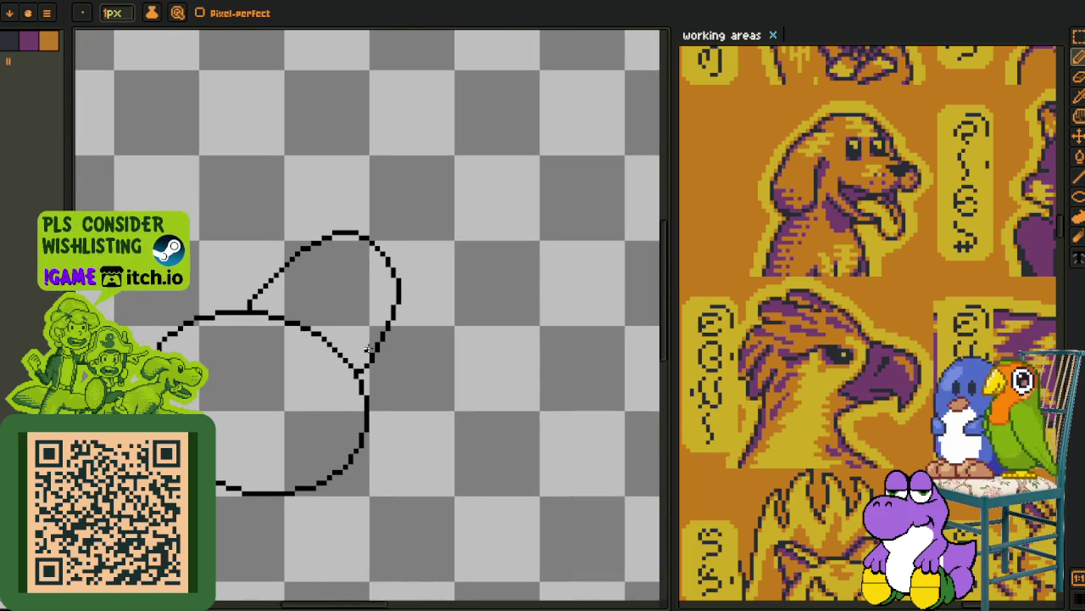
- Draw a horizontal black test line inside a selected square, then undo the extra strokes
key("i")
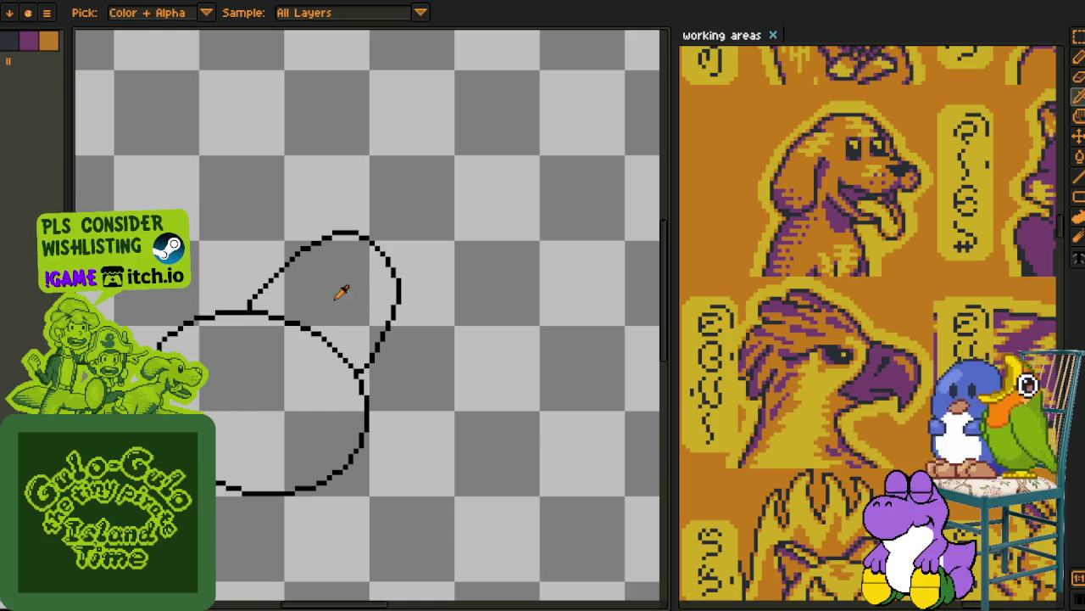
scroll(409, 354, "up", 2)
key("z")
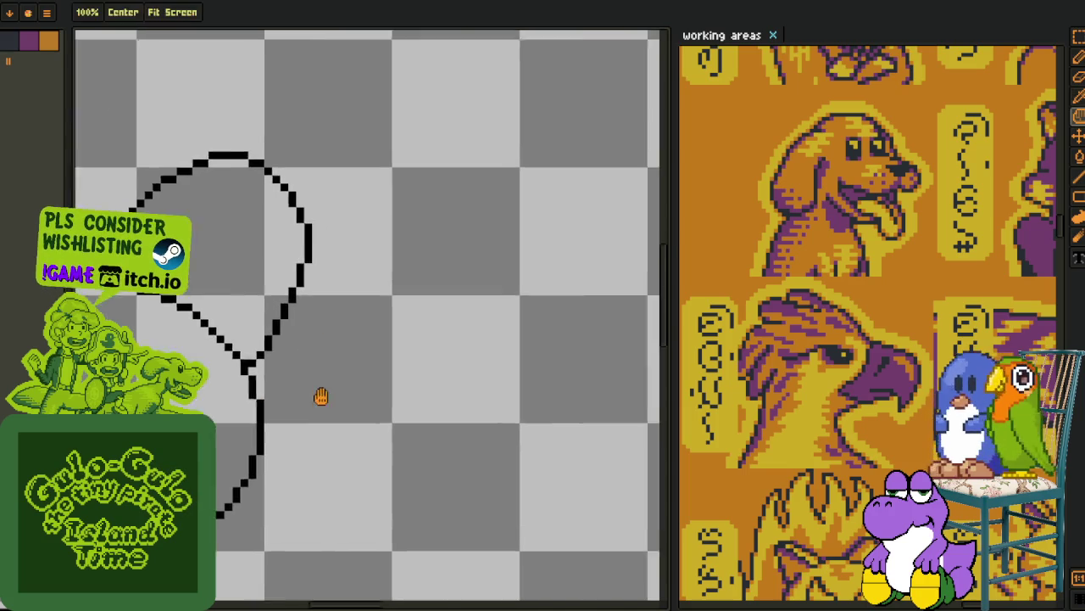
scroll(347, 325, "up", 3)
key("m")
left_click(316, 246)
key("b")
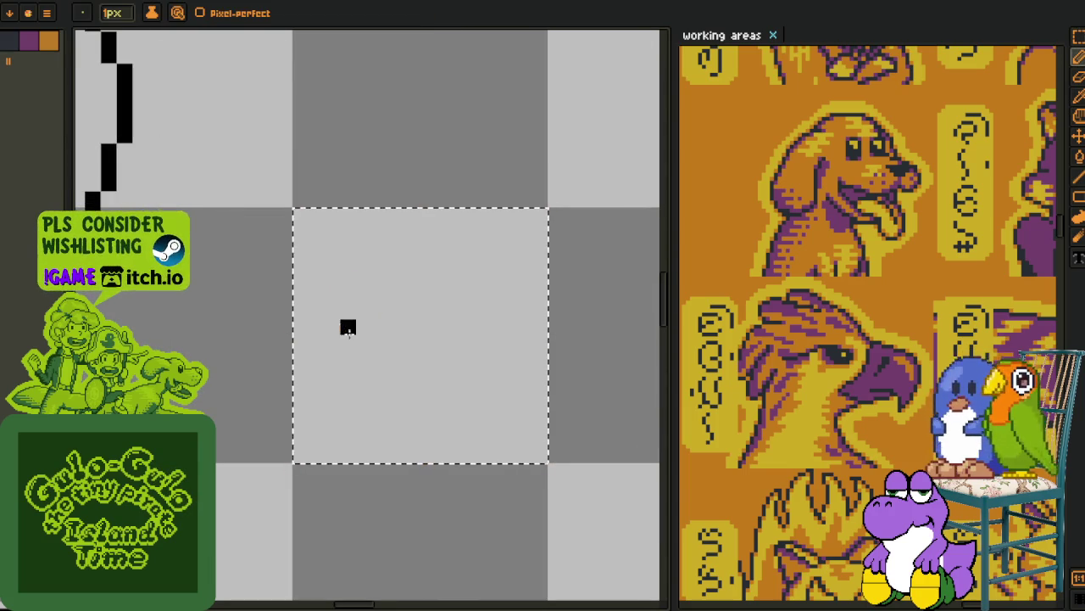
left_click_drag(331, 358, 498, 343)
left_click(395, 373)
mouse_move(395, 365)
left_mouse_down()
mouse_move(475, 360)
mouse_move(515, 337)
left_mouse_up()
key("ctrl+z")
key("ctrl+z")
key("ctrl+z")
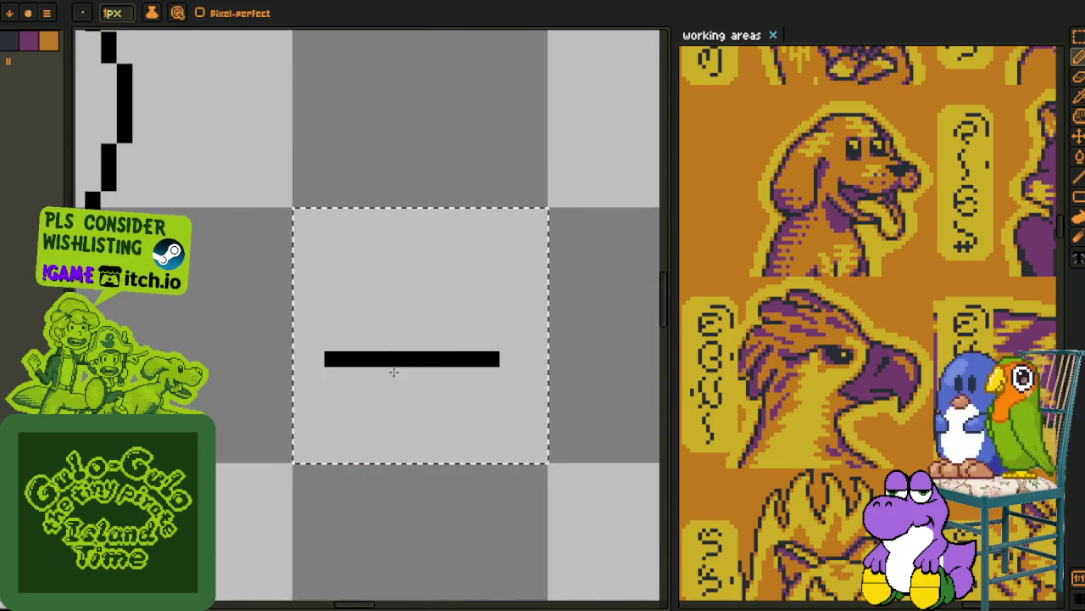
- Move the test line down within the selection and delete it
key("i")
scroll(515, 335, "down", 2)
scroll(457, 339, "up", 1)
key("v")
scroll(383, 383, "up", 1)
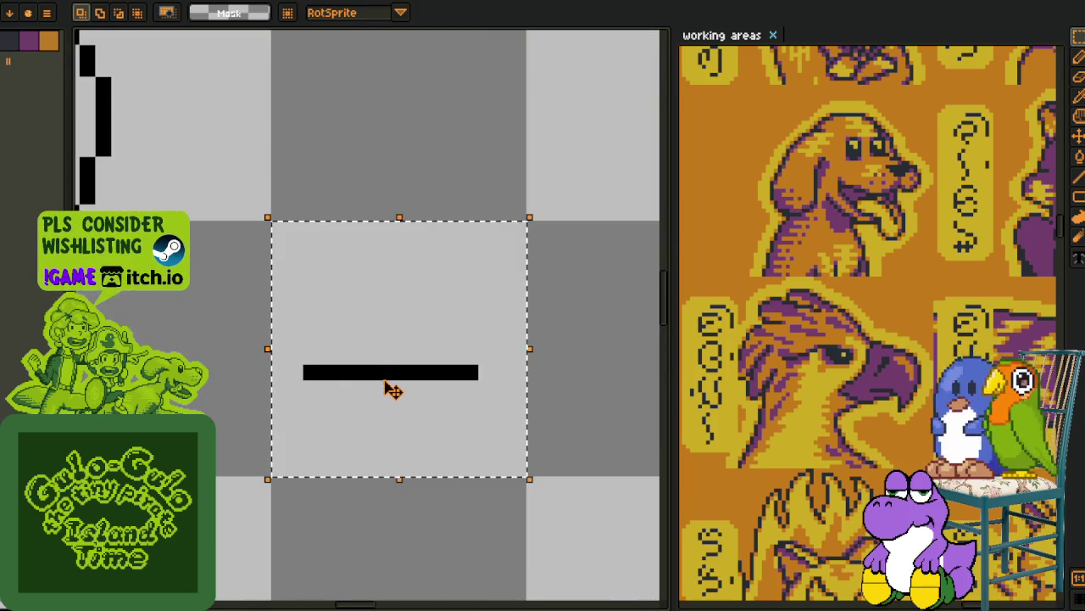
mouse_move(390, 387)
left_mouse_down()
mouse_move(404, 485)
mouse_move(395, 260)
mouse_move(399, 400)
mouse_move(404, 353)
mouse_move(399, 375)
left_mouse_up()
scroll(431, 363, "down", 2)
key("Delete")
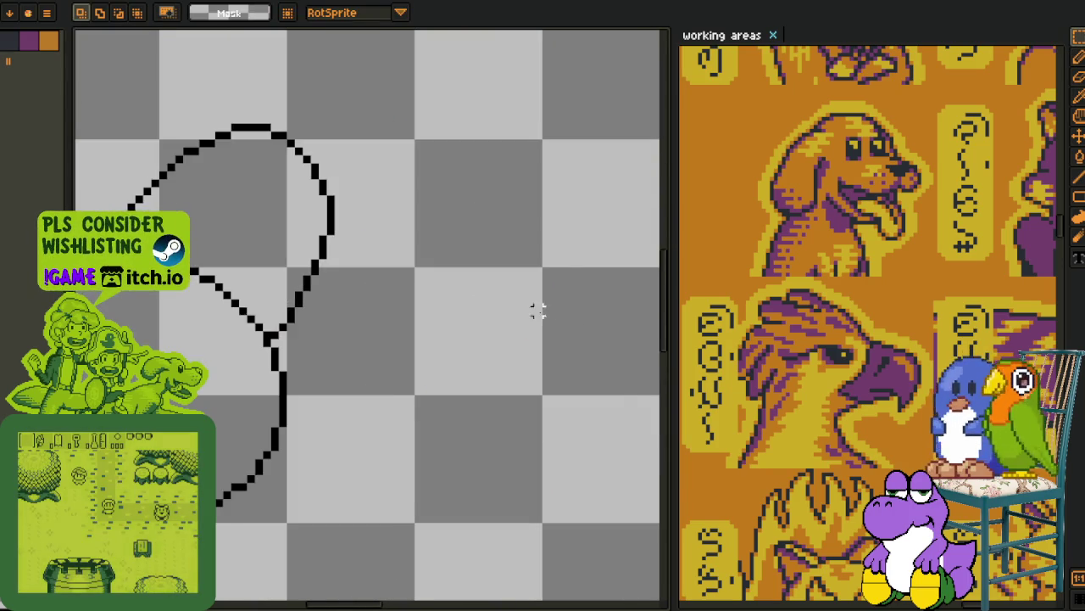
- Paste the copied beak arc over the head circle, nudged 1 px left, and commit it
left_click_drag(352, 327, 291, 395)
key("i")
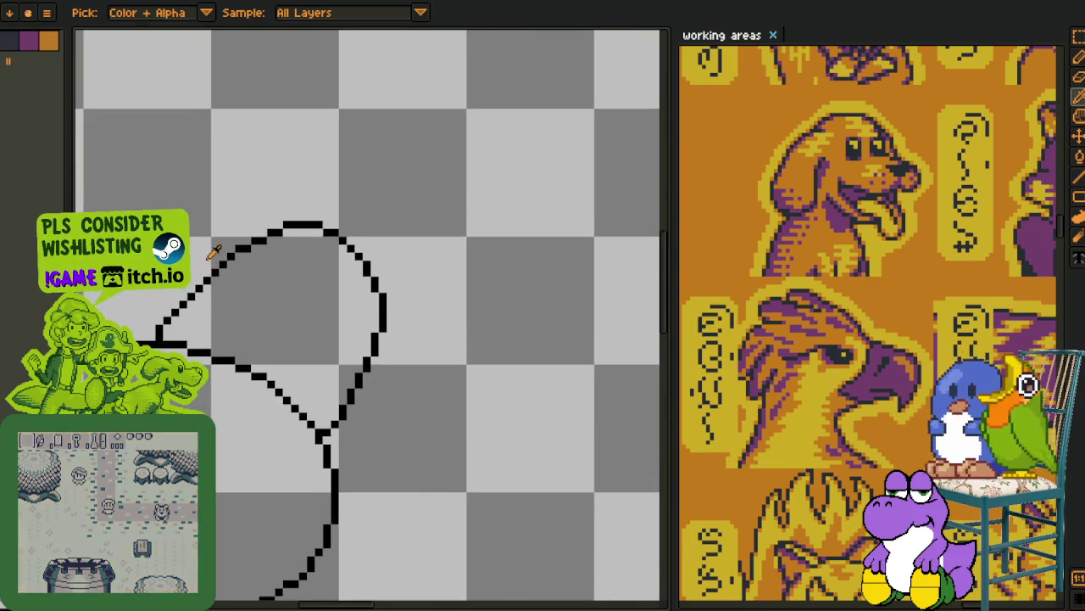
left_click_drag(213, 253, 235, 279)
key("ctrl+v")
mouse_move(268, 358)
left_mouse_down()
mouse_move(619, 310)
mouse_move(388, 291)
mouse_move(355, 329)
left_mouse_up()
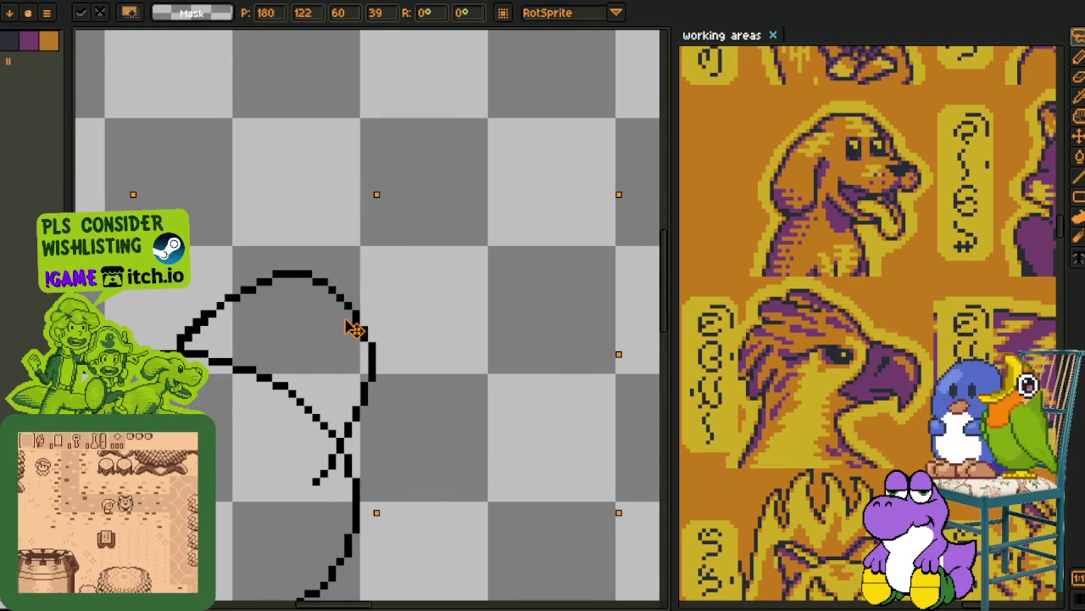
left_click_drag(353, 329, 351, 329)
key("Return")
scroll(351, 329, "down", 1)
- Erase the stray crossing lines where the pasted arc overlaps the circle
key("ctrl+shift+a")
scroll(339, 306, "up", 2)
scroll(322, 289, "up", 1)
scroll(291, 276, "down", 1)
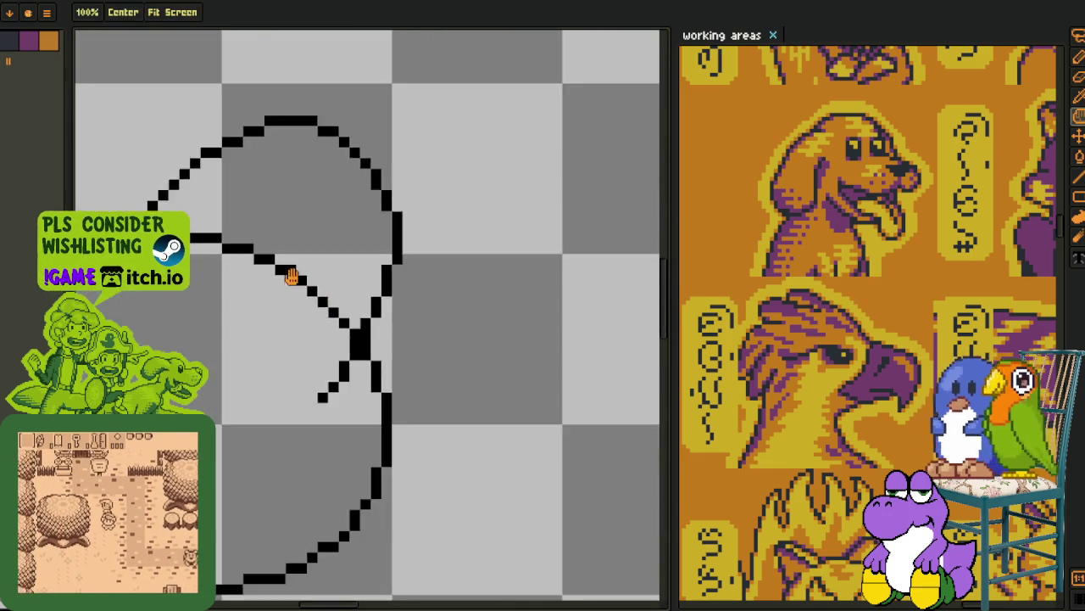
key("e")
scroll(291, 276, "up", 2)
left_click(390, 315)
left_click_drag(373, 339, 327, 382)
left_click(295, 442)
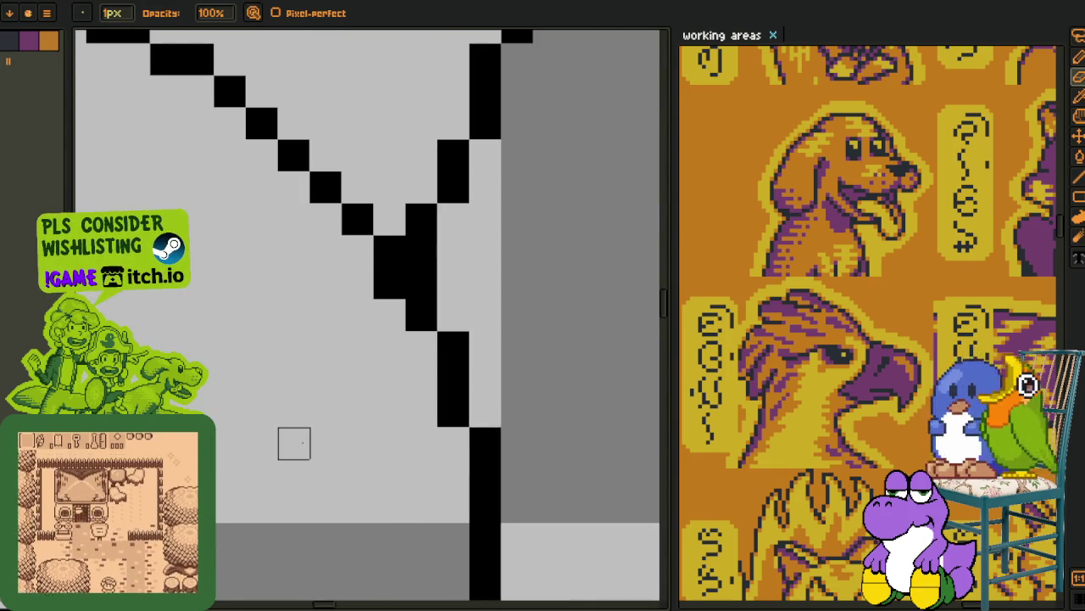
scroll(295, 443, "down", 2)
scroll(294, 443, "up", 1)
key("o")
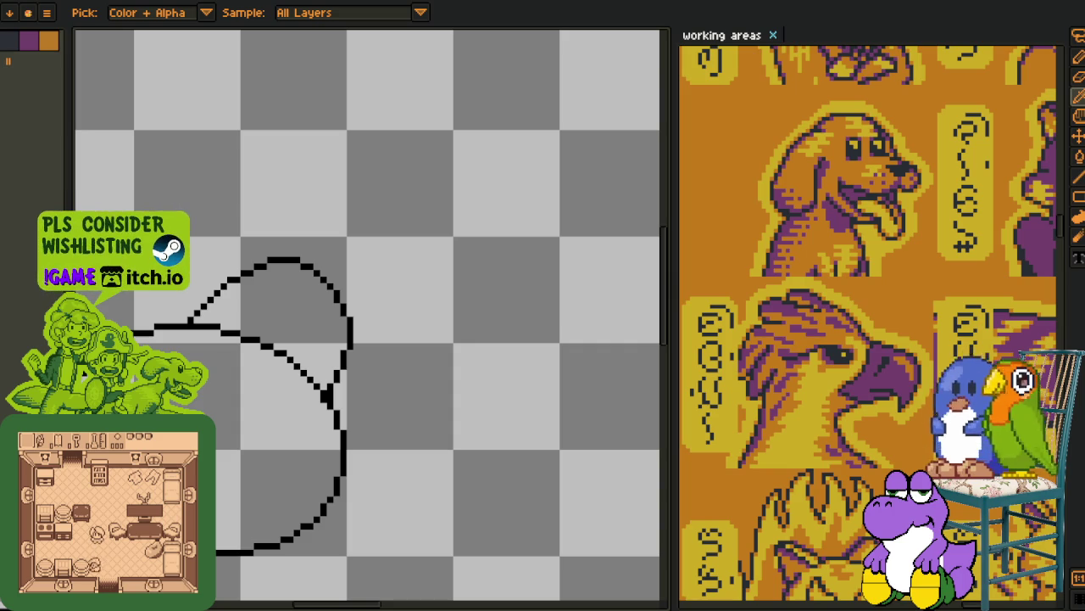
- Recentre the view on the head and beak, then pan up to the canvas top
mouse_move(255, 391)
left_mouse_down()
mouse_move(339, 337)
mouse_move(300, 303)
left_mouse_up()
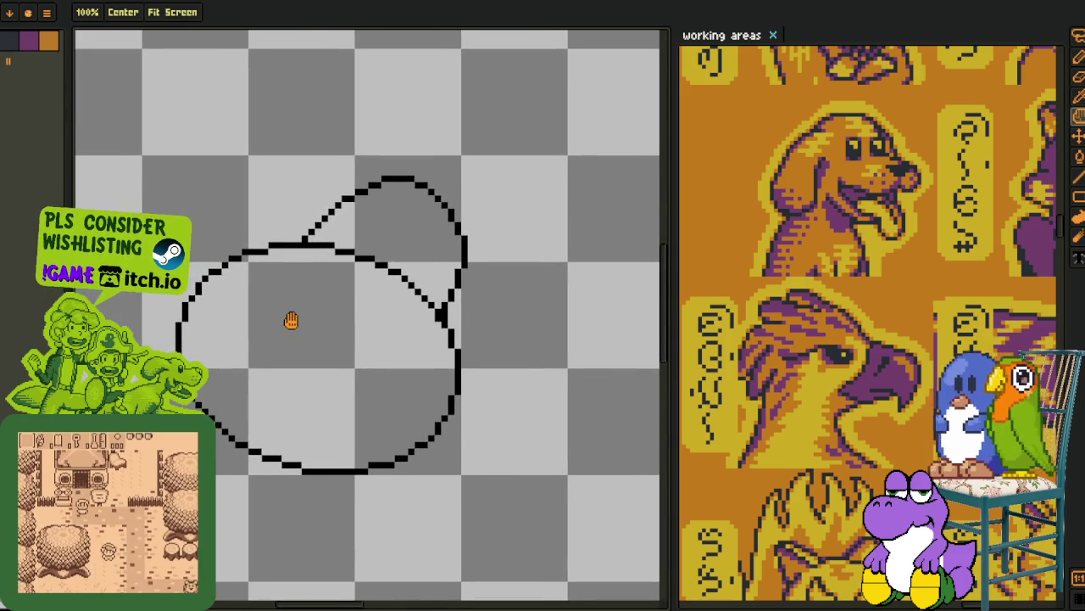
scroll(291, 319, "down", 1)
scroll(283, 404, "right", 3)
scroll(254, 347, "up", 2)
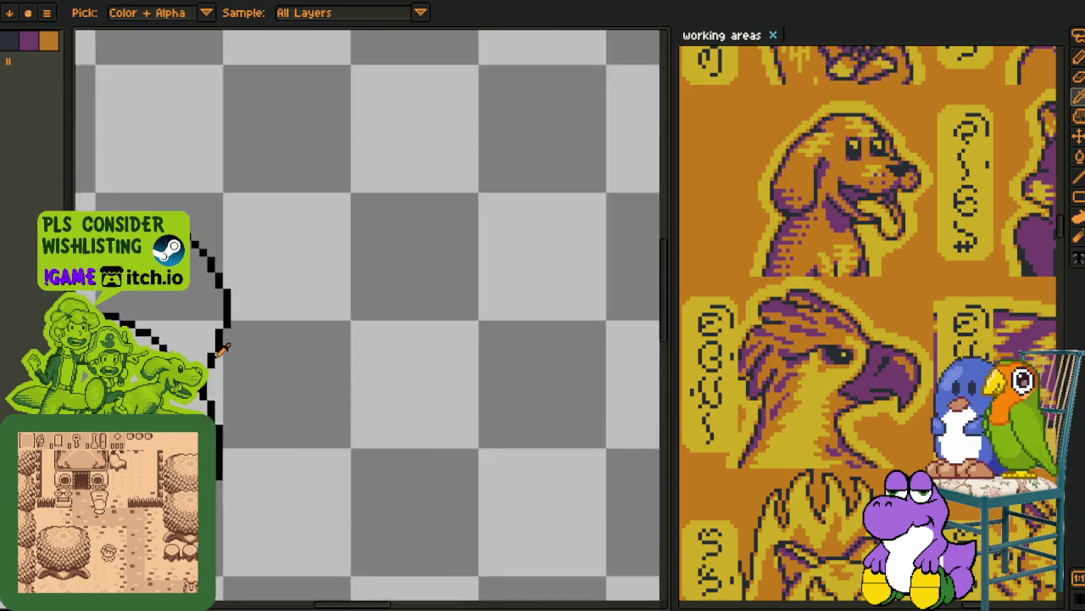
scroll(218, 350, "up", 1)
key("h")
mouse_move(330, 310)
left_mouse_down()
mouse_move(303, 370)
mouse_move(404, 419)
left_mouse_up()
scroll(303, 370, "down", 1)
key("b")
scroll(261, 333, "down", 1)
- Sketch two test strokes near the canvas top, then select and delete them
left_click_drag(181, 334, 448, 311)
scroll(293, 408, "up", 1)
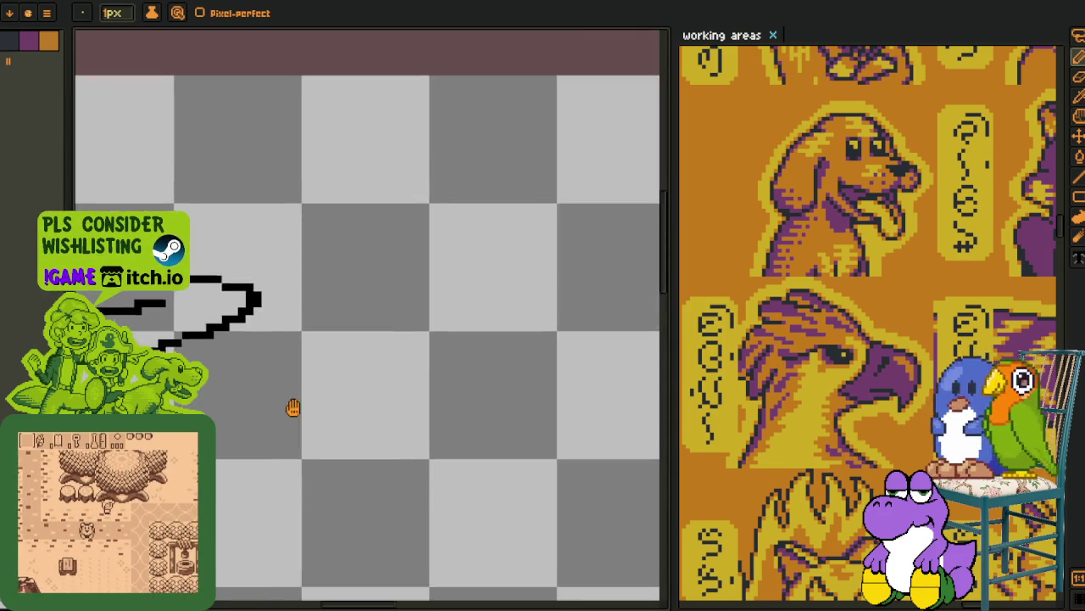
scroll(292, 408, "down", 1)
left_click_drag(533, 391, 376, 453)
scroll(404, 462, "down", 1)
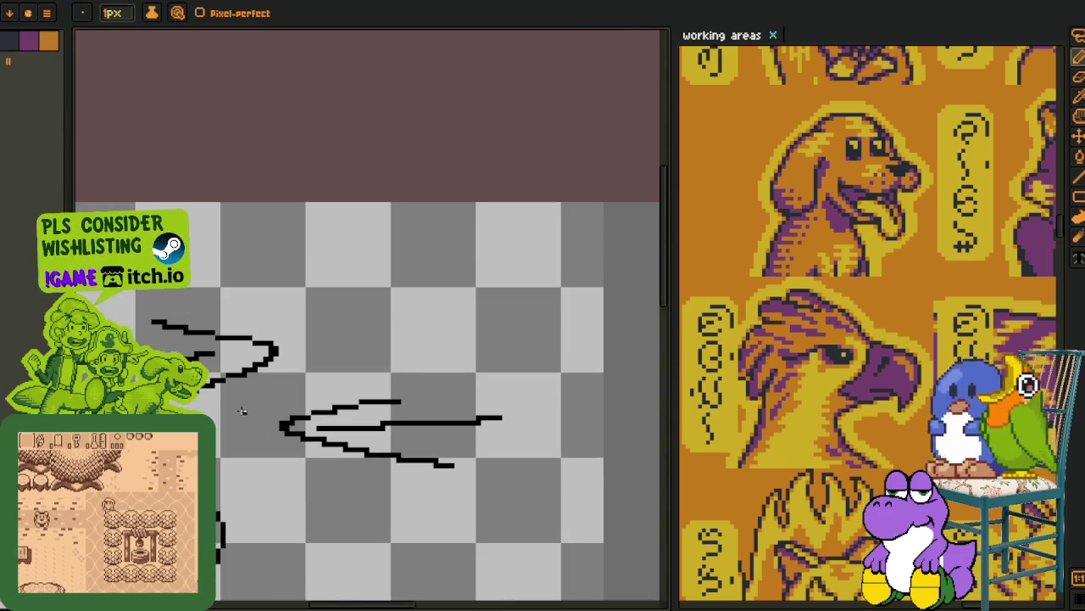
key("i")
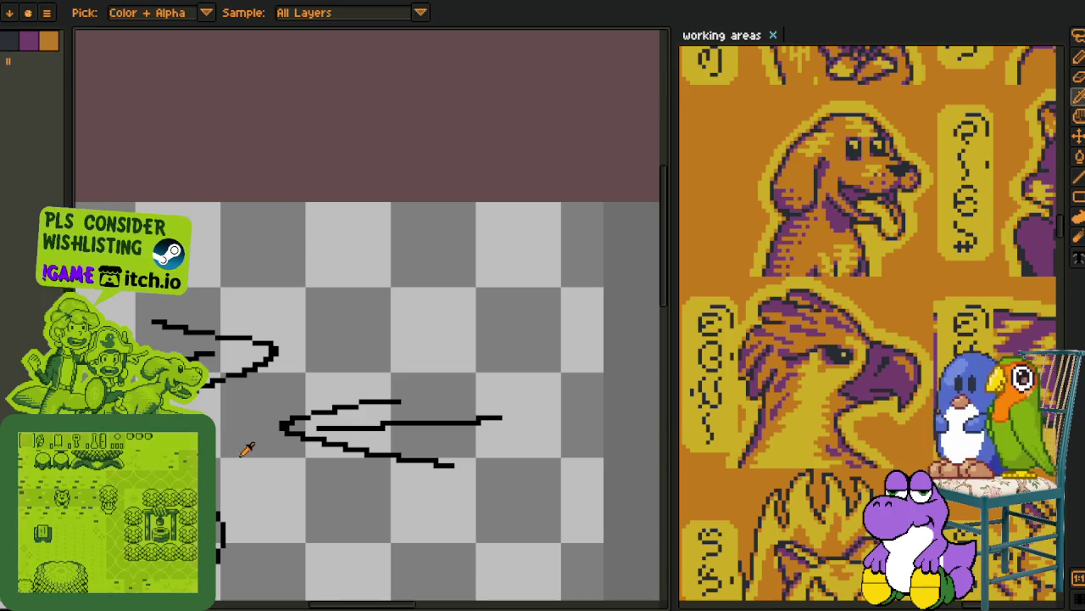
left_click_drag(252, 447, 343, 424)
key("m")
left_click_drag(144, 441, 513, 214)
key("Delete")
left_click_drag(400, 450, 613, 334)
key("Delete")
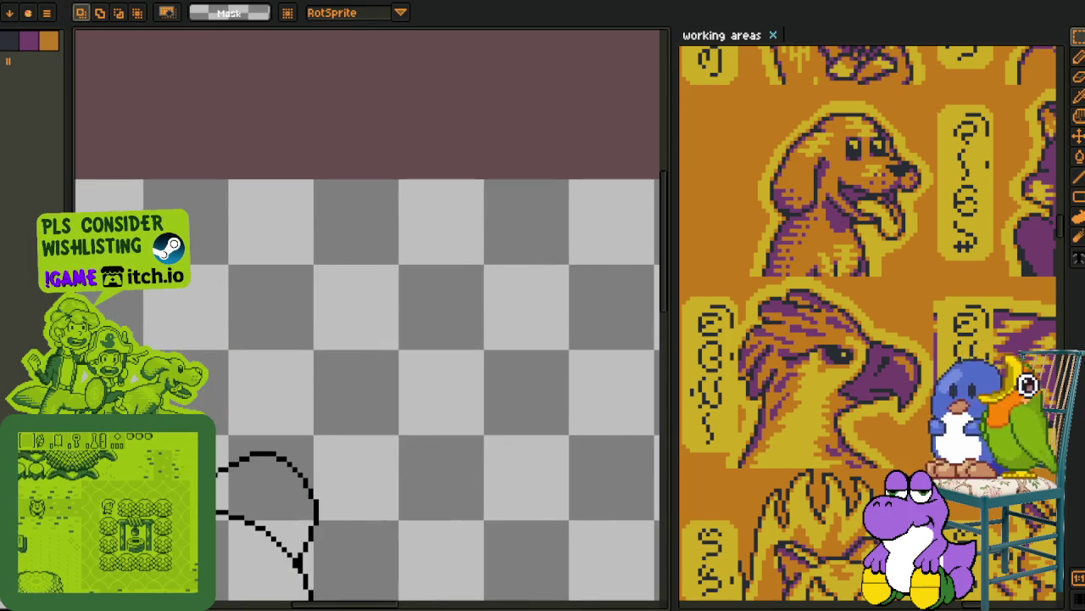
- Draw a vertical line up from the beak's inner corner and shift the beak's top section
scroll(283, 308, "down", 2)
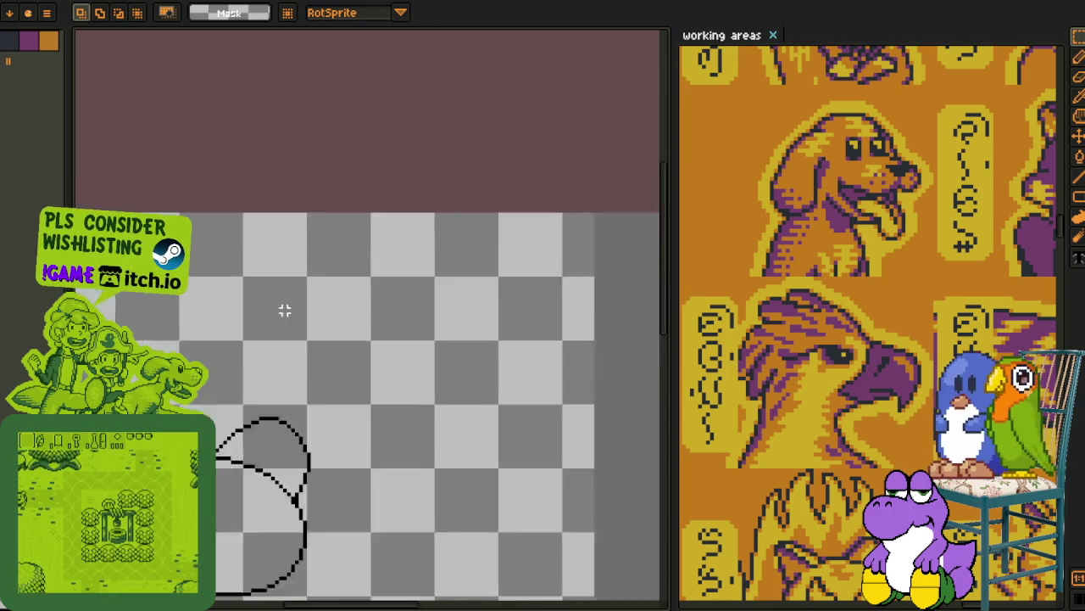
scroll(291, 368, "down", 1)
key("h")
scroll(291, 368, "up", 2)
scroll(285, 351, "up", 2)
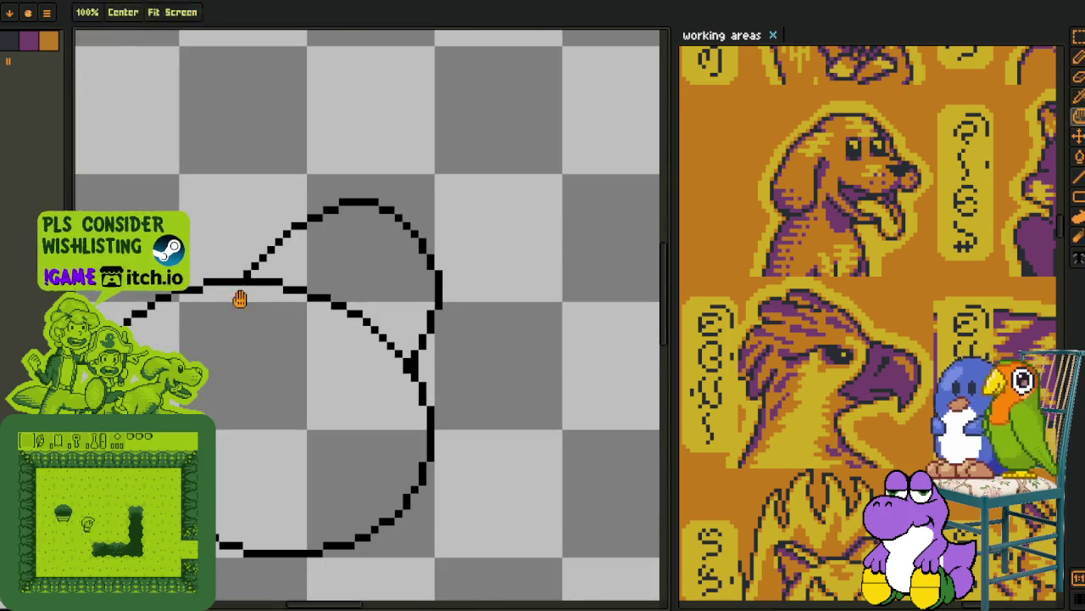
left_click_drag(238, 298, 266, 248)
key("m")
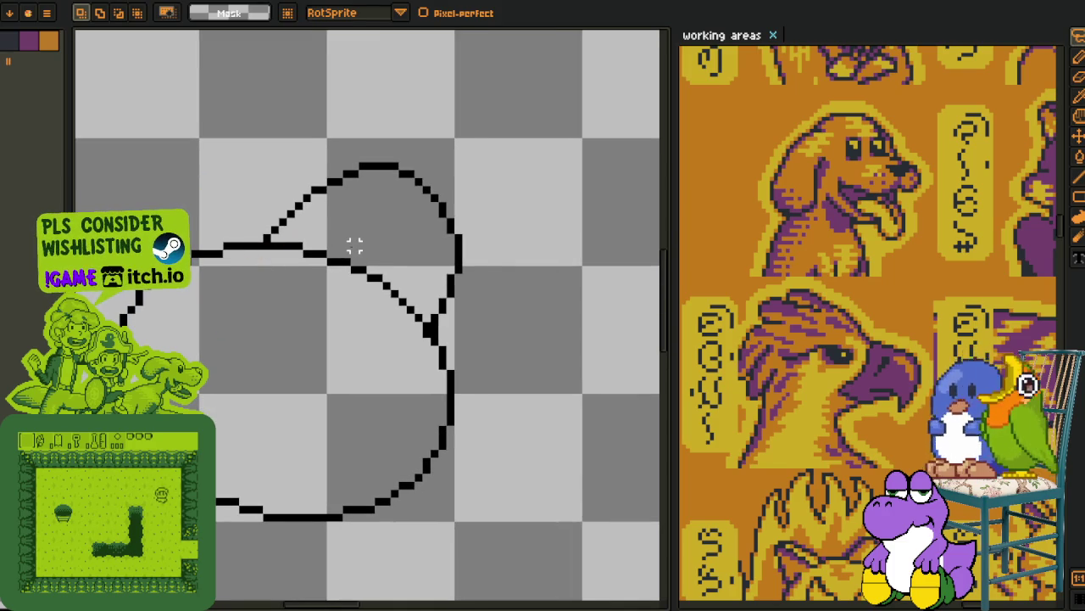
scroll(354, 245, "up", 1)
scroll(360, 273, "down", 1)
left_click_drag(364, 277, 397, 174)
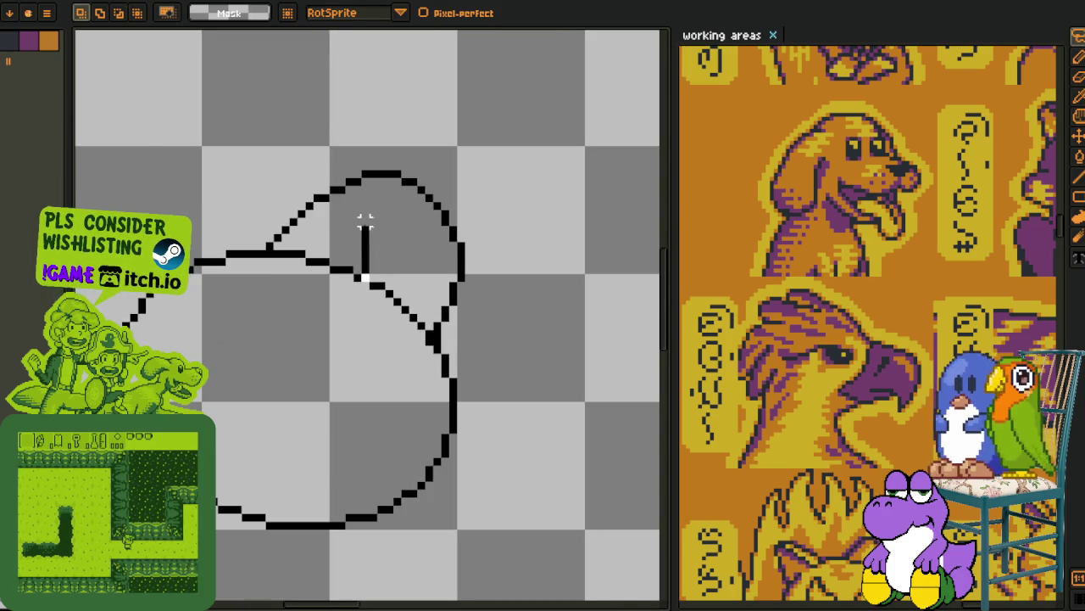
mouse_move(219, 564)
left_mouse_down()
mouse_move(421, 280)
mouse_move(399, 284)
left_mouse_up()
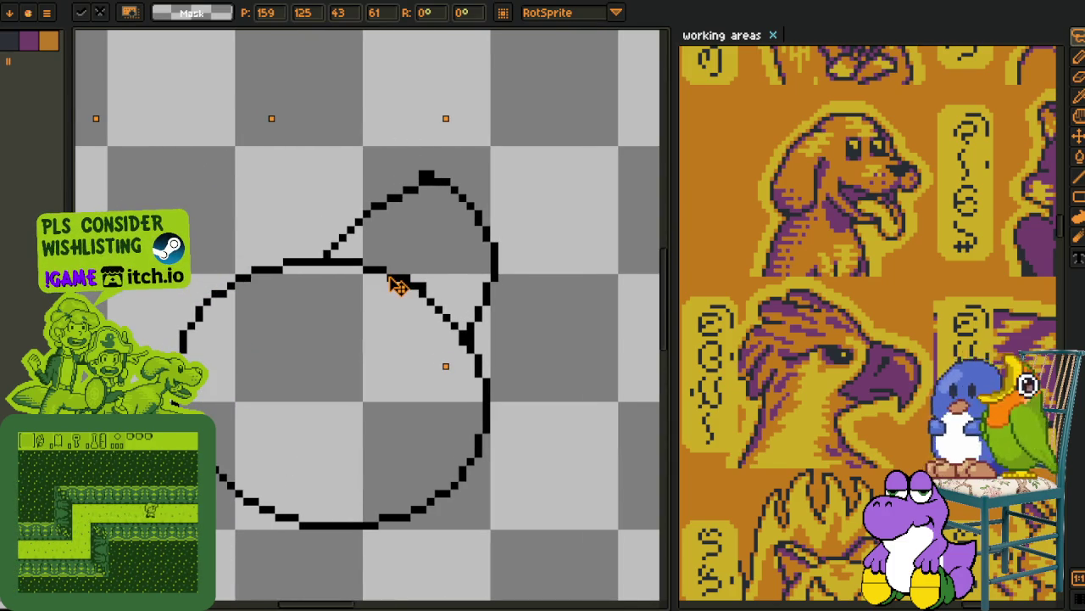
key("b")
- Move the bump at the top of the beak to flatten its upper edge
scroll(470, 161, "up", 1)
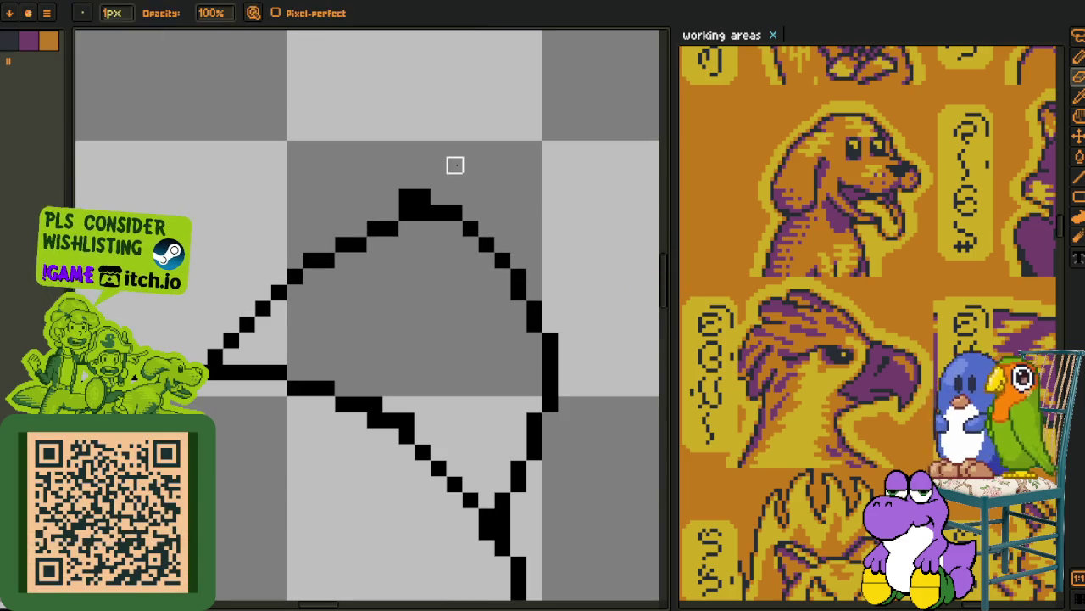
key("m")
scroll(453, 164, "down", 1)
scroll(449, 176, "up", 1)
left_click_drag(456, 168, 402, 200)
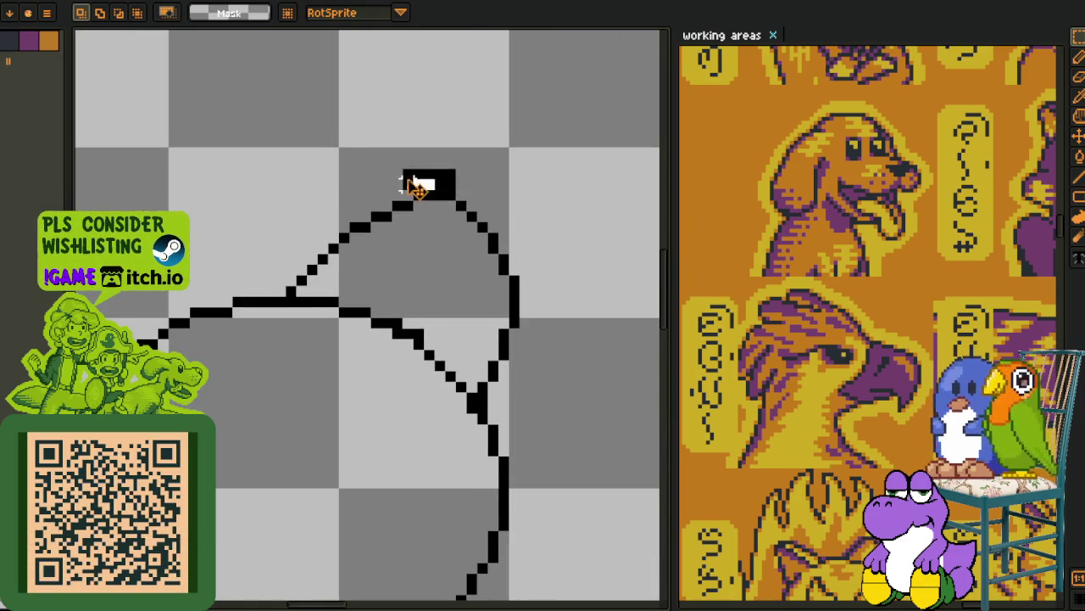
scroll(416, 186, "up", 1)
left_click(529, 168)
- Draw the letter J near the top of the canvas above the head
key("o")
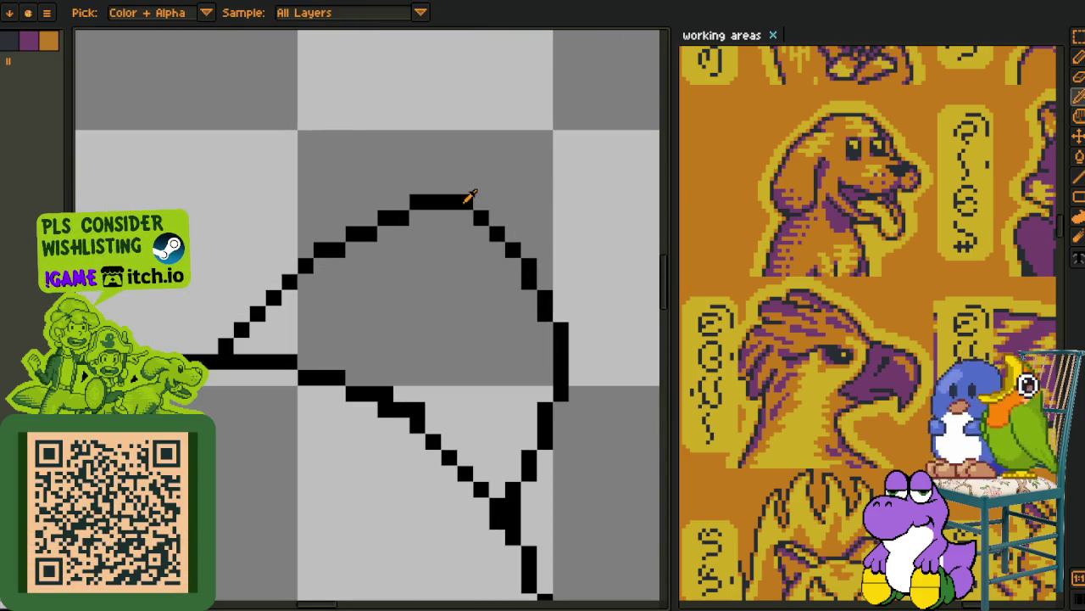
key("b")
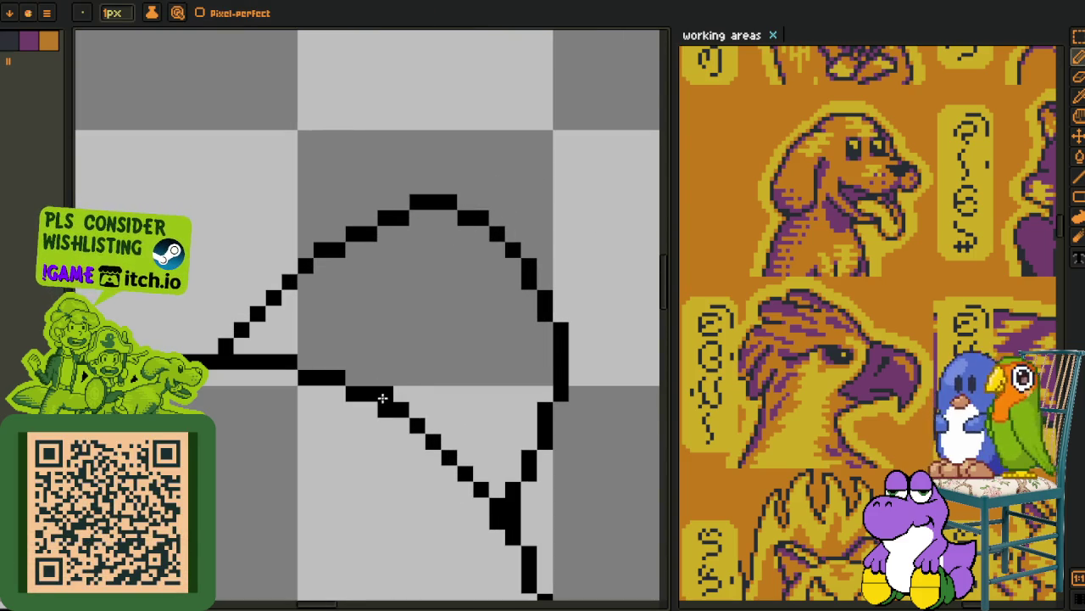
scroll(382, 404, "down", 2)
key("i")
left_click_drag(302, 387, 375, 444)
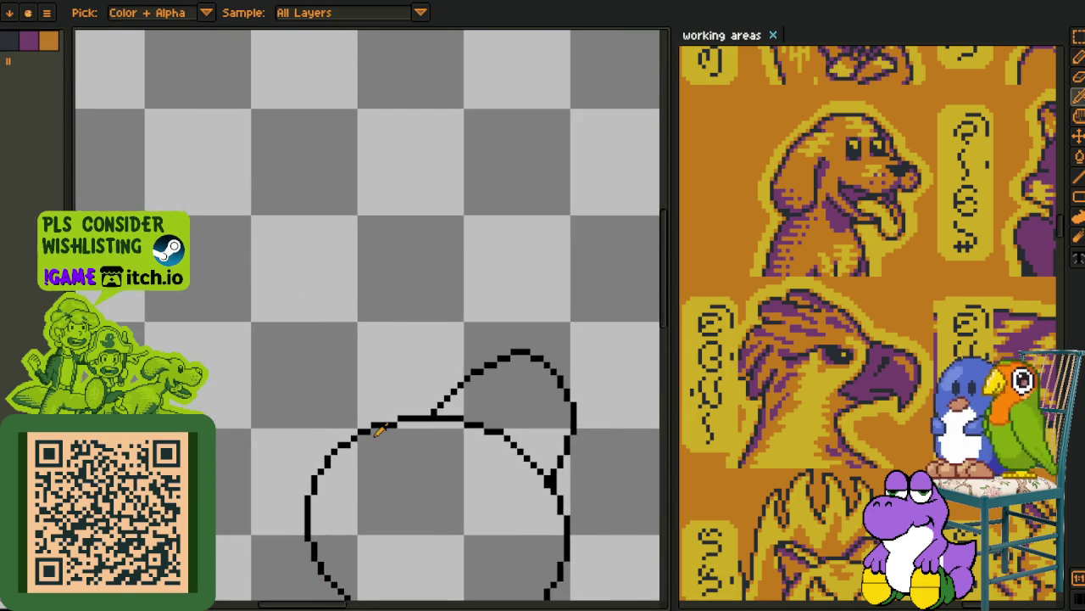
scroll(428, 408, "up", 1)
scroll(398, 412, "up", 5)
key("b")
left_click_drag(289, 244, 235, 500)
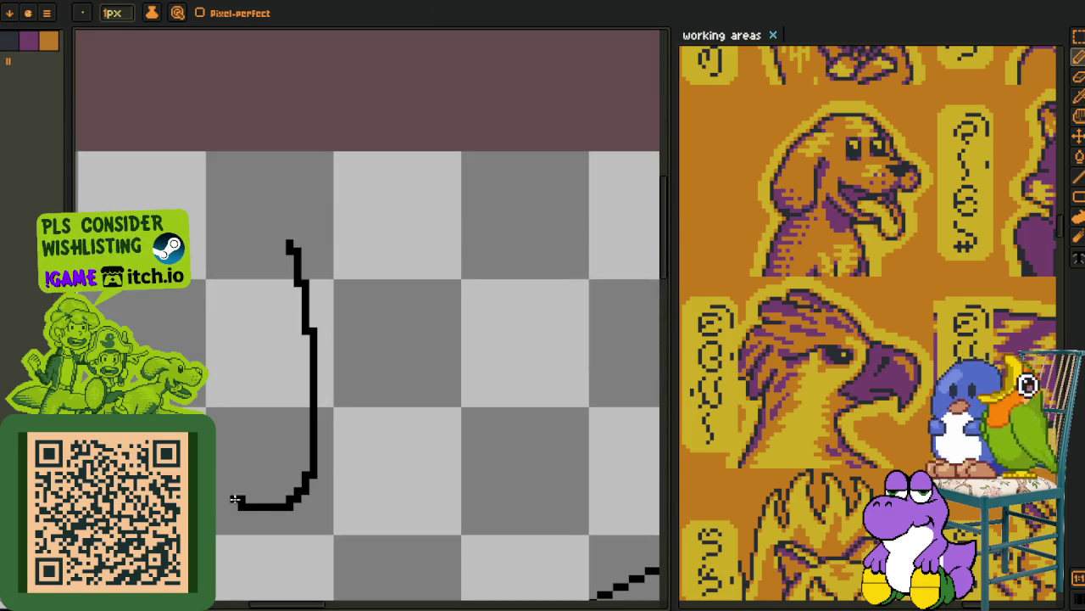
- Write the letters 'a', 'w' and a dotted 'i' after the J
left_click_drag(390, 405, 524, 424)
mouse_move(540, 354)
left_mouse_down()
mouse_move(396, 318)
mouse_move(582, 307)
left_mouse_up()
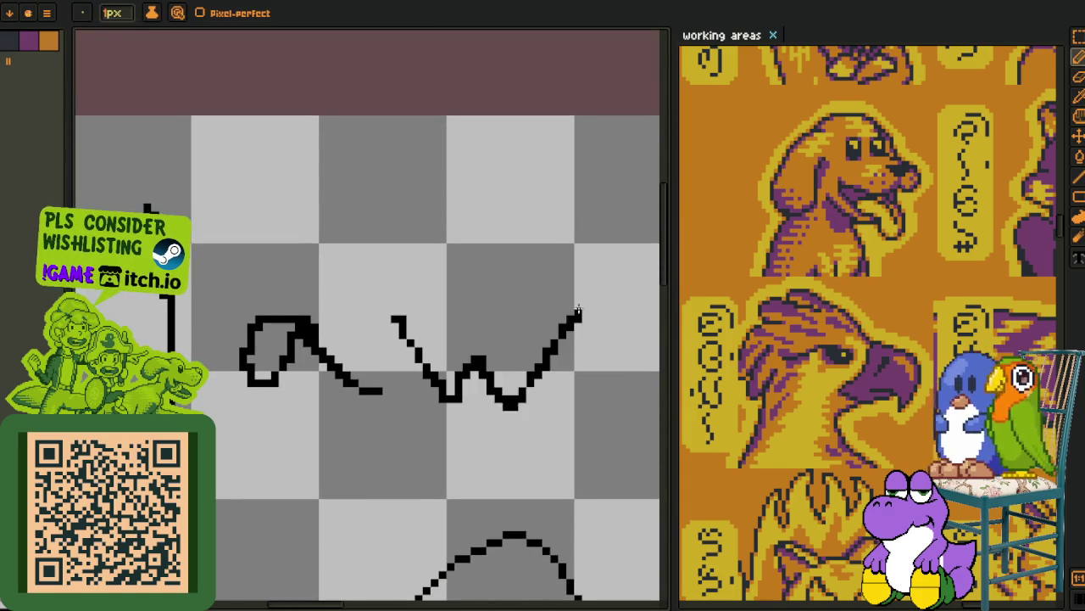
left_click_drag(633, 362, 448, 402)
left_click(489, 339)
scroll(488, 338, "down", 1)
- Select the whole word 'Jawi' with a rectangular marquee
key("z")
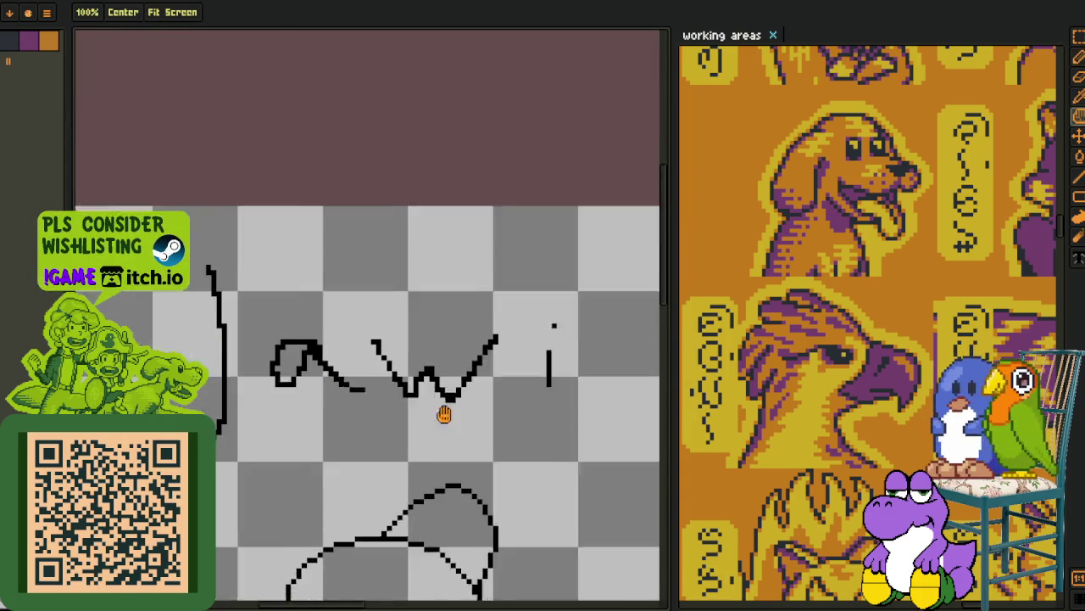
key("o")
key("r")
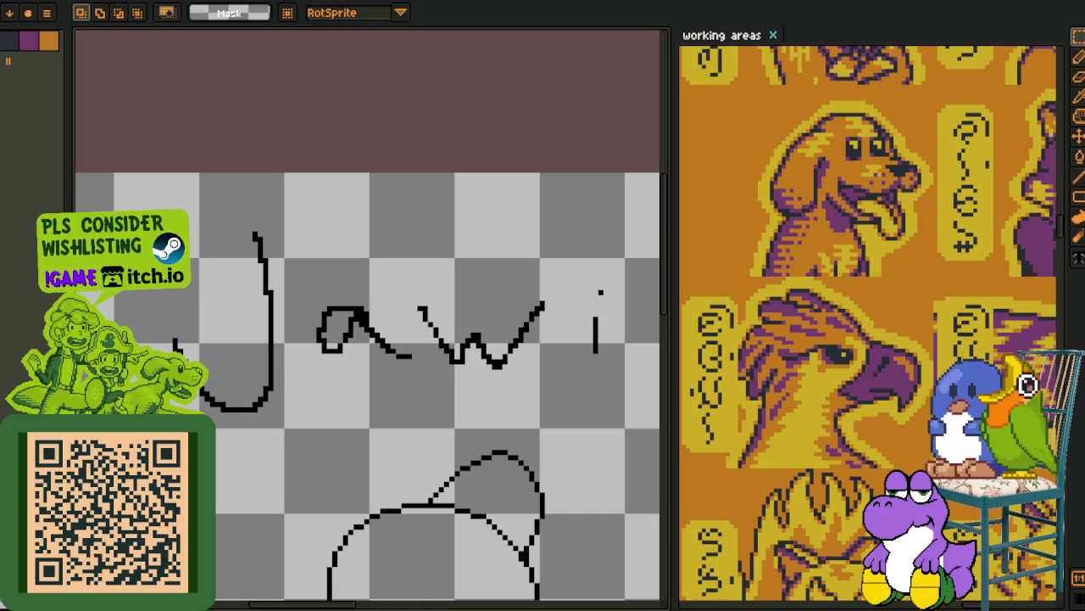
left_click_drag(146, 425, 633, 214)
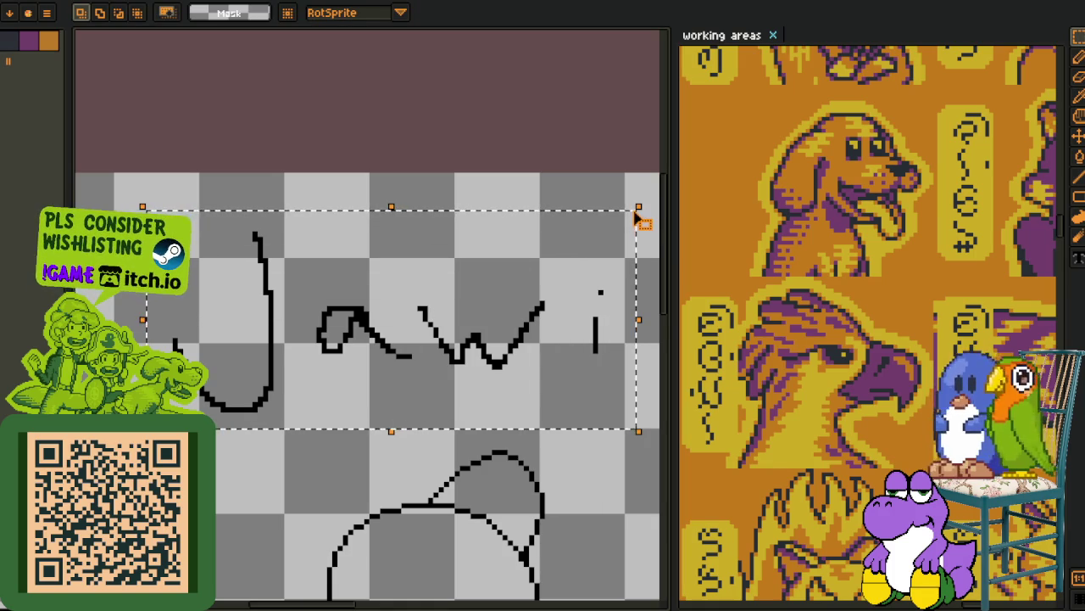
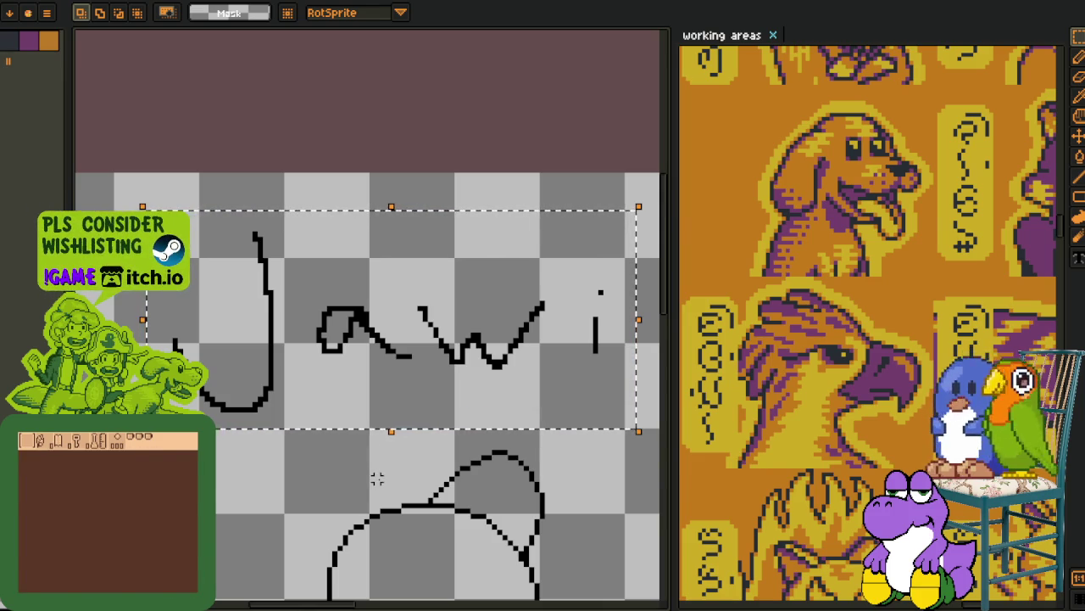
- Delete the Jawi handwriting strokes above the circles
mouse_move(356, 494)
left_mouse_down()
mouse_move(323, 491)
mouse_move(300, 421)
mouse_move(322, 462)
left_mouse_up()
scroll(324, 492, "down", 1)
scroll(317, 501, "up", 1)
key("Delete")
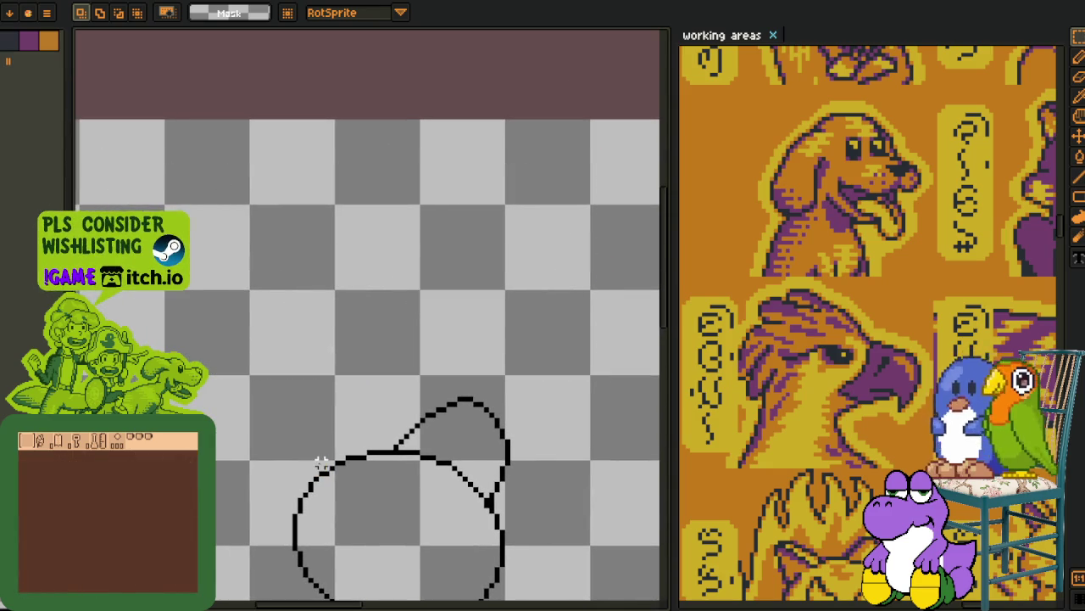
- Zoom and pan the view to frame the whole circle drawing
left_click_drag(266, 511, 307, 395)
key("o")
scroll(407, 314, "up", 1)
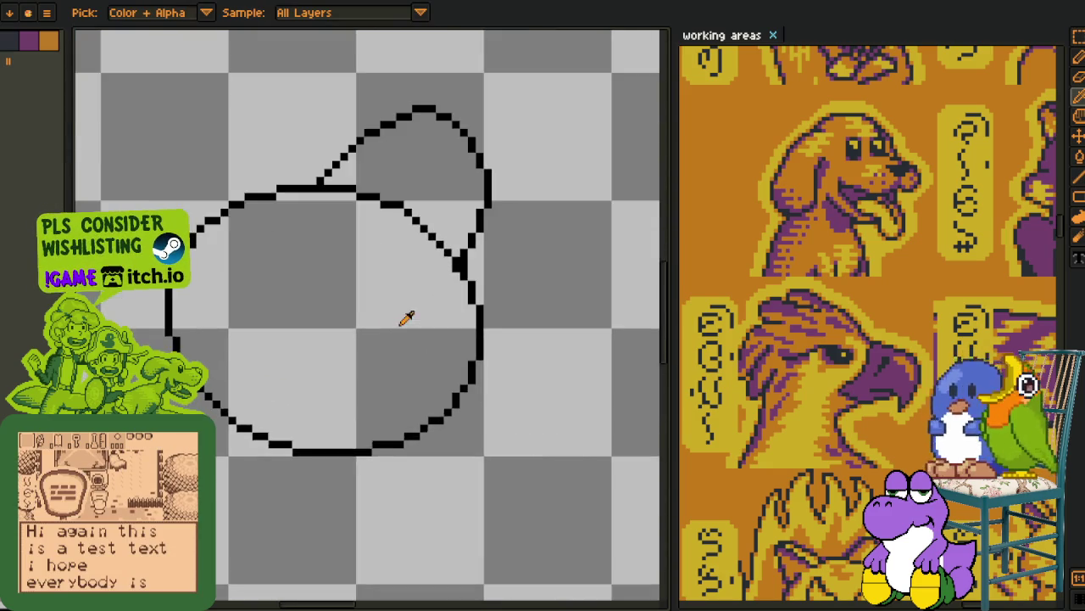
scroll(434, 320, "up", 2)
scroll(439, 314, "down", 2)
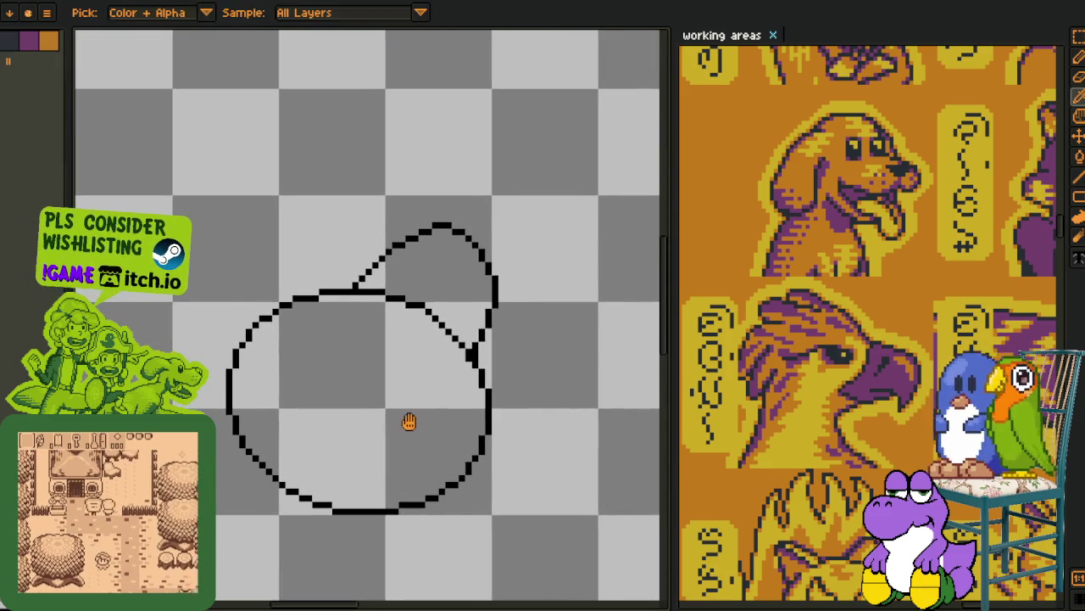
left_click_drag(407, 419, 413, 373)
scroll(449, 250, "up", 1)
scroll(489, 235, "up", 1)
key("b")
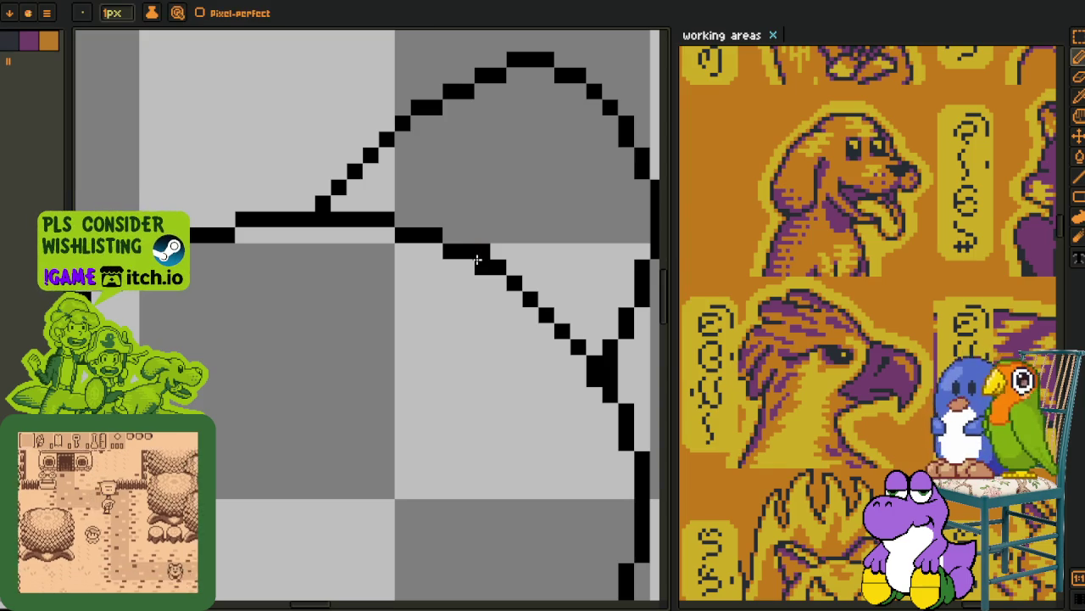
key("i")
scroll(474, 229, "down", 2)
scroll(412, 310, "down", 1)
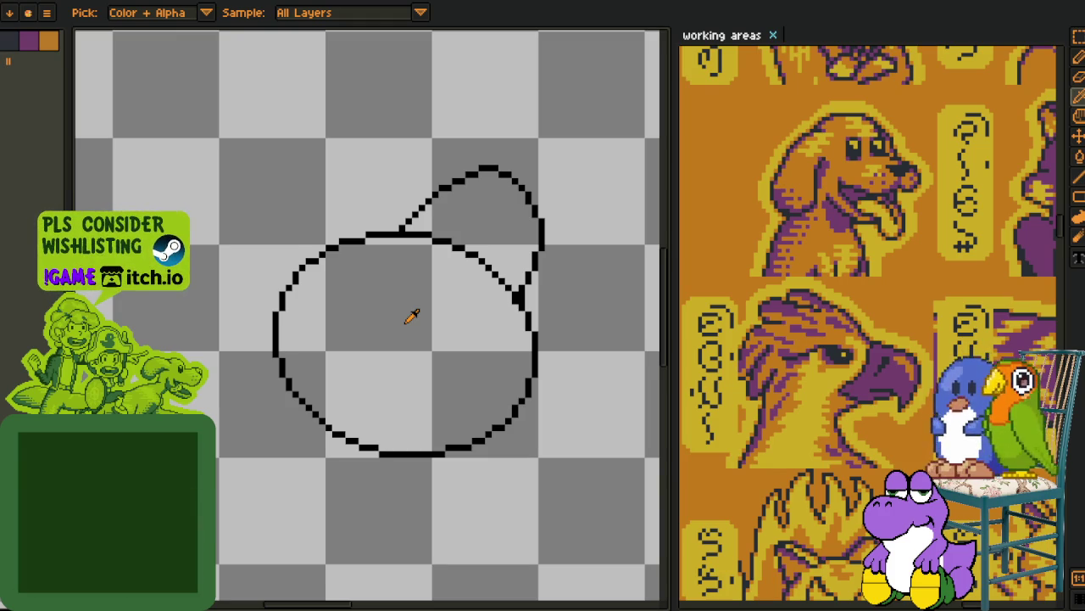
scroll(469, 382, "down", 1)
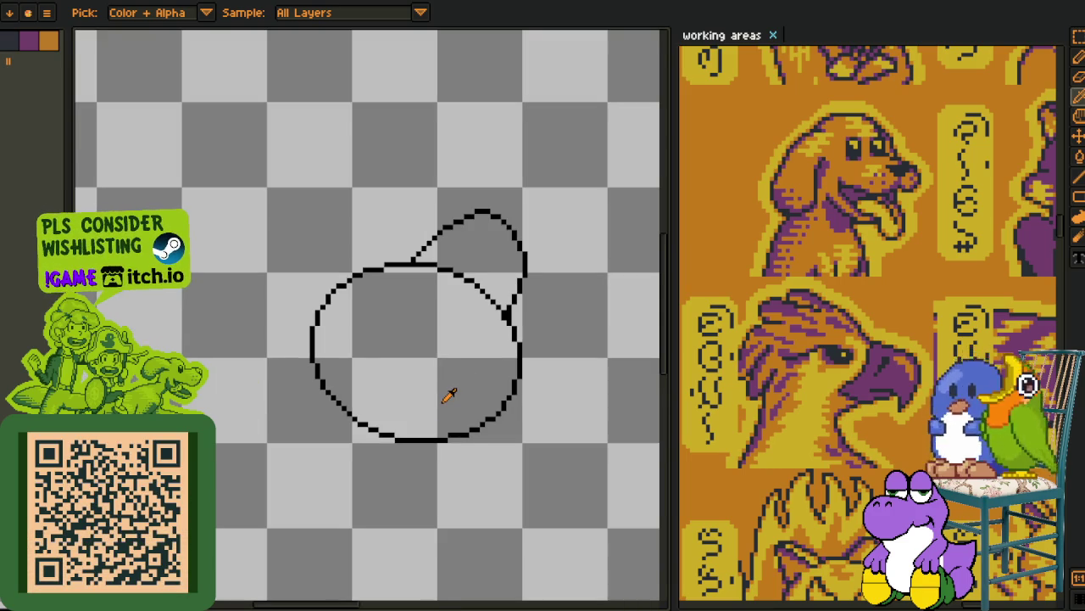
scroll(373, 382, "down", 1)
scroll(356, 283, "up", 2)
scroll(371, 291, "up", 2)
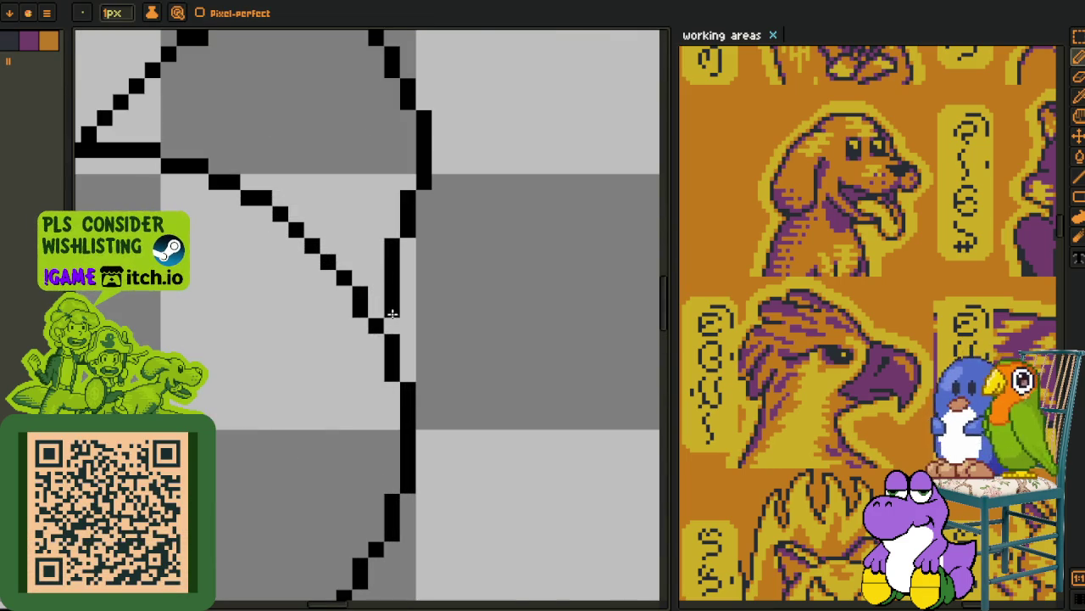
scroll(370, 310, "up", 1)
scroll(298, 274, "up", 2)
scroll(351, 368, "up", 1)
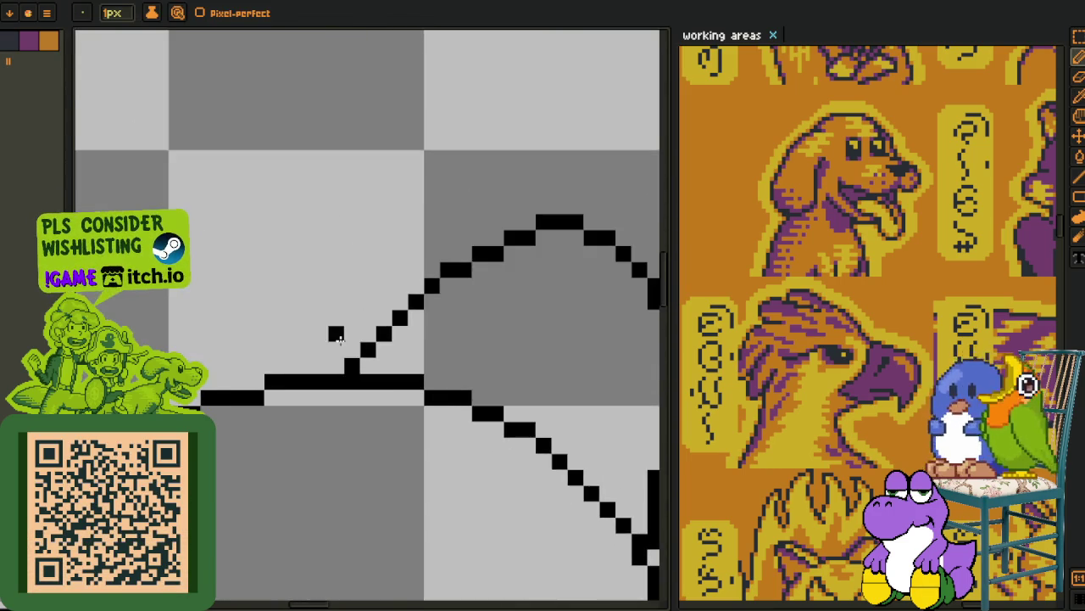
scroll(327, 365, "down", 2)
scroll(330, 364, "up", 1)
scroll(339, 365, "down", 3)
key("i")
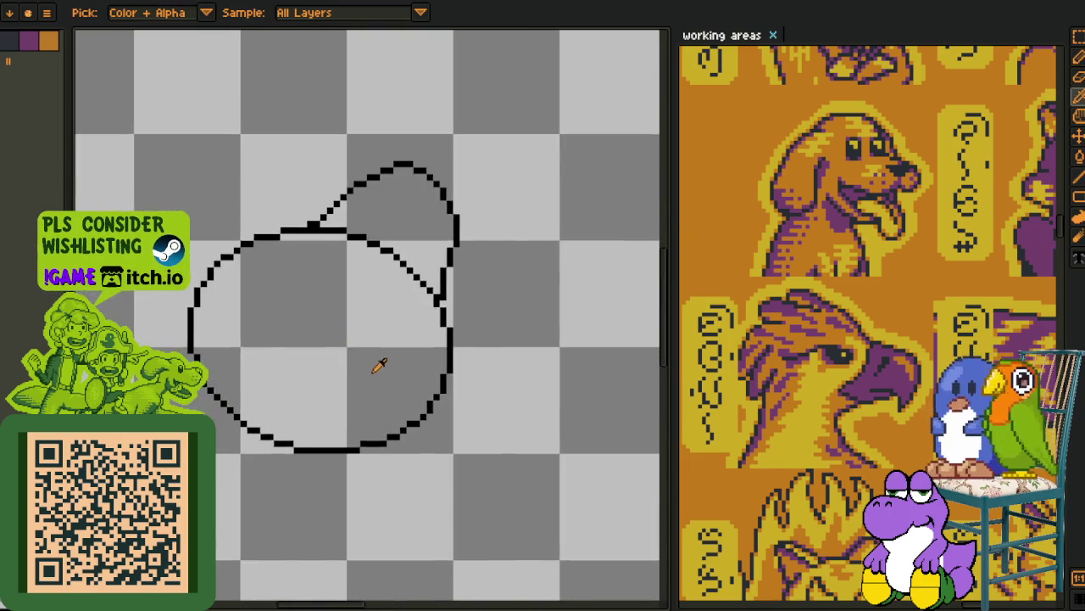
scroll(378, 364, "down", 2)
- Draw a line trailing down from the circle's right side and save the drawing
left_click_drag(371, 393, 369, 326)
scroll(369, 326, "up", 1)
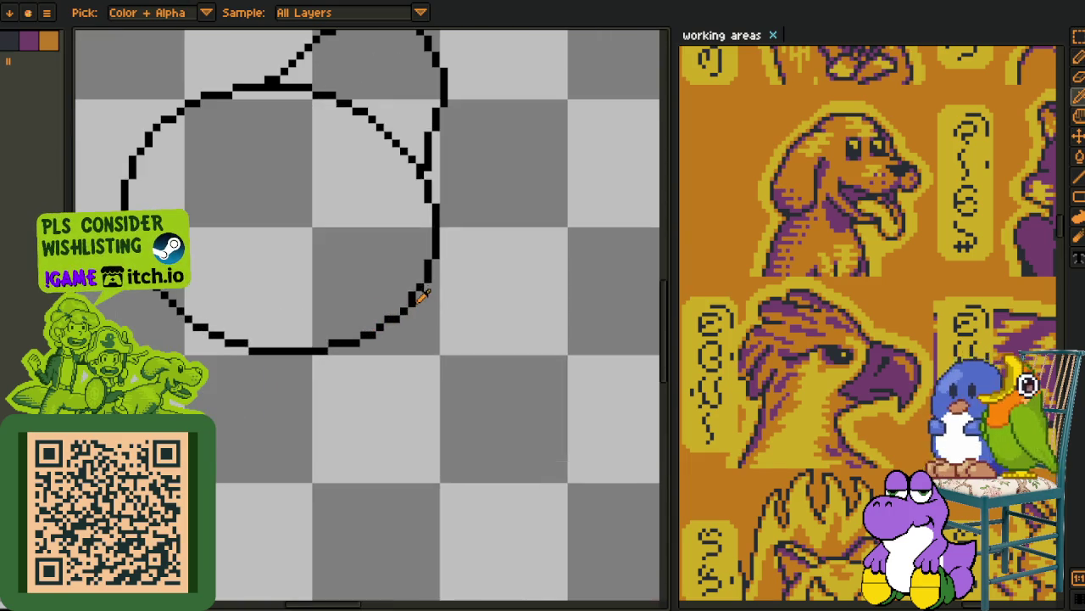
scroll(424, 286, "down", 1)
scroll(419, 291, "up", 1)
scroll(400, 303, "down", 1)
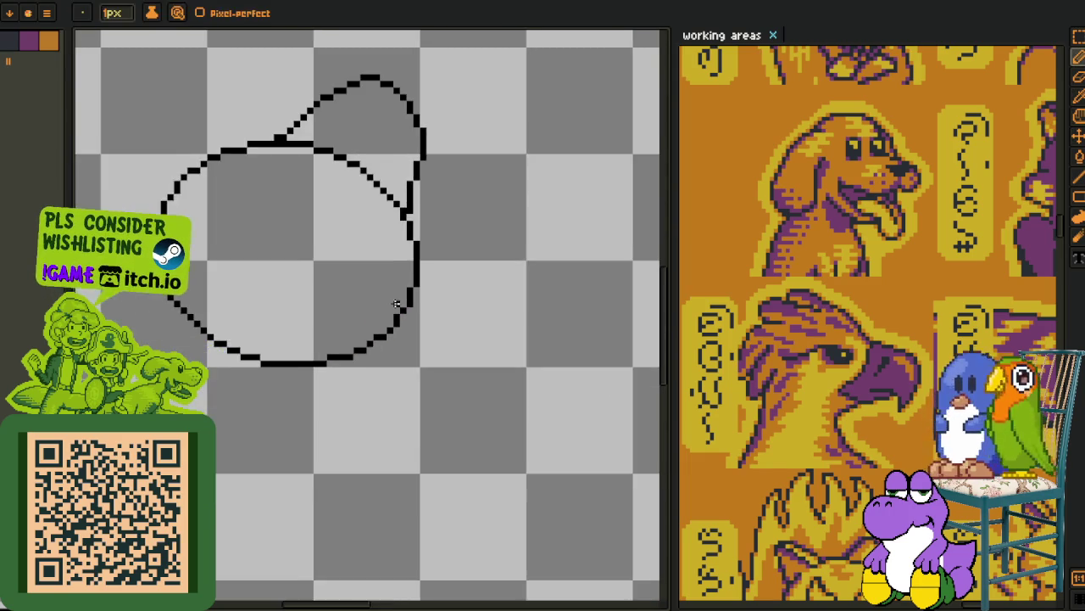
scroll(405, 319, "up", 1)
left_click_drag(409, 303, 450, 472)
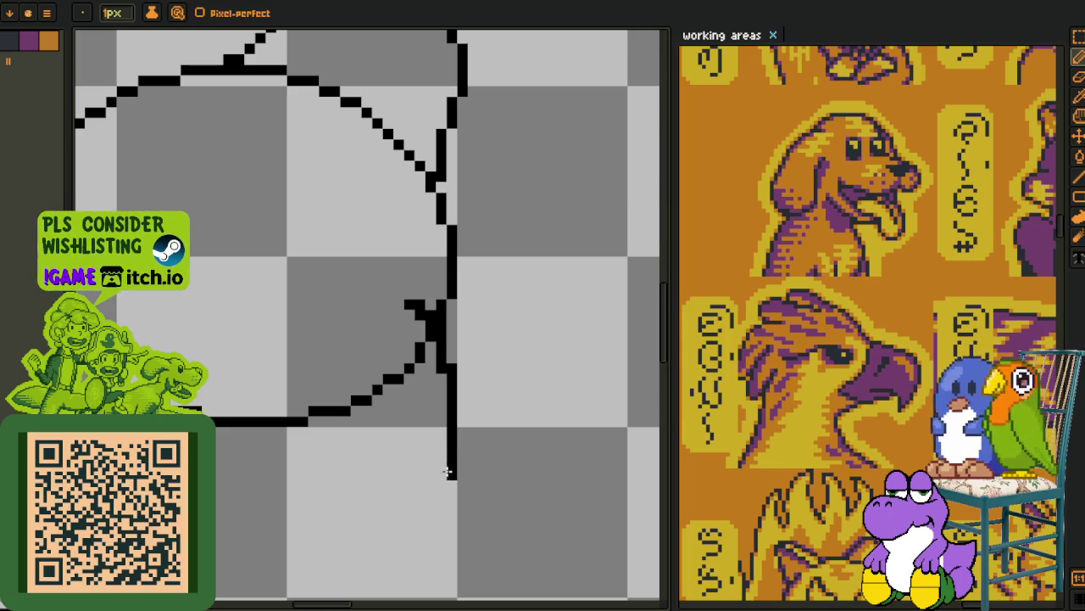
key("ctrl+s")
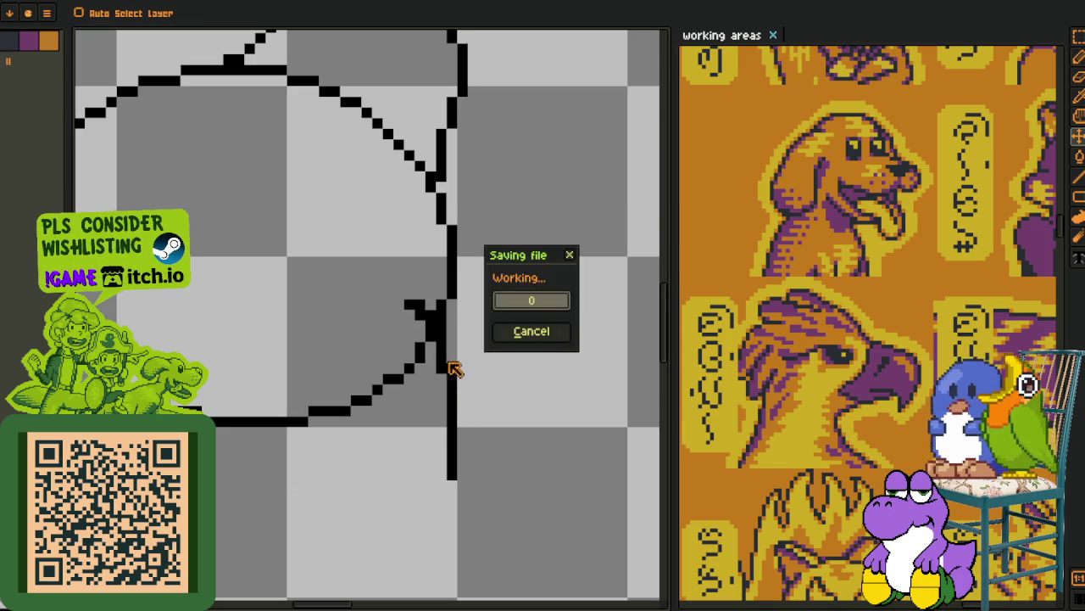
- Undo the trailing stroke, hide the timeline, and redraw a continuous line down past the circle
key("ctrl+z")
right_click(212, 492)
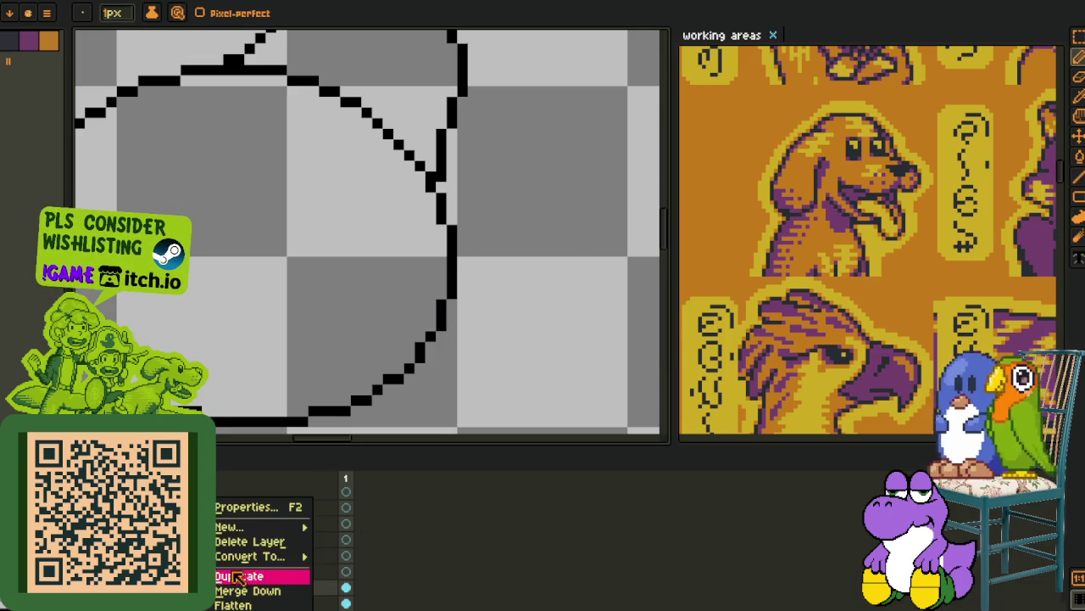
key("Tab")
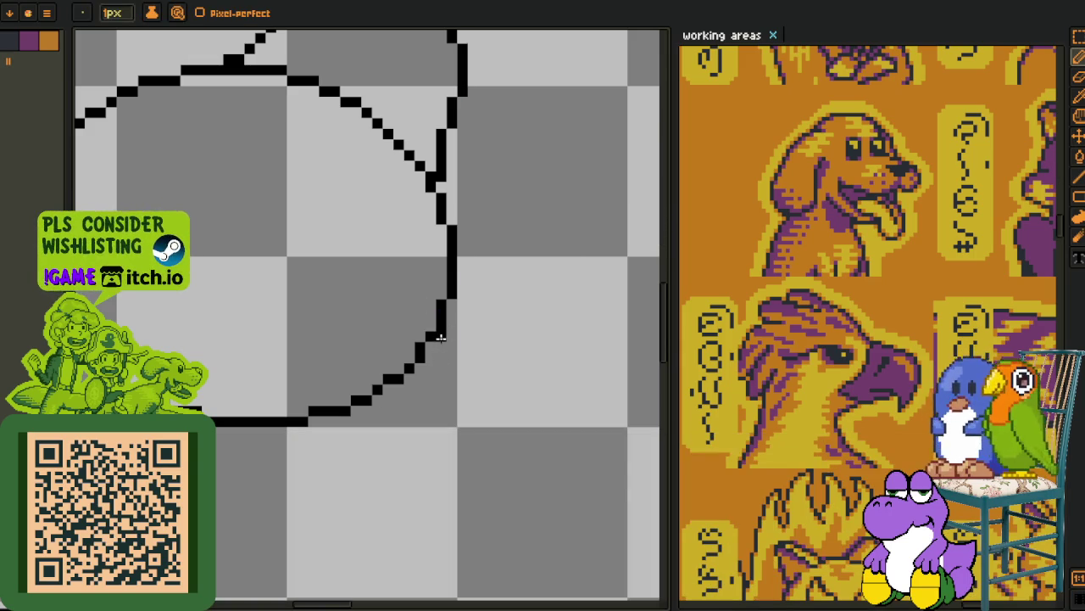
left_click_drag(405, 303, 482, 509)
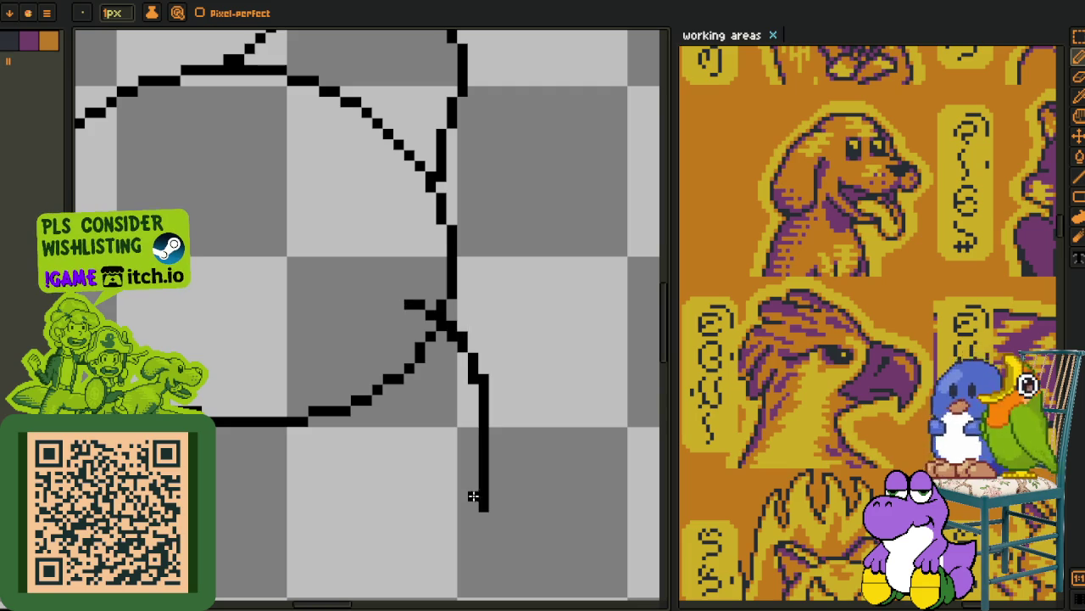
left_click_drag(480, 414, 465, 366)
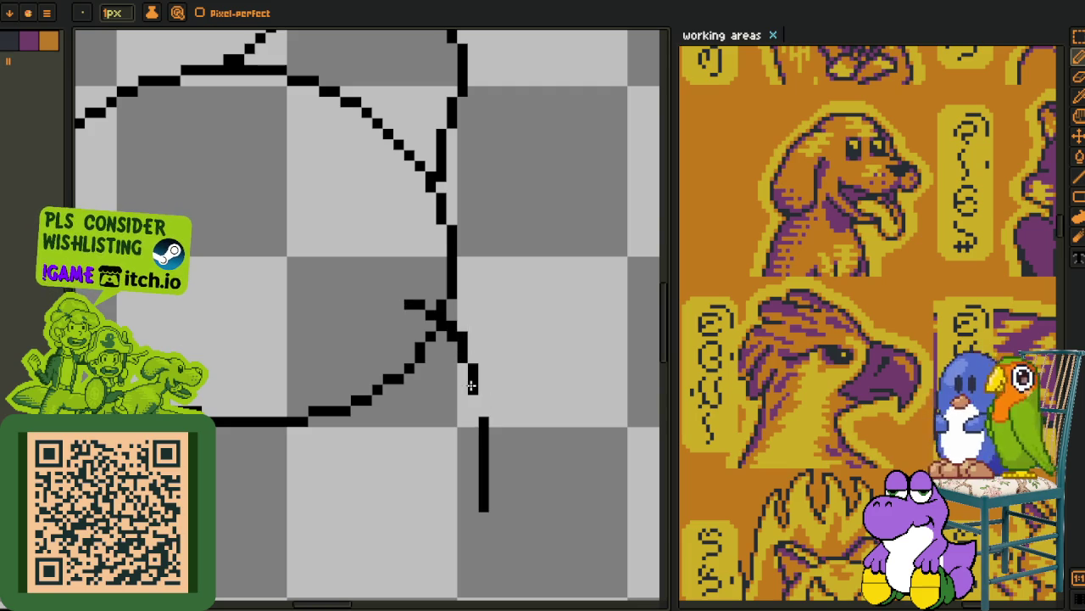
left_click_drag(480, 402, 484, 419)
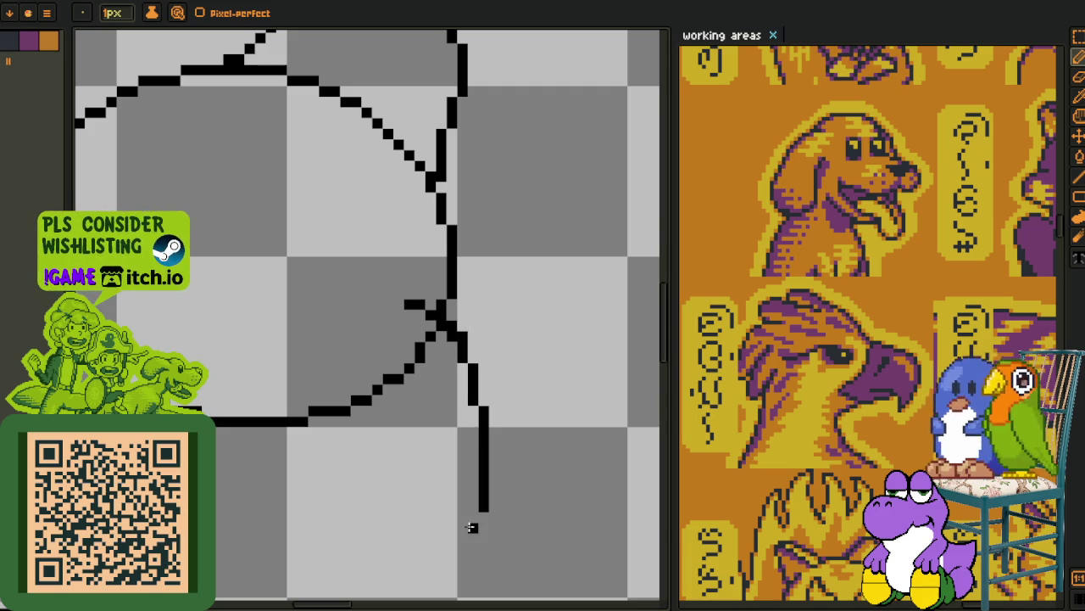
- Curve the line down-left and back up into a teardrop loop with a smoothed lower-right edge
left_click_drag(510, 480, 424, 542)
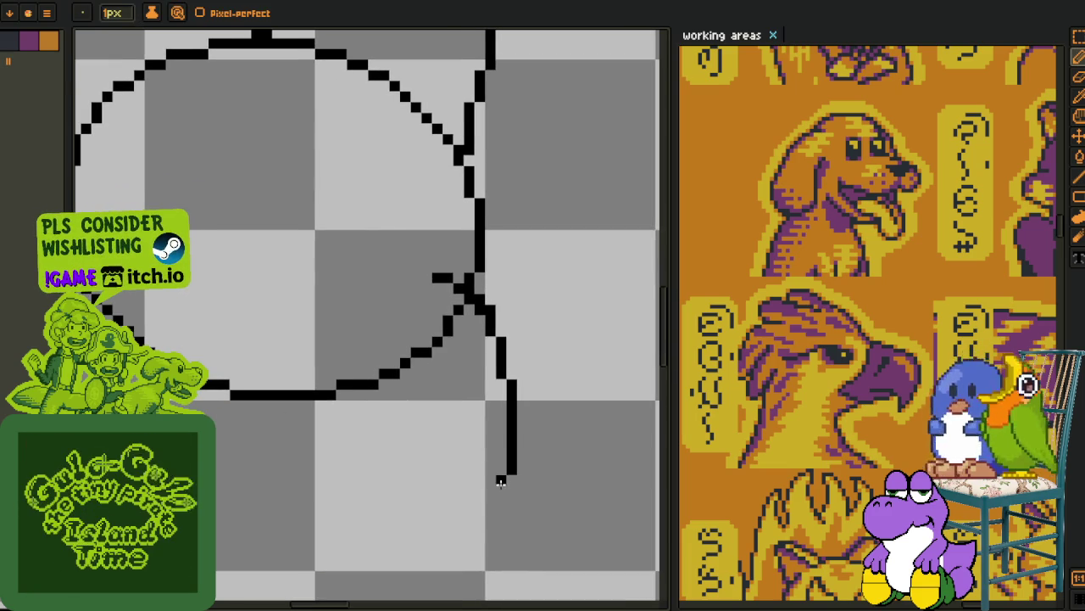
left_click_drag(499, 483, 427, 537)
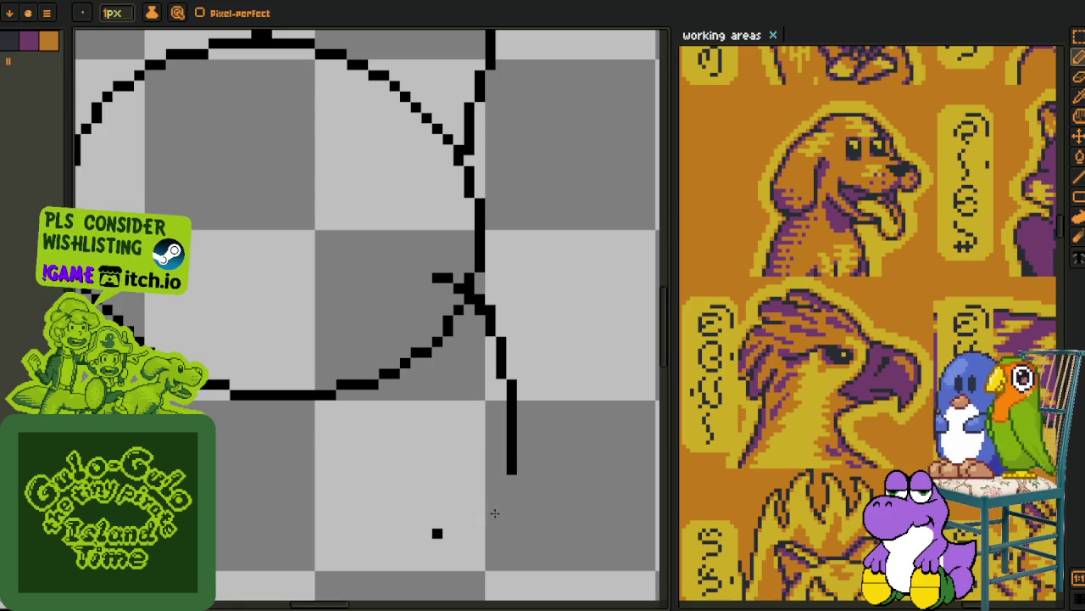
mouse_move(511, 479)
left_mouse_down()
mouse_move(386, 549)
mouse_move(361, 539)
mouse_move(363, 499)
mouse_move(383, 457)
left_mouse_up()
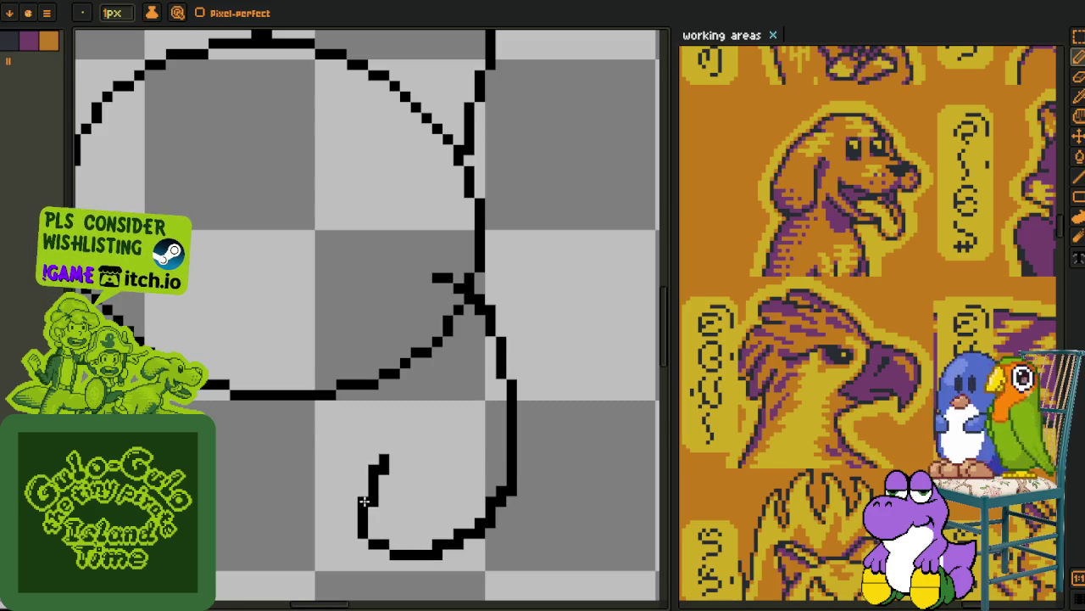
mouse_move(384, 458)
left_mouse_down()
mouse_move(419, 386)
mouse_move(427, 340)
mouse_move(433, 395)
left_mouse_up()
scroll(430, 355, "up", 1)
scroll(468, 451, "down", 1)
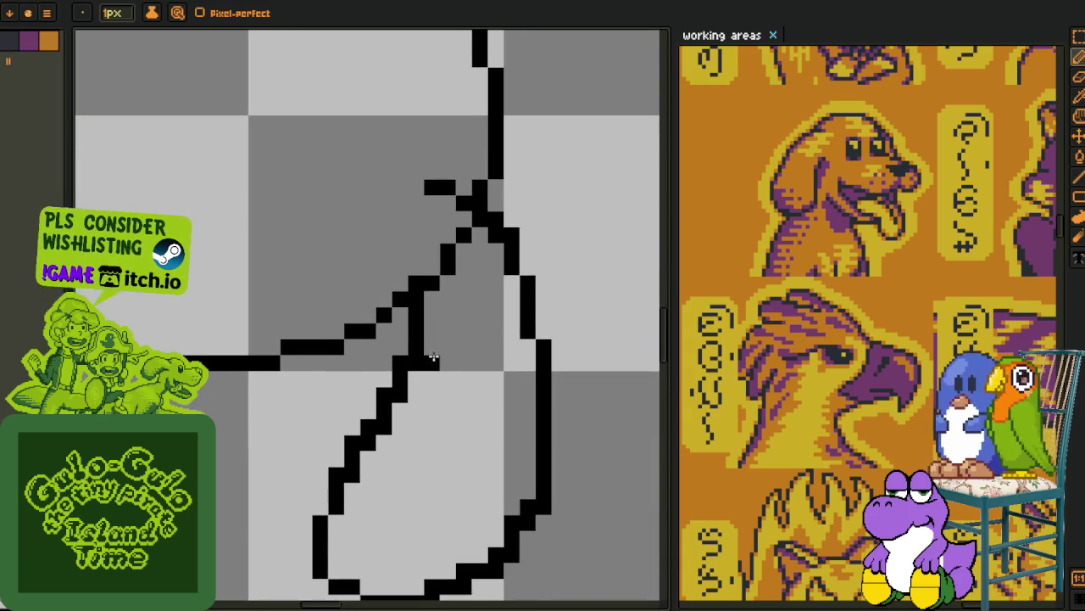
scroll(453, 344, "up", 1)
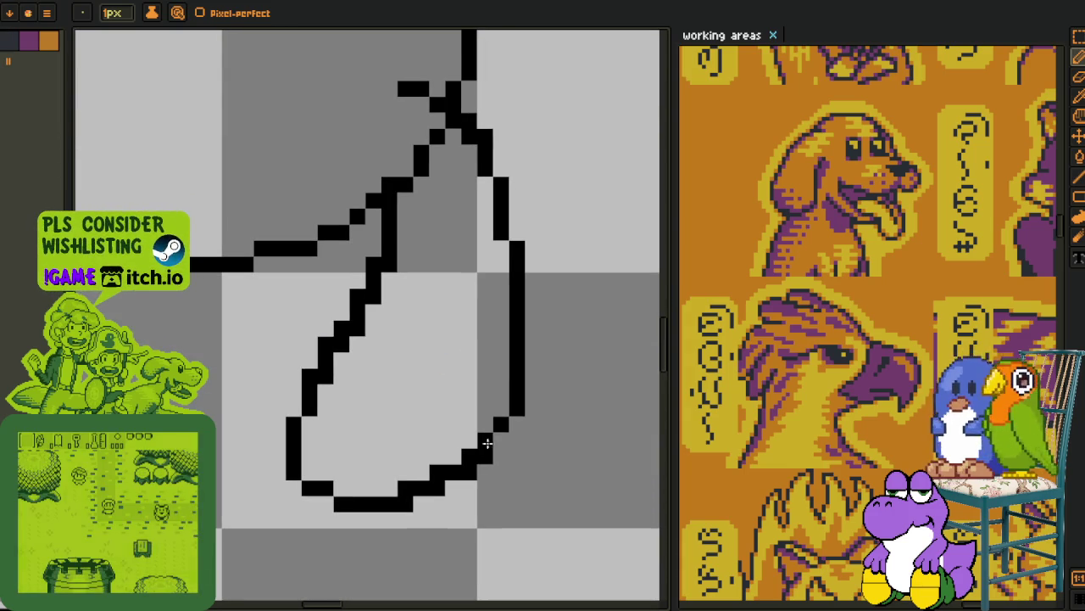
mouse_move(496, 439)
left_mouse_down()
mouse_move(424, 474)
mouse_move(373, 472)
left_mouse_up()
scroll(322, 380, "down", 3)
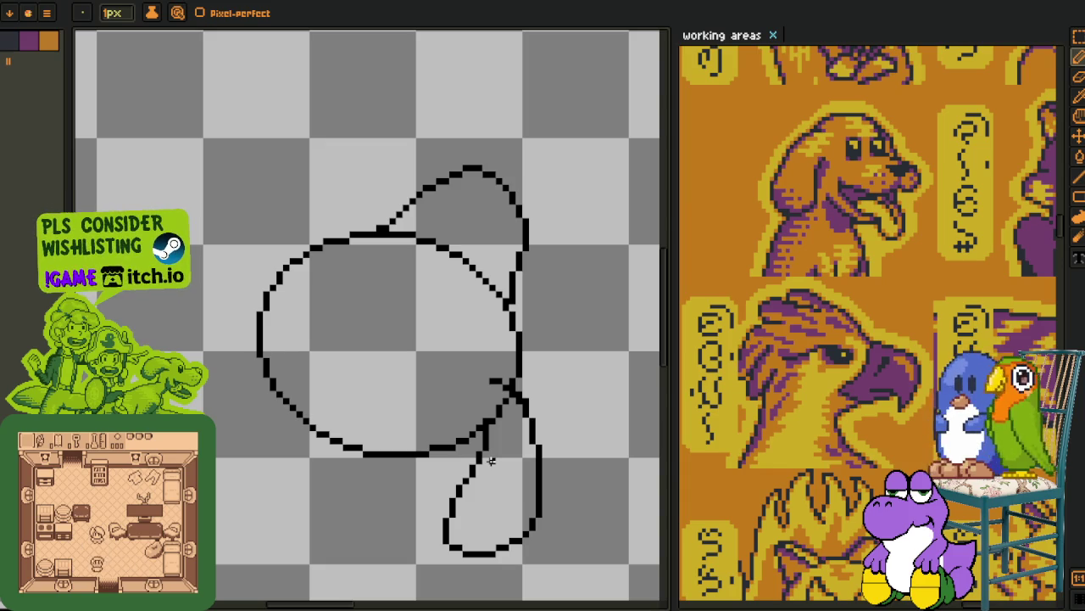
scroll(534, 432, "up", 2)
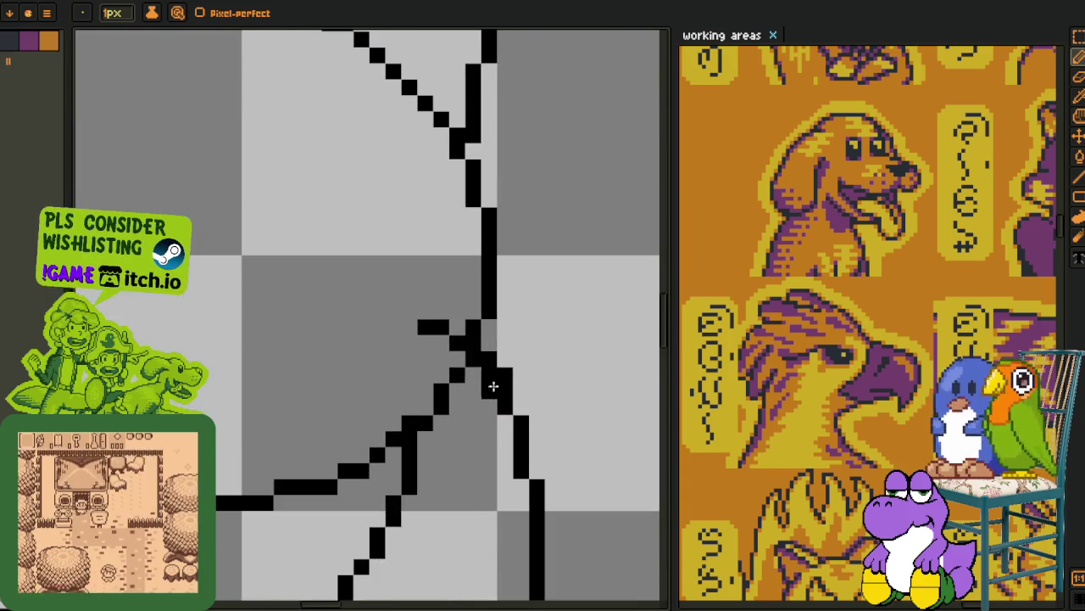
- Erase the stub near the line crossing and draw an inner contour down the circle's upper-left and left side
left_click_drag(429, 320, 489, 375)
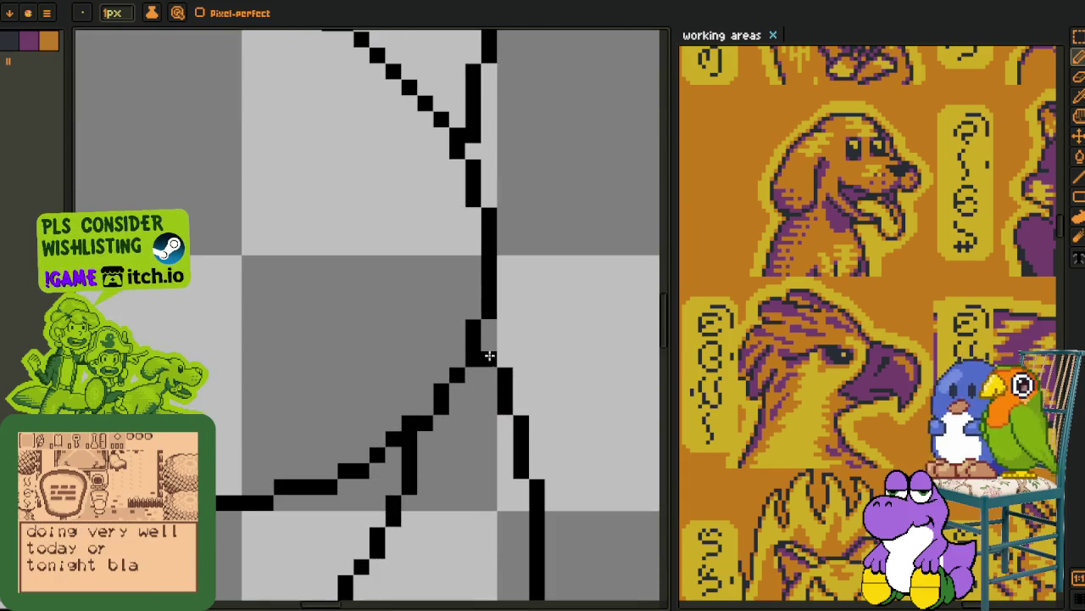
scroll(467, 369, "down", 3)
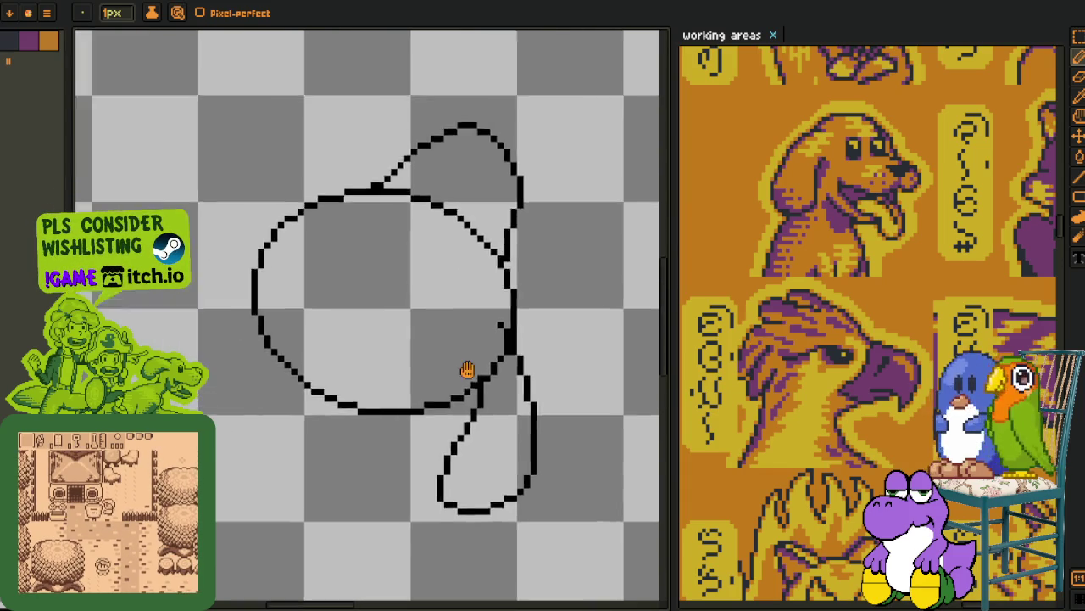
scroll(470, 364, "up", 2)
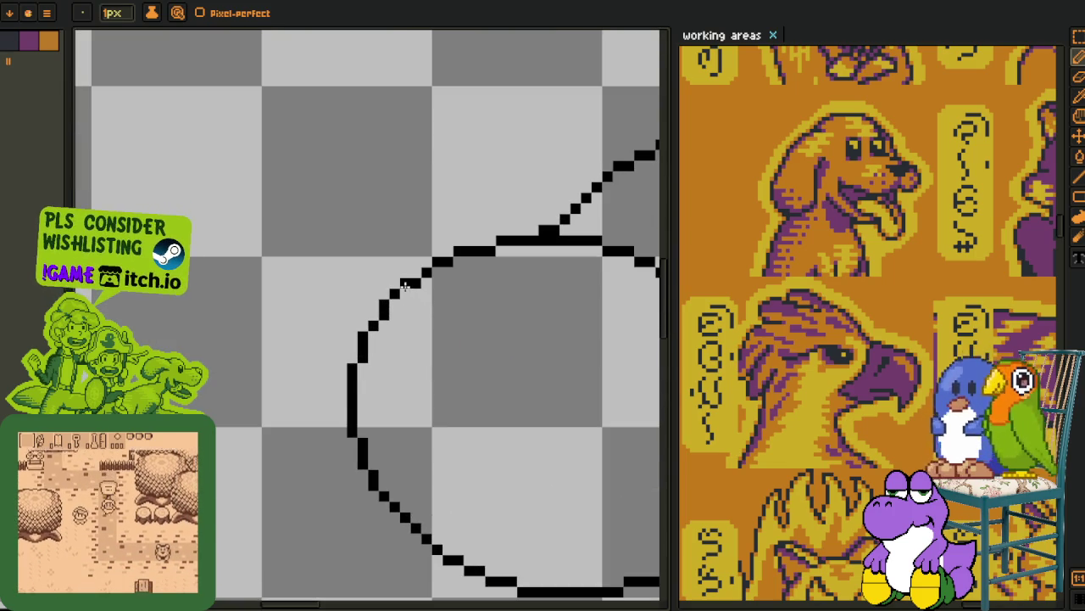
left_click_drag(424, 278, 298, 378)
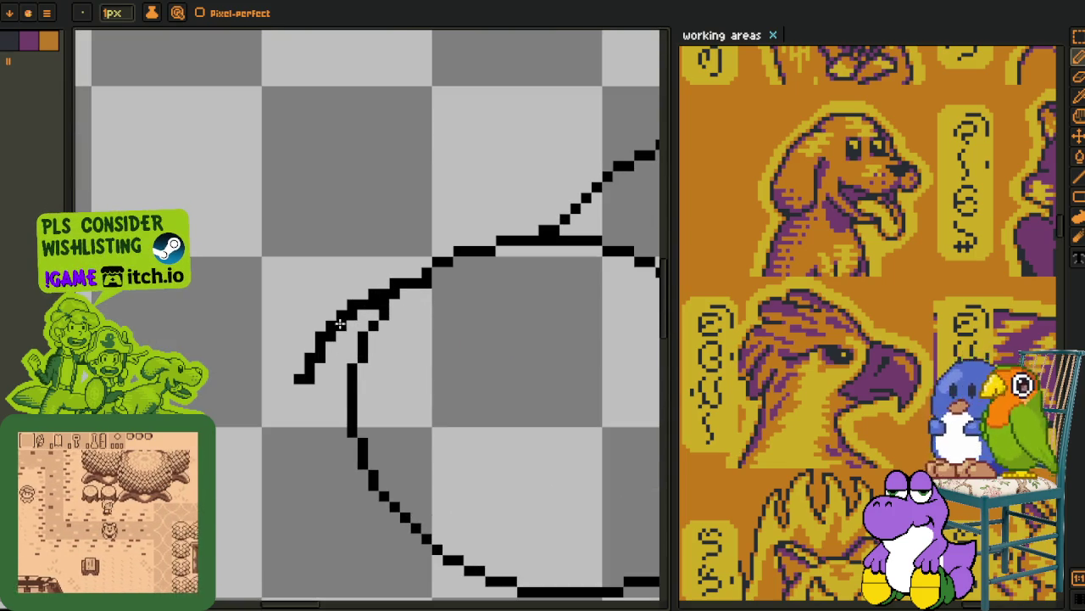
left_click_drag(339, 323, 280, 462)
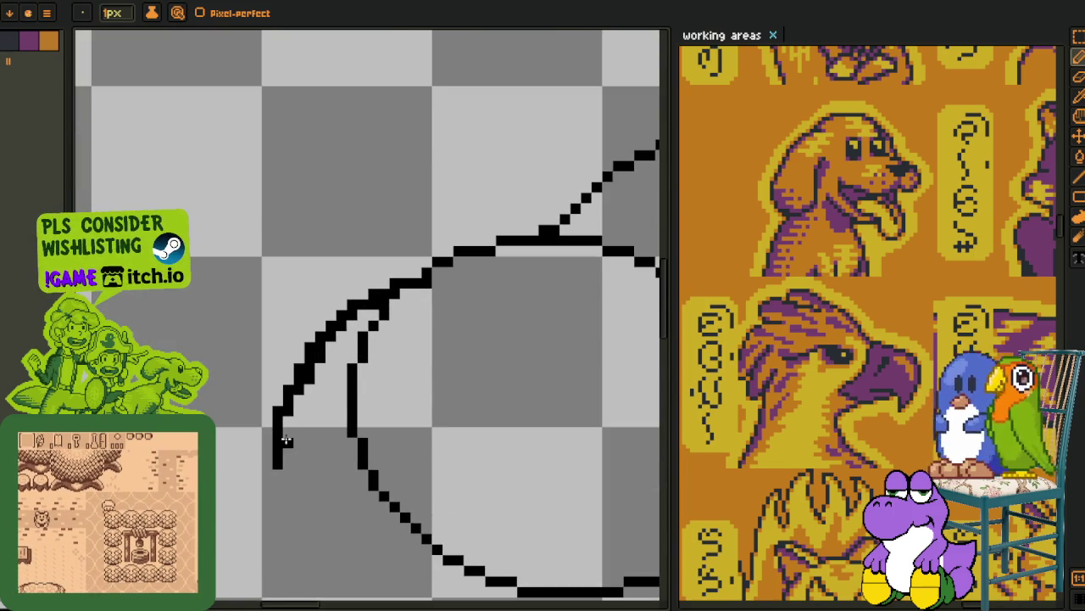
scroll(286, 441, "down", 2)
mouse_move(232, 378)
left_mouse_down()
mouse_move(233, 424)
mouse_move(276, 472)
left_mouse_up()
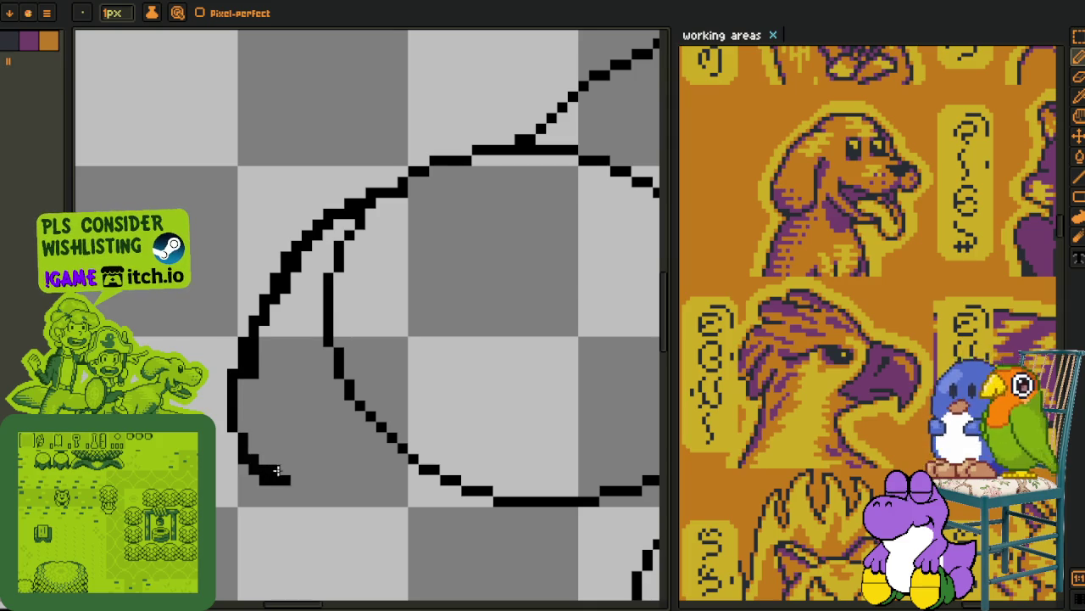
scroll(246, 448, "up", 1)
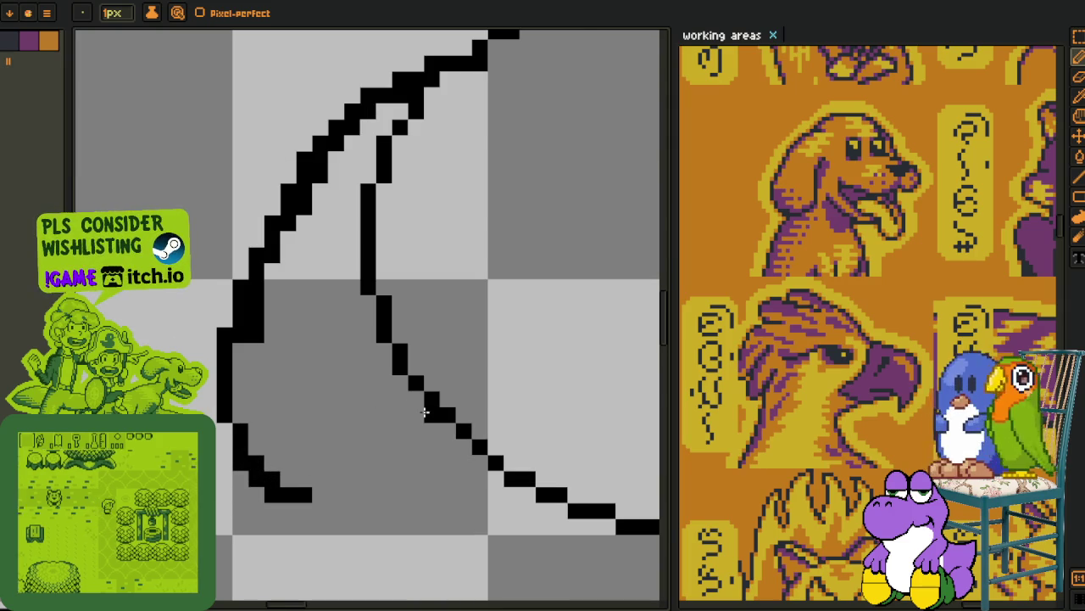
- Redraw the stroke as a vertical run joining the curve's bottom, fixing the corner pixels
left_click_drag(417, 407, 318, 506)
scroll(329, 504, "up", 1)
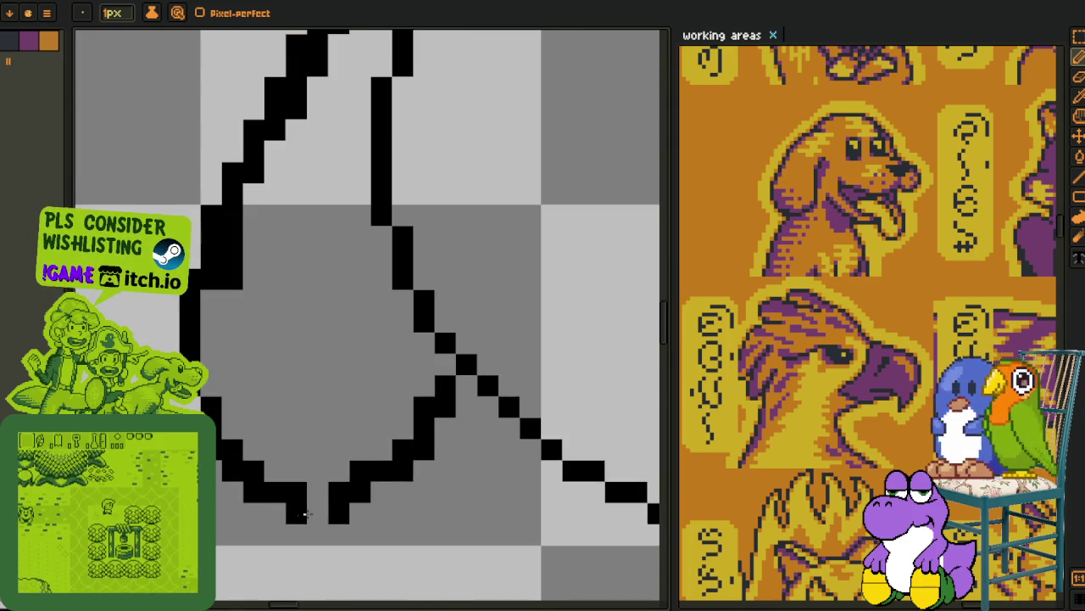
key("ctrl+z")
key("ctrl+z")
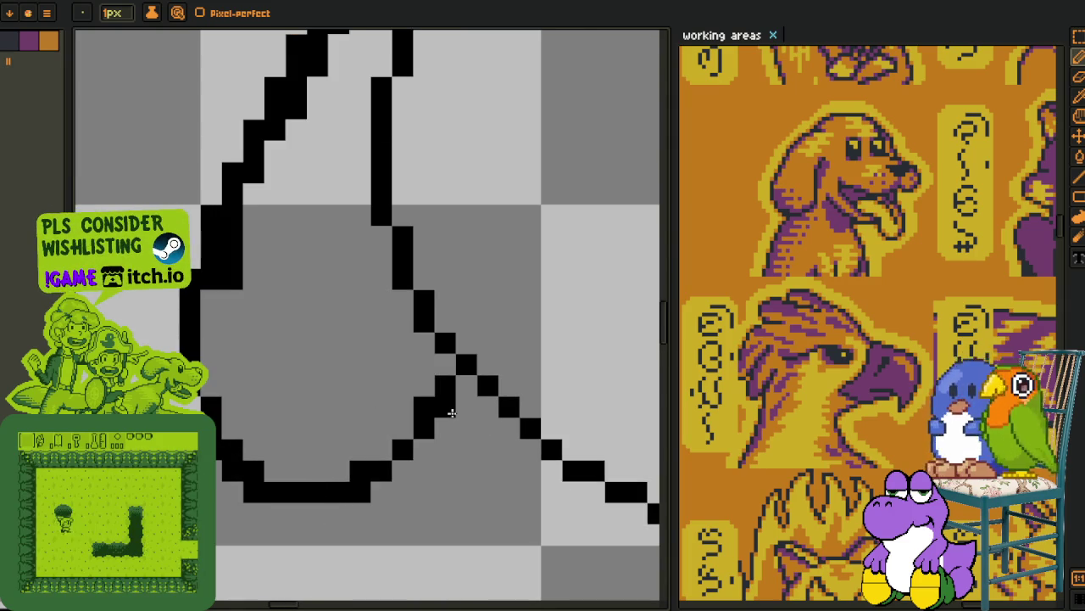
left_click_drag(424, 382, 439, 381)
left_click(424, 363)
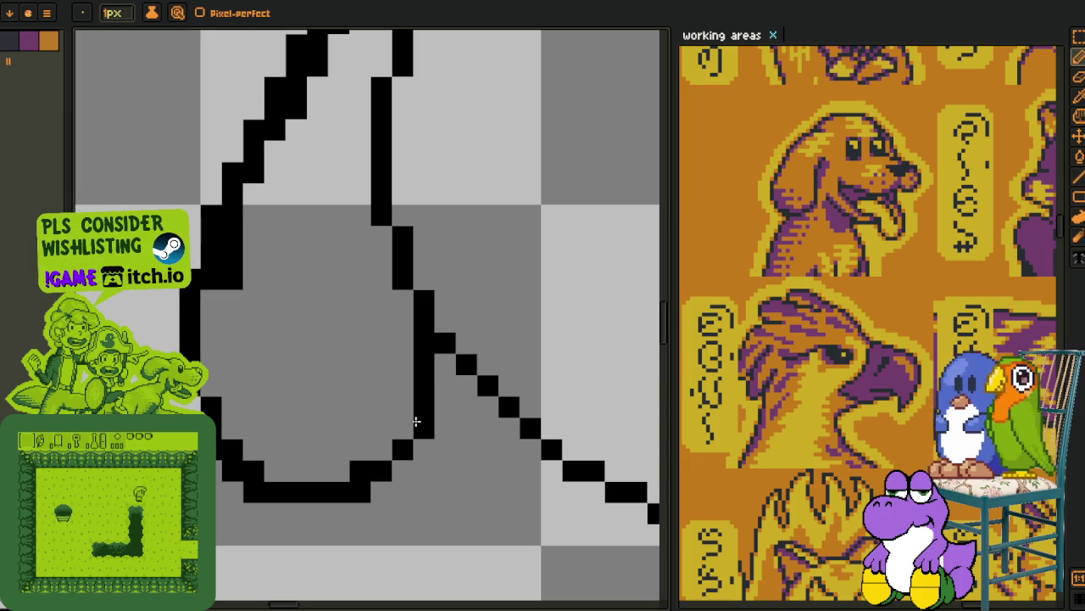
right_click(356, 490)
left_click(359, 468)
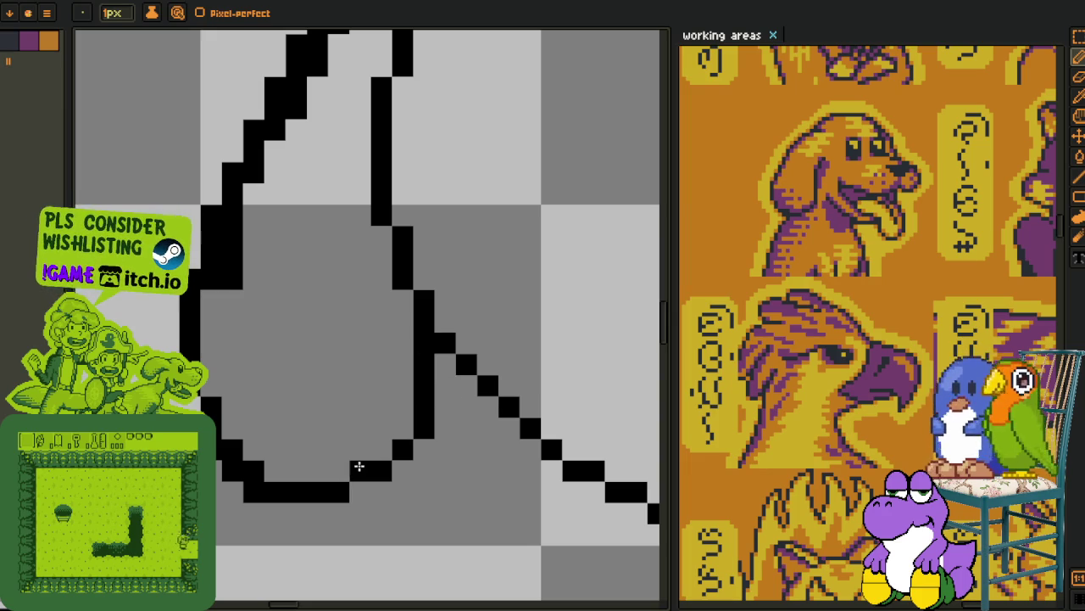
scroll(217, 390, "up", 3)
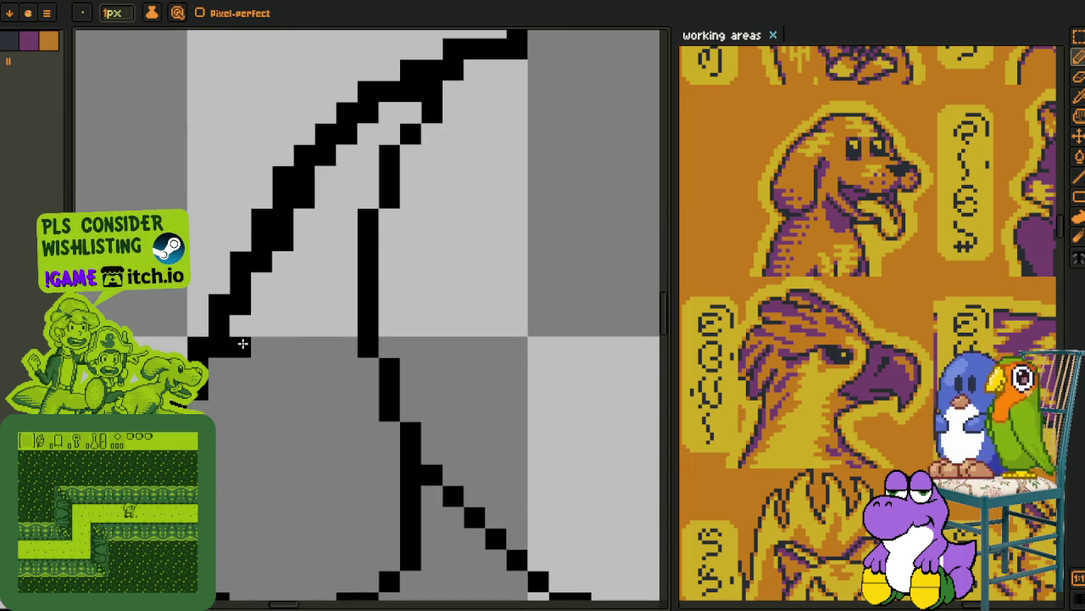
- Thin the diagonal staircase line to one pixel and erase stray black pixels
left_click(242, 303)
left_click_drag(243, 293, 325, 168)
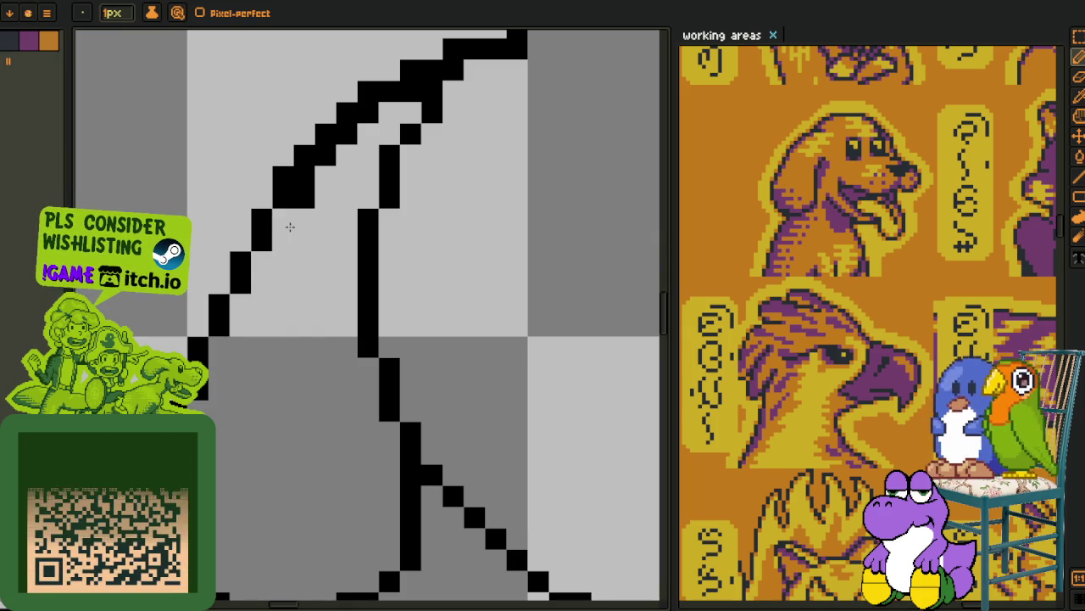
scroll(326, 168, "up", 4)
scroll(326, 167, "right", 3)
right_click(186, 358)
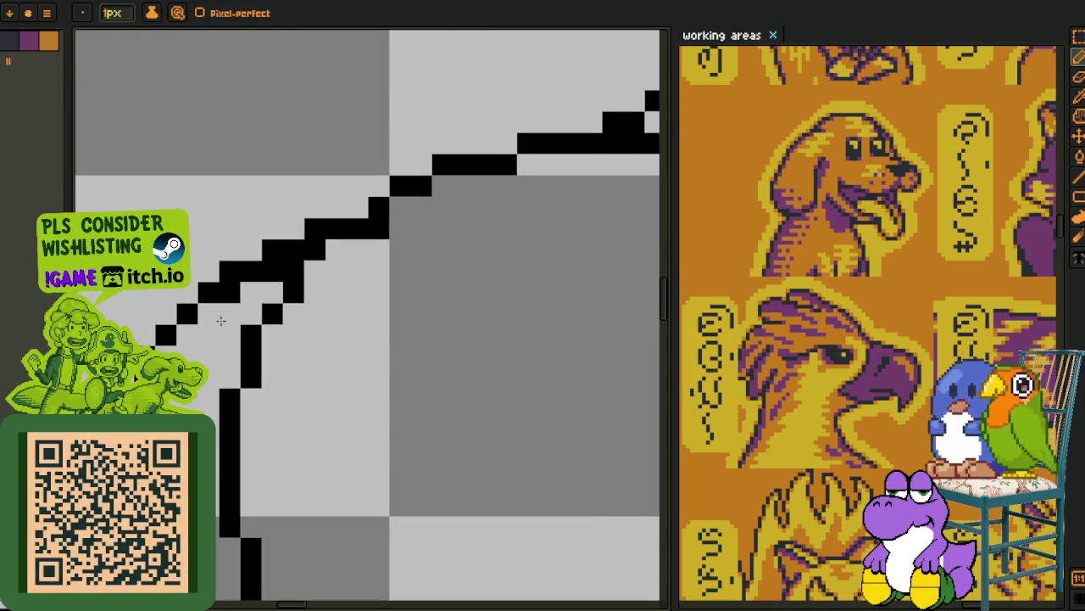
right_click(230, 292)
scroll(291, 273, "down", 5)
scroll(343, 326, "down", 1)
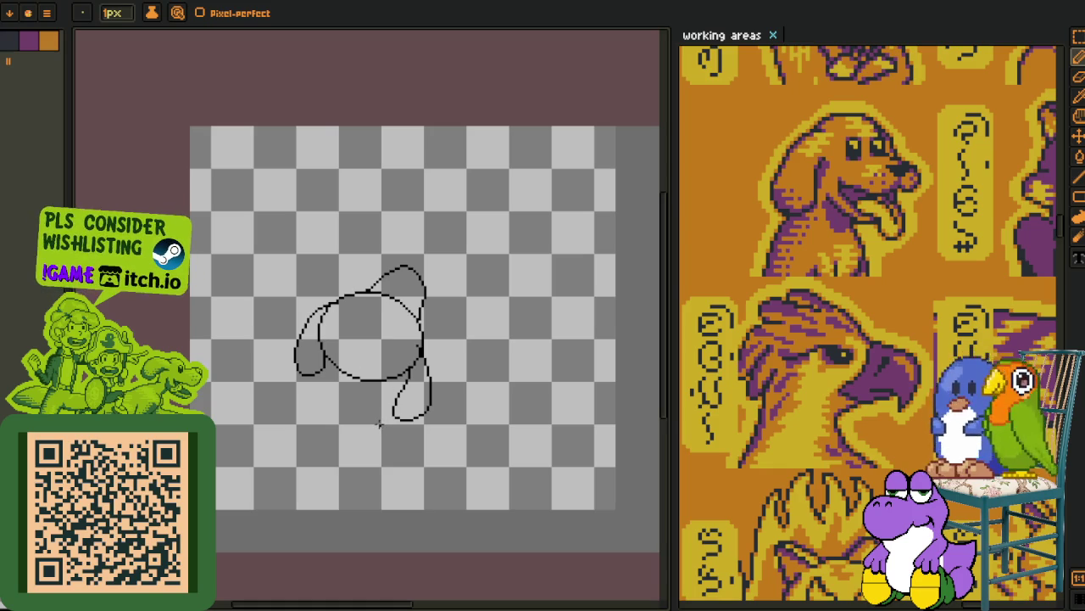
scroll(370, 403, "up", 1)
scroll(342, 359, "down", 1)
scroll(340, 356, "up", 1)
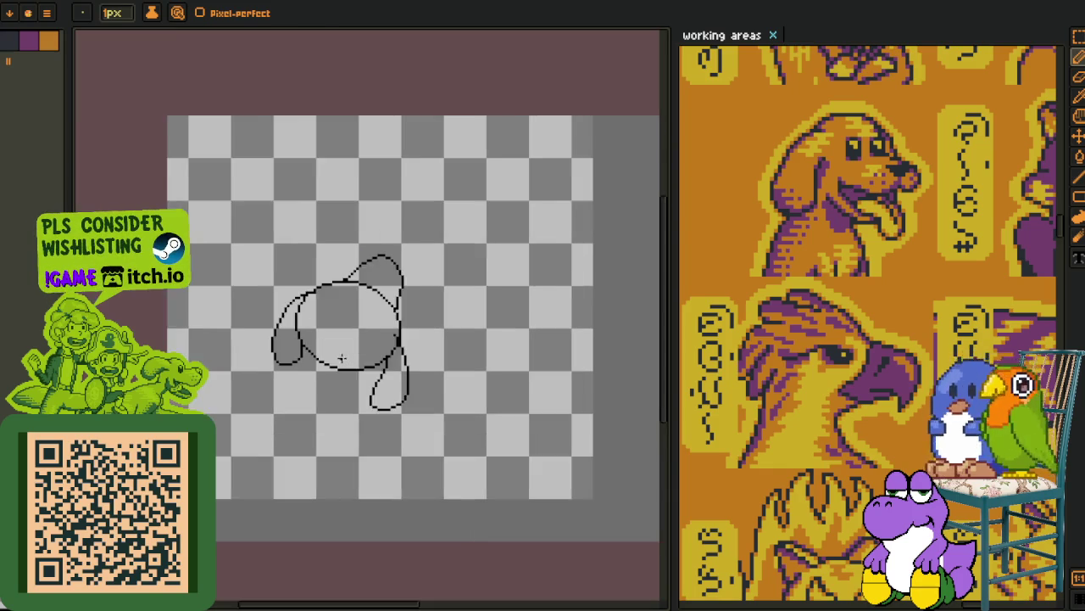
- Switch to the eyedropper and zoom and pan to recentre the whole creature sketch
scroll(336, 352, "up", 1)
key("o")
scroll(343, 335, "down", 1)
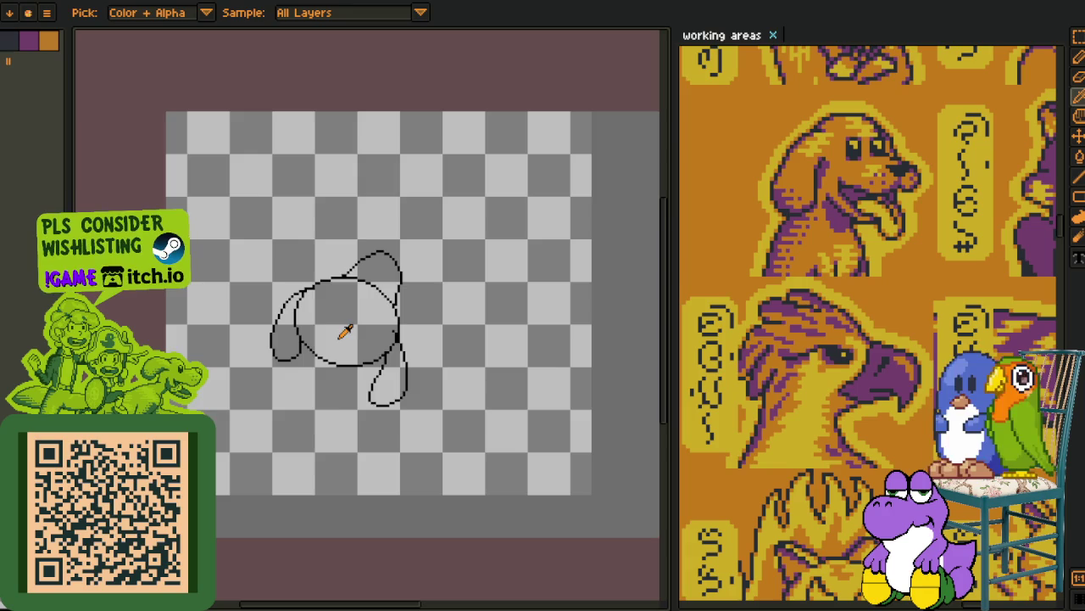
scroll(344, 333, "up", 1)
scroll(333, 330, "down", 1)
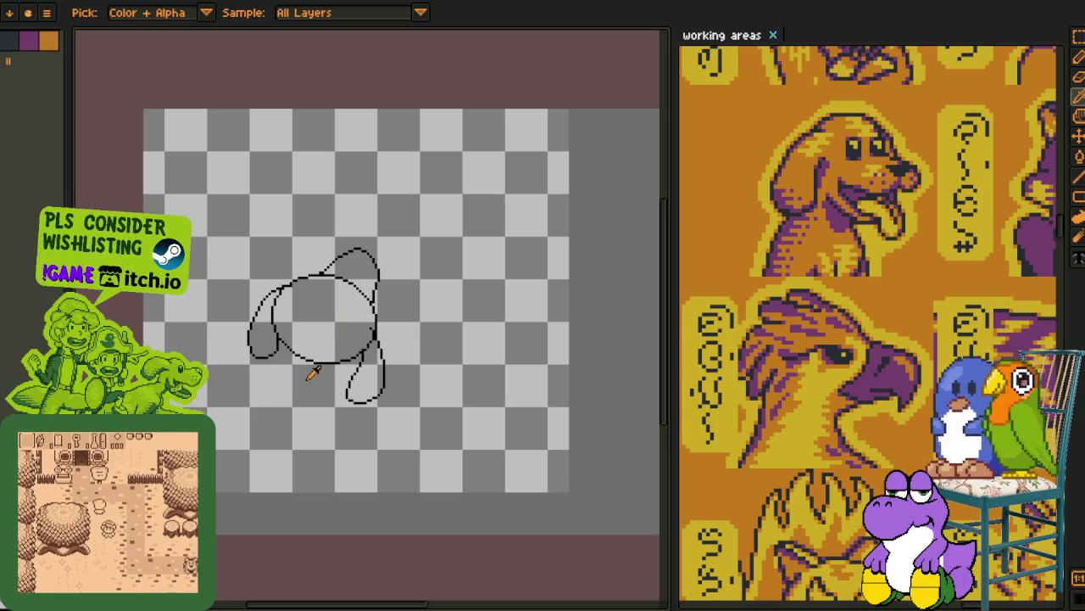
left_click_drag(323, 311, 351, 364)
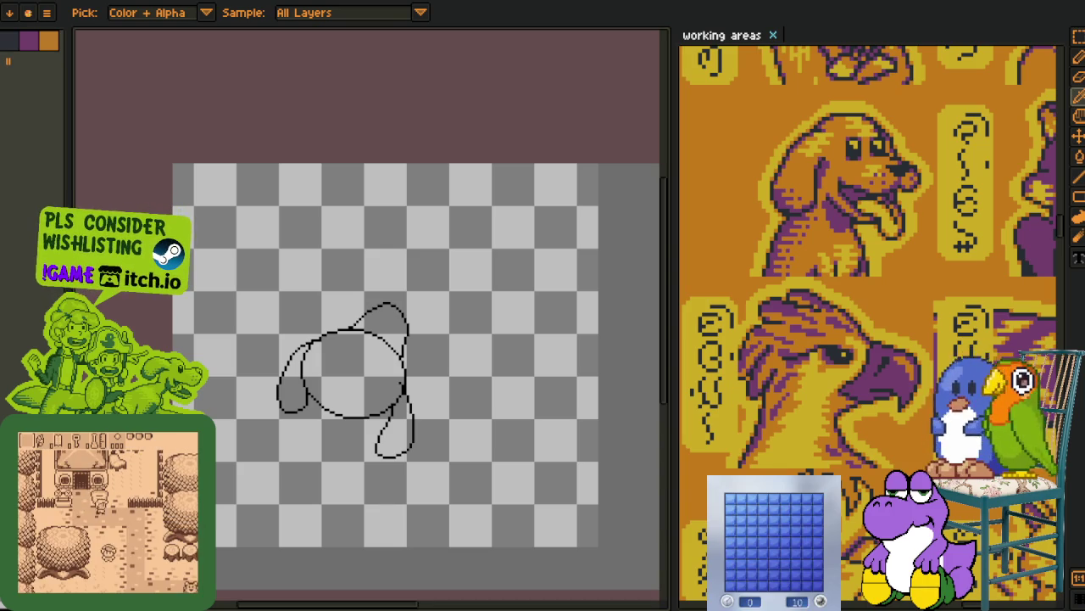
- Play a first Minesweeper round, revealing left and top cells and flagging five suspected mines
left_click(789, 525)
left_click(773, 553)
left_click(742, 561)
right_click(762, 553)
right_click(762, 575)
left_click(740, 582)
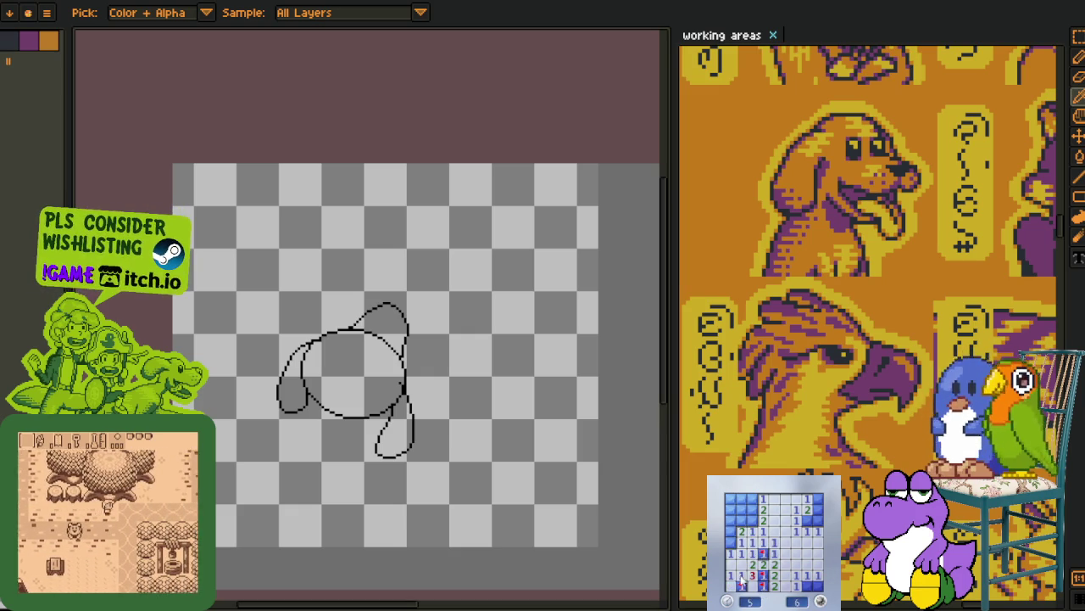
left_click(734, 508)
right_click(752, 520)
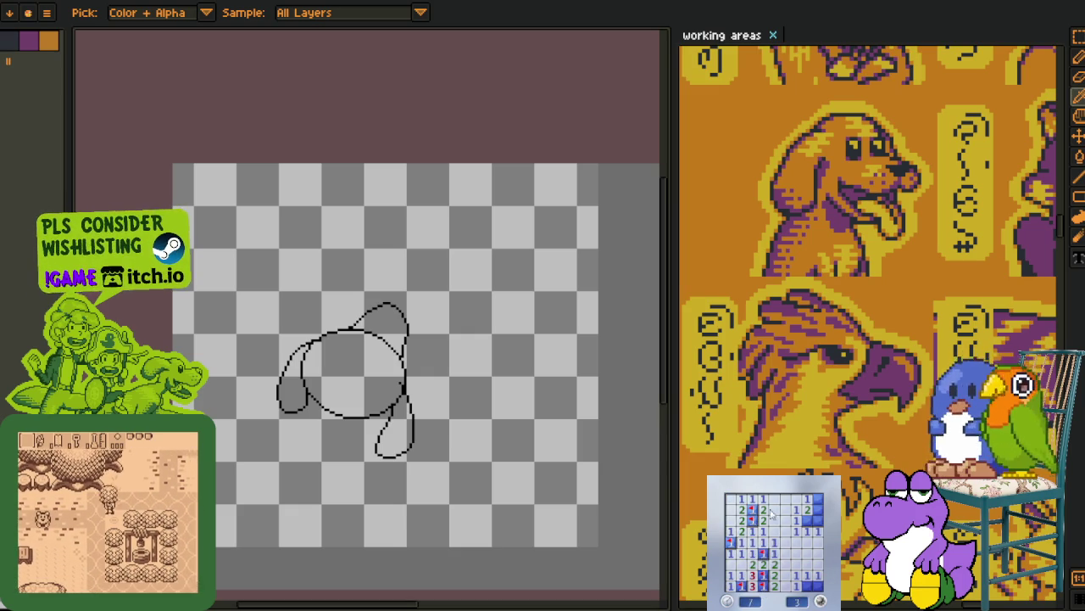
left_click(819, 526)
right_click(819, 511)
right_click(806, 584)
- Restart and play a second round, opening the board and flagging two suspected mines
left_click(819, 600)
left_click(797, 576)
right_click(752, 575)
left_click(763, 585)
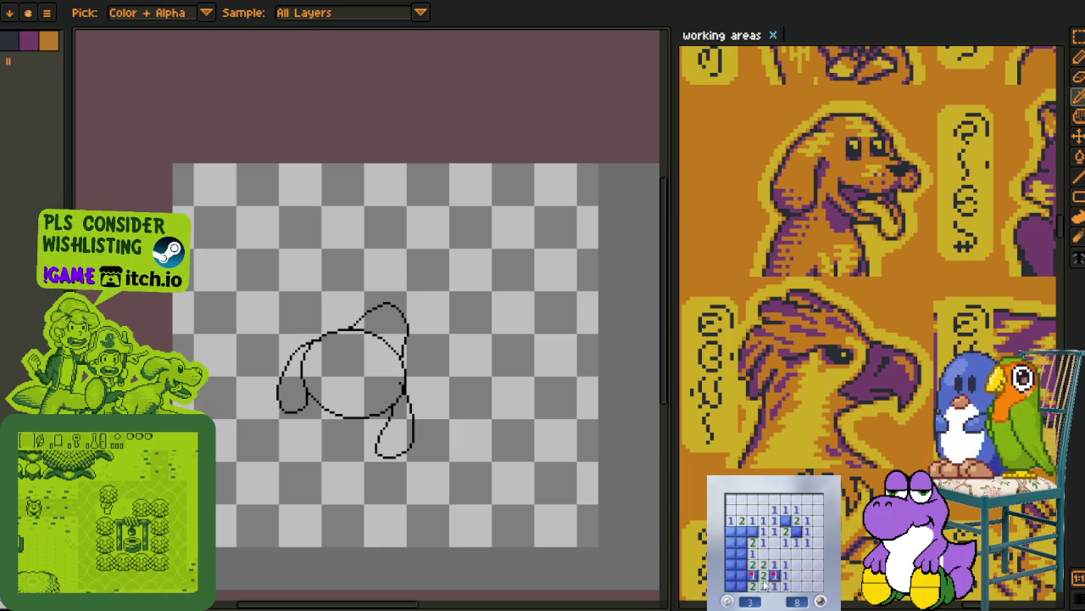
right_click(731, 534)
left_click(792, 526)
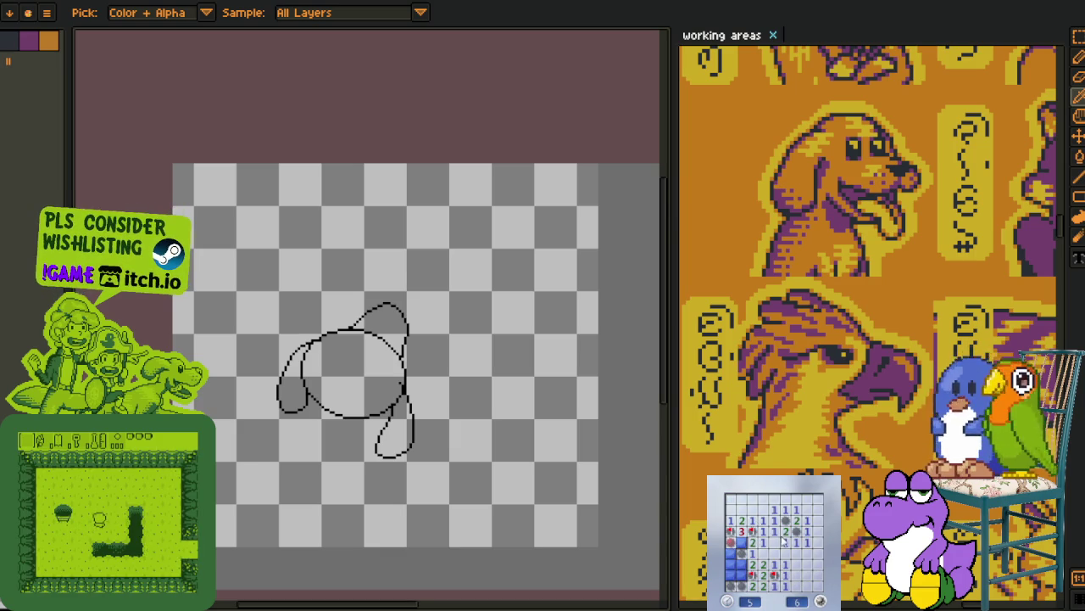
- Restart for a third round, opening the centre and flagging four suspected mines
left_click(820, 600)
left_click(795, 549)
right_click(794, 564)
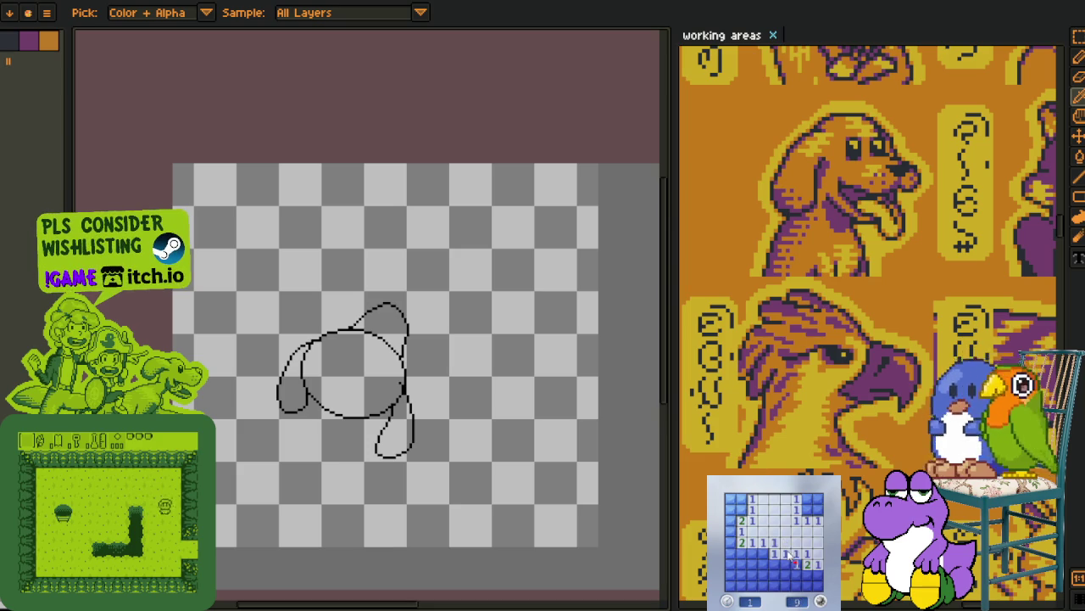
right_click(766, 552)
left_click(763, 564)
right_click(762, 552)
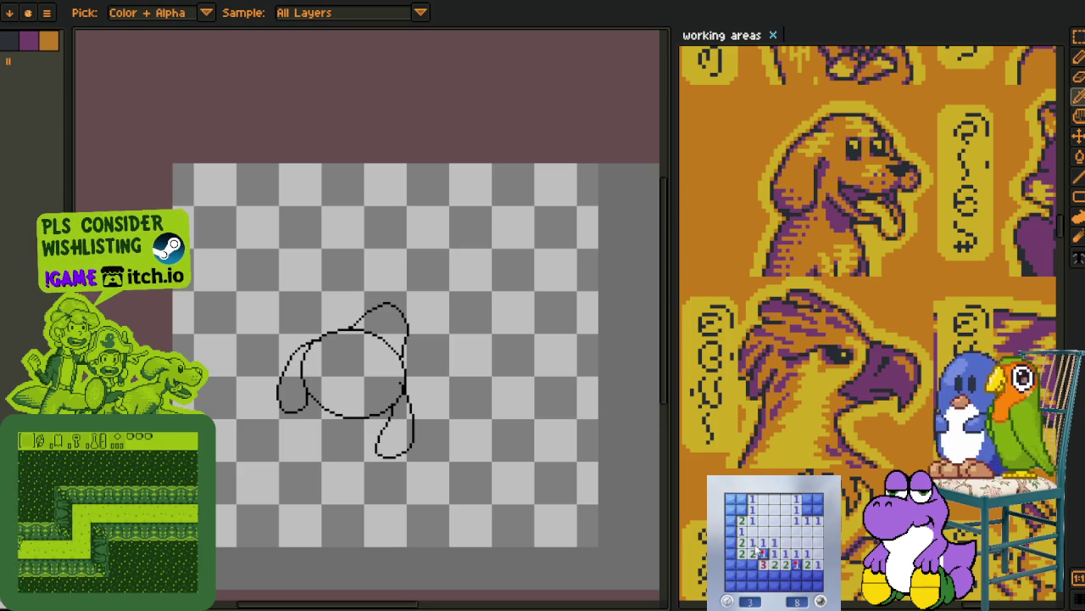
right_click(742, 506)
left_click(730, 500)
left_click(730, 521)
- Clear the left column and bottom row, flagging six more mines in the third round
right_click(730, 532)
left_click(730, 543)
right_click(730, 553)
left_click(734, 575)
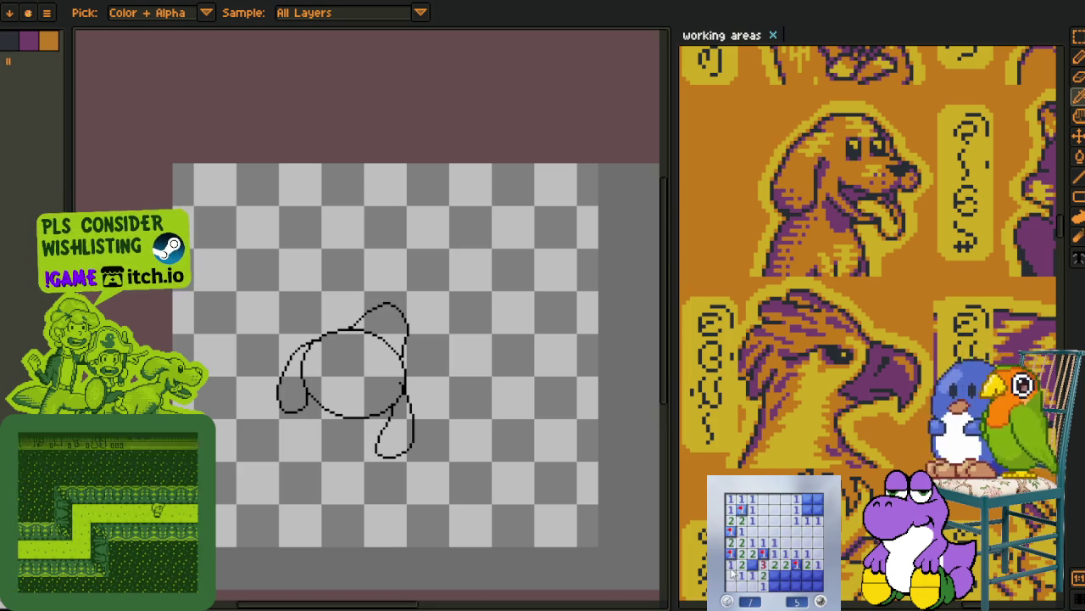
right_click(752, 564)
left_click(788, 580)
right_click(811, 578)
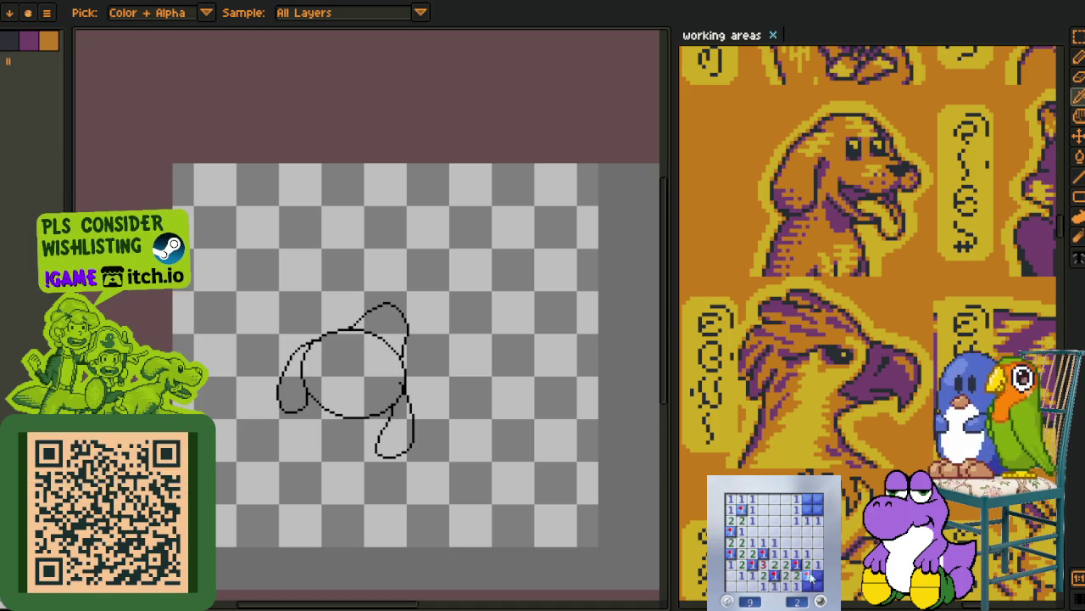
left_click(800, 585)
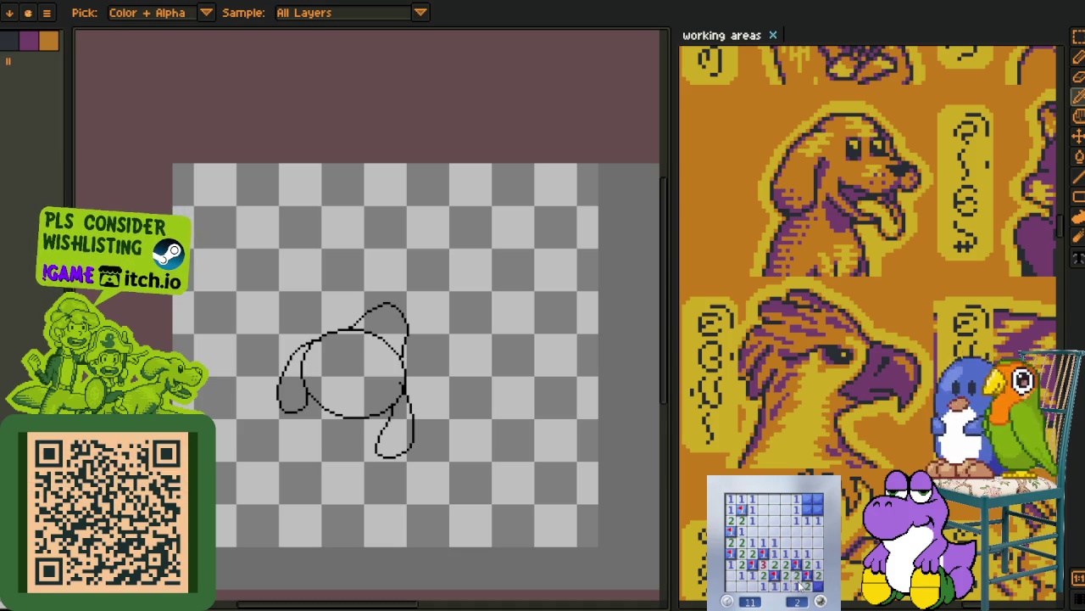
right_click(807, 509)
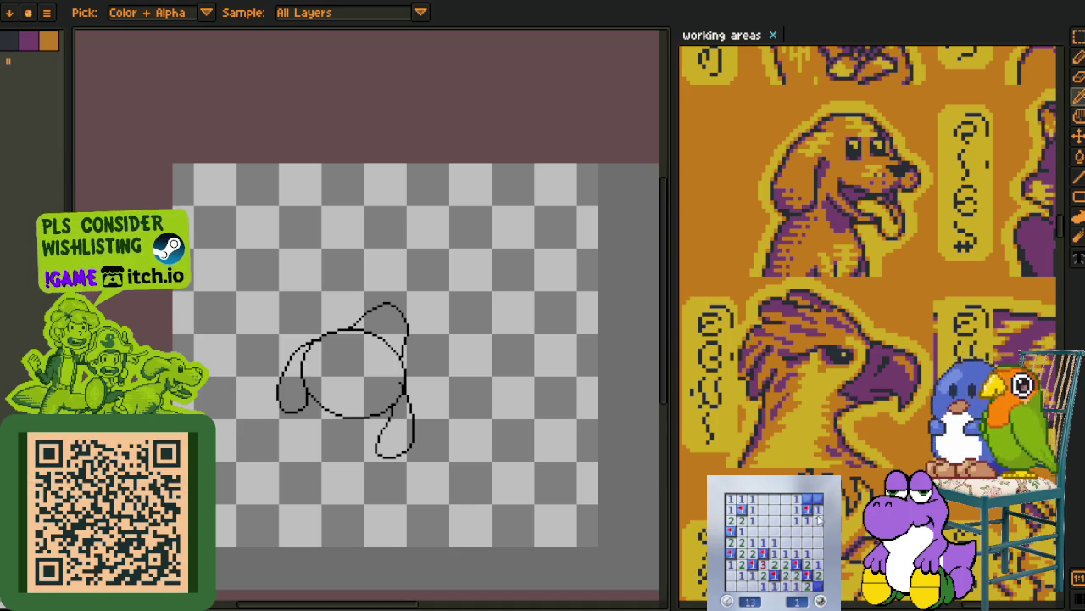
right_click(810, 500)
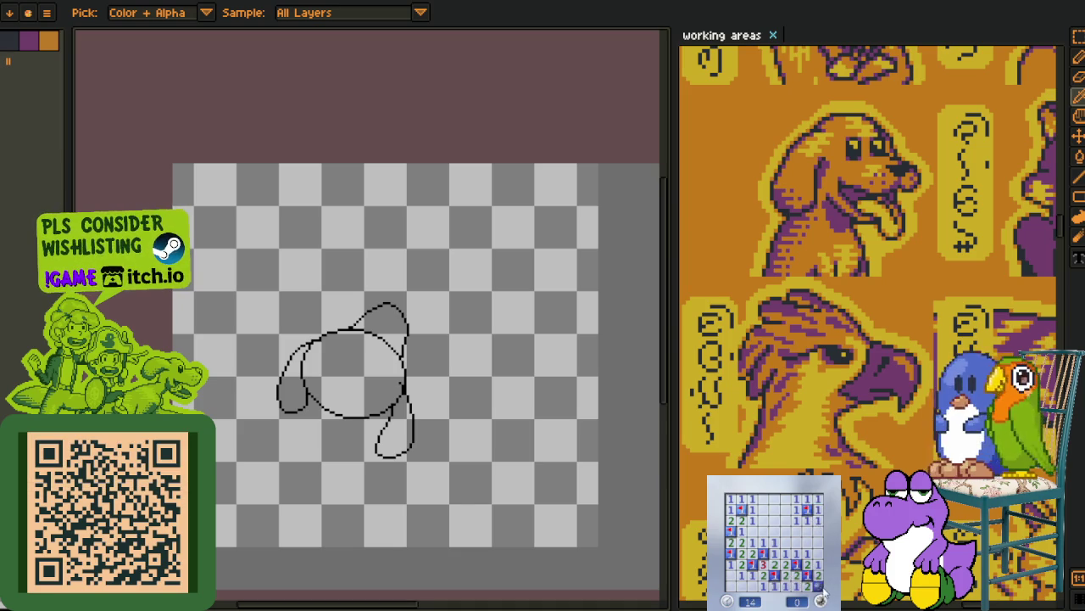
- Start a fourth round, revealing the centre and top rows and flagging five mines
left_click(820, 598)
left_click(792, 555)
right_click(763, 541)
left_click(752, 520)
right_click(738, 528)
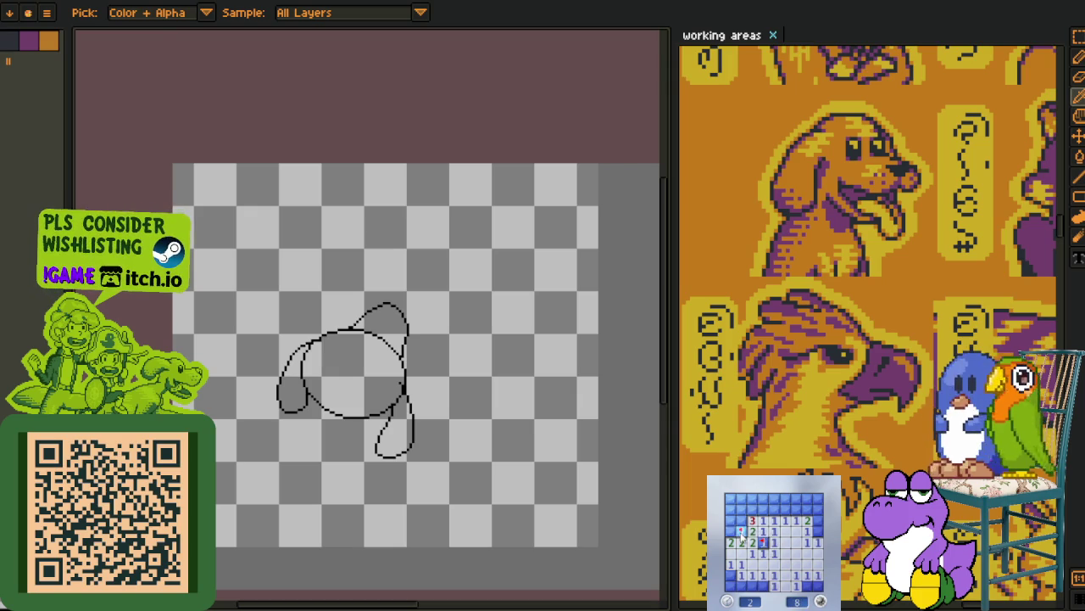
right_click(730, 574)
right_click(763, 585)
right_click(806, 585)
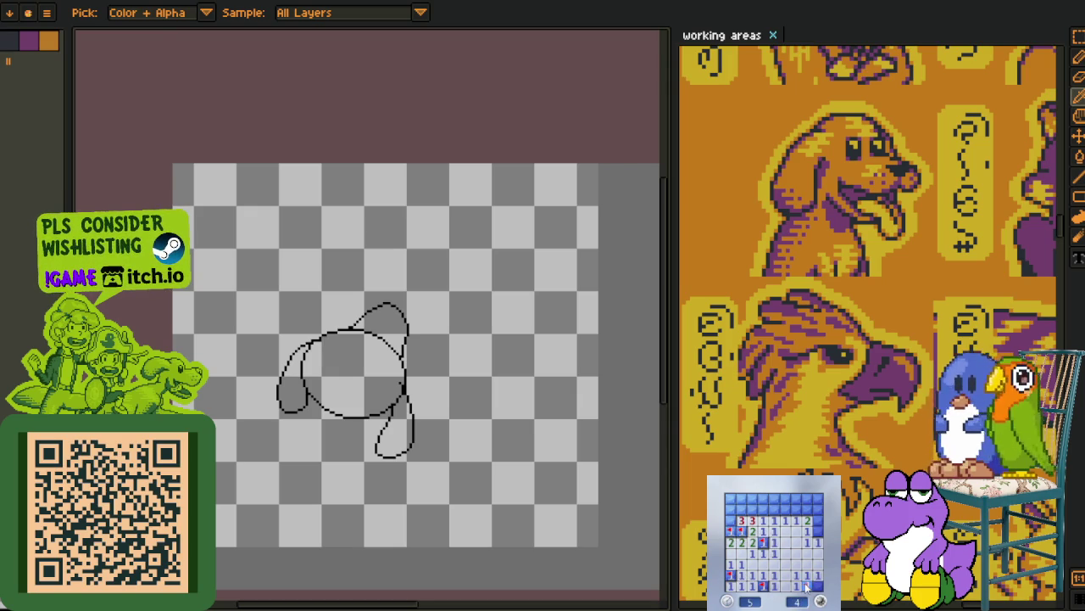
- Finish the fourth round's top rows, flagging the last three mines
left_click(813, 506)
right_click(794, 509)
left_click(777, 502)
right_click(764, 509)
left_click(753, 500)
right_click(741, 509)
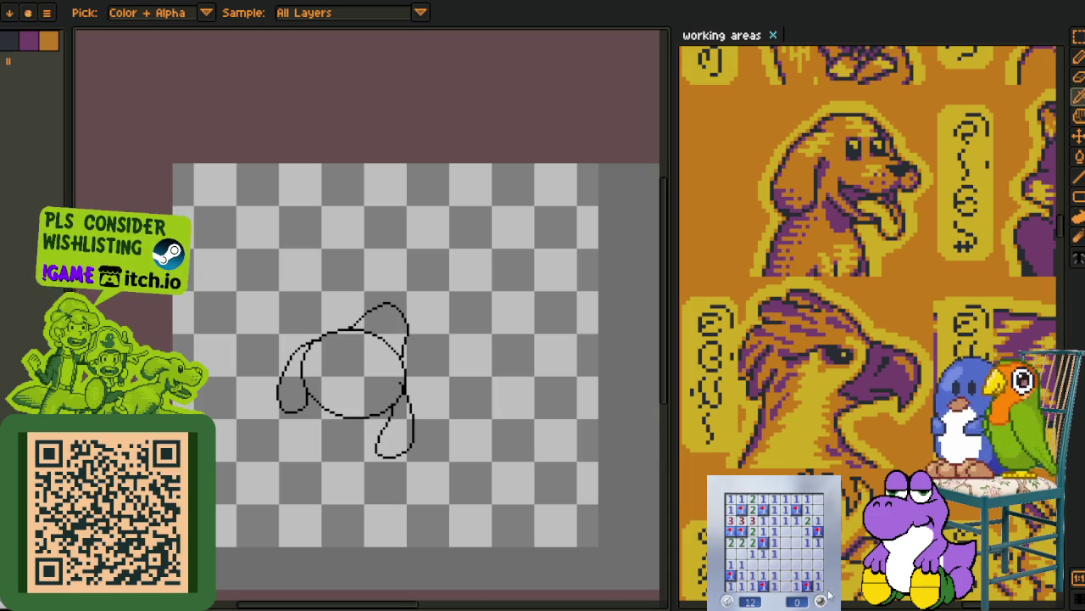
- Start a fifth round, flagging four mines around the upper and lower left
left_click(815, 543)
right_click(797, 520)
left_click(787, 509)
right_click(807, 508)
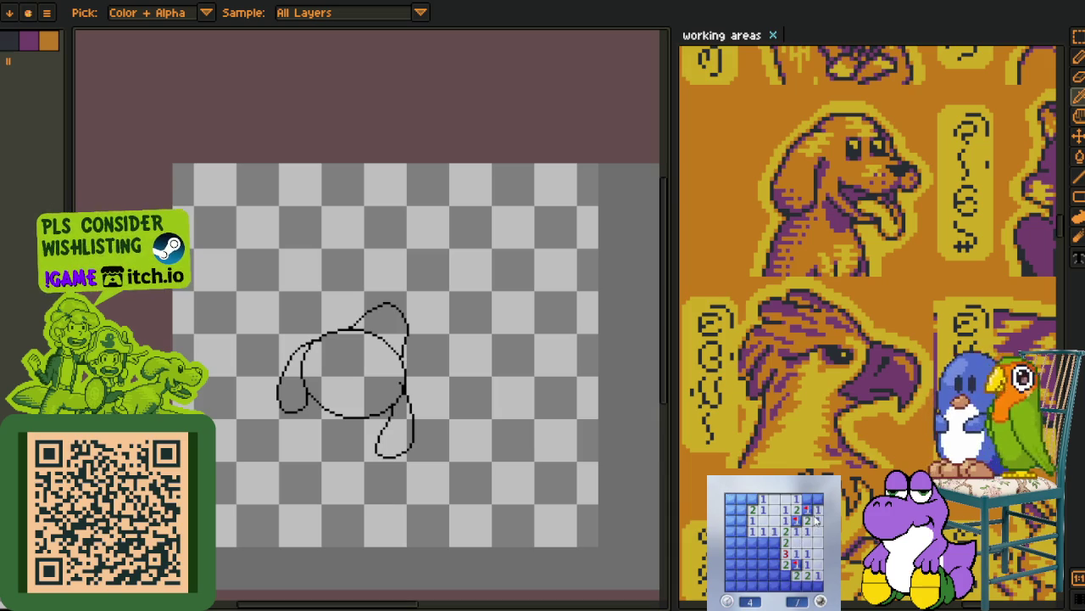
right_click(774, 540)
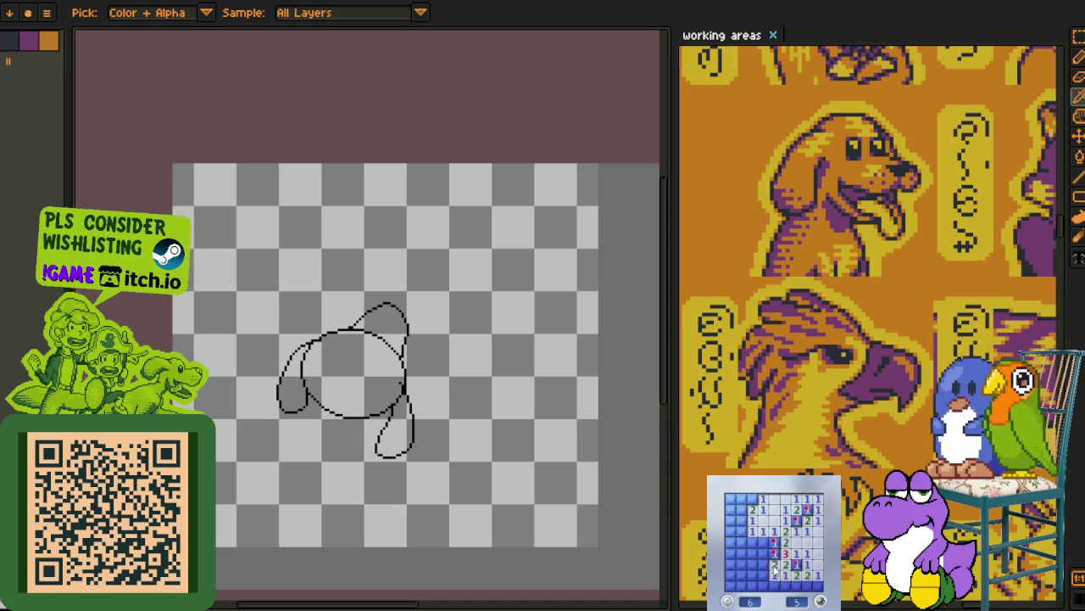
left_click(775, 573)
right_click(807, 584)
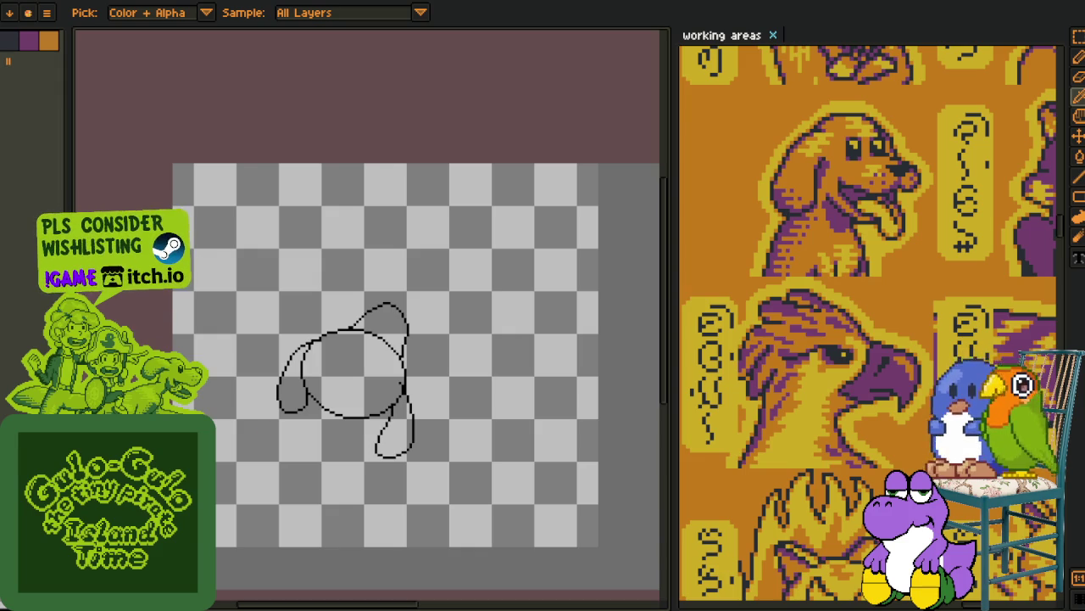
- Select a rectangle around the whole sketch, then clear the selection
scroll(289, 398, "up", 1)
scroll(348, 403, "down", 2)
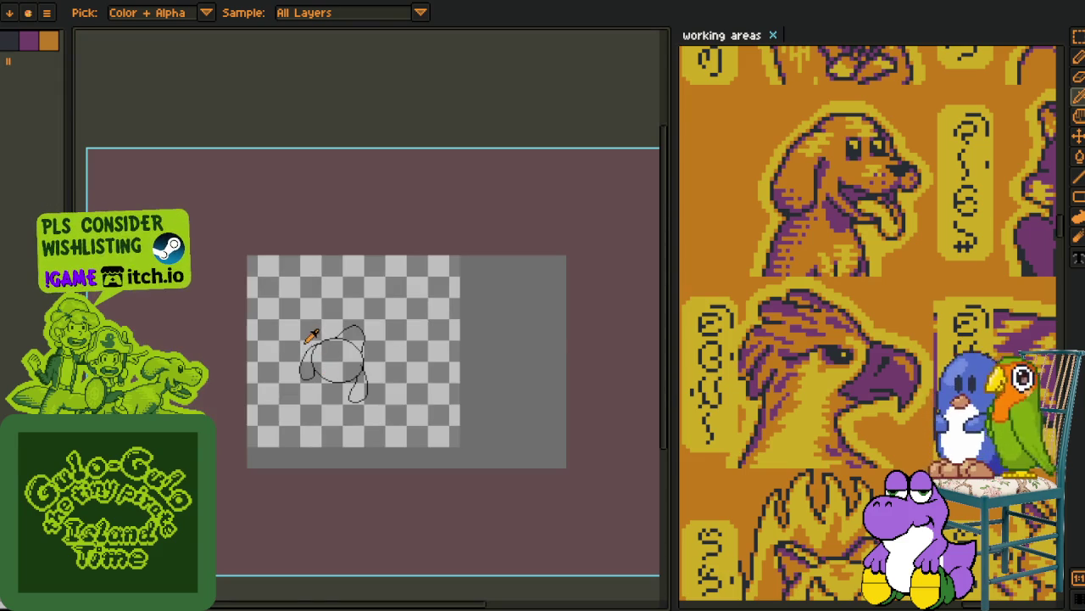
scroll(310, 337, "up", 2)
key("r")
left_click_drag(256, 276, 504, 499)
left_click(552, 397)
scroll(349, 358, "up", 1)
- Show the timeline and add a new empty layer above the sketch layer
key("Tab")
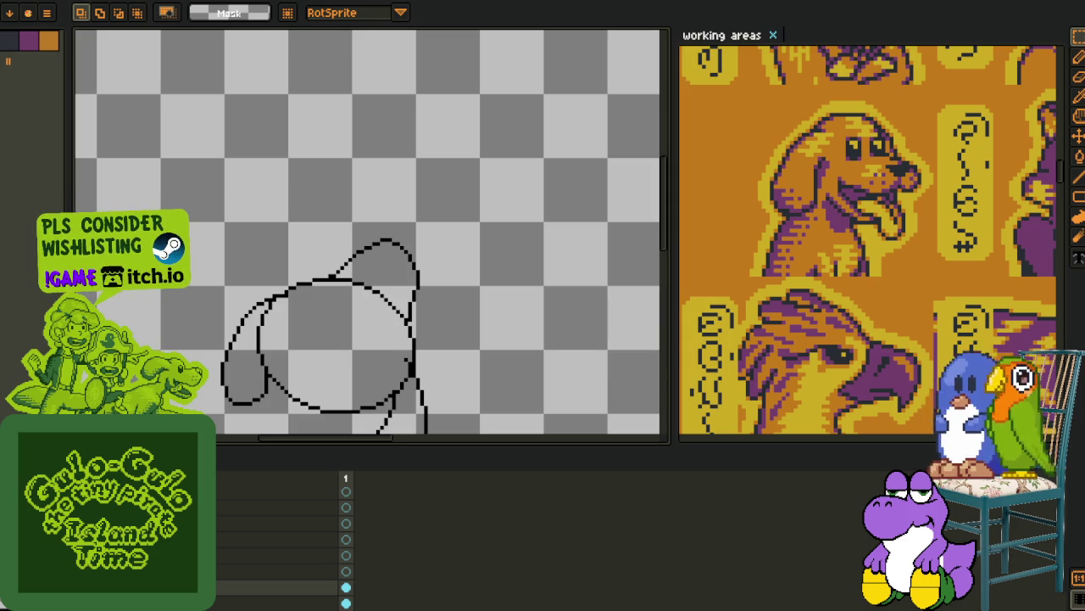
left_click(255, 583)
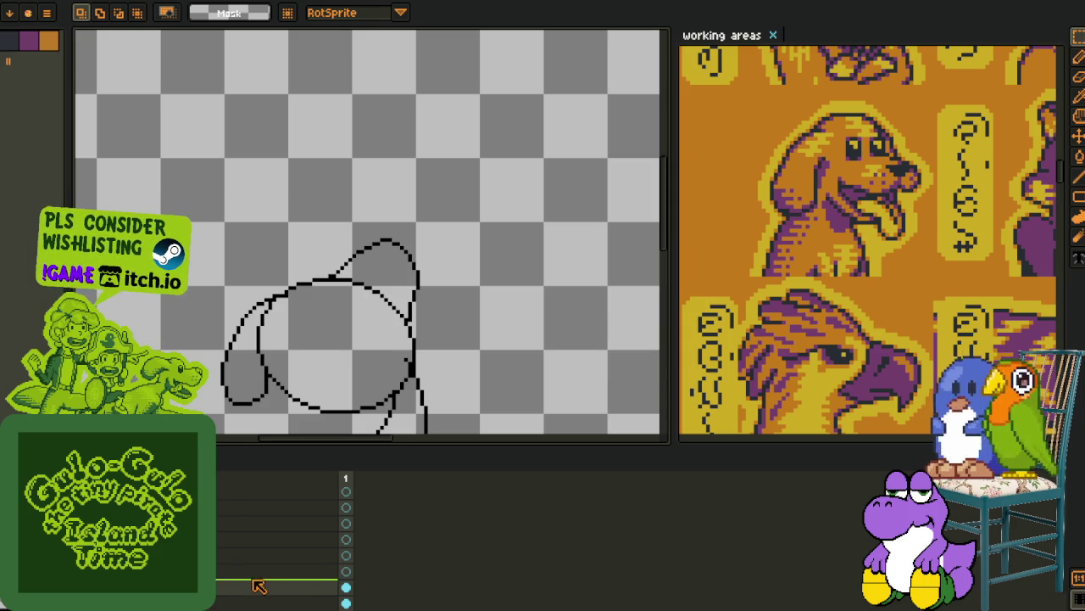
right_click(254, 583)
left_click(297, 593)
right_click(195, 586)
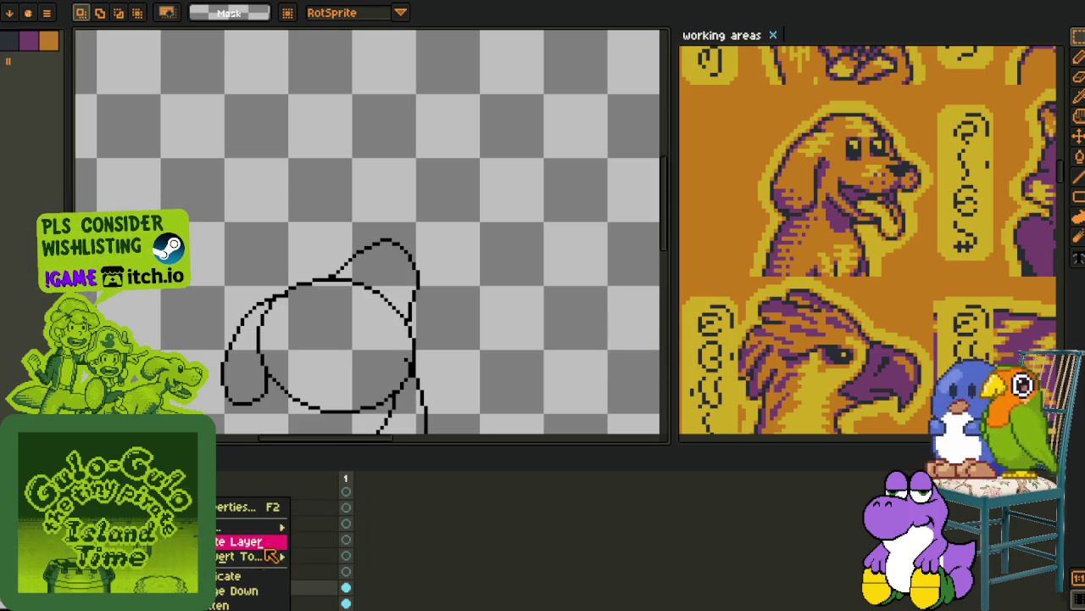
left_click(326, 524)
- Draw a red ellipse over the sketch's head circle
key("u")
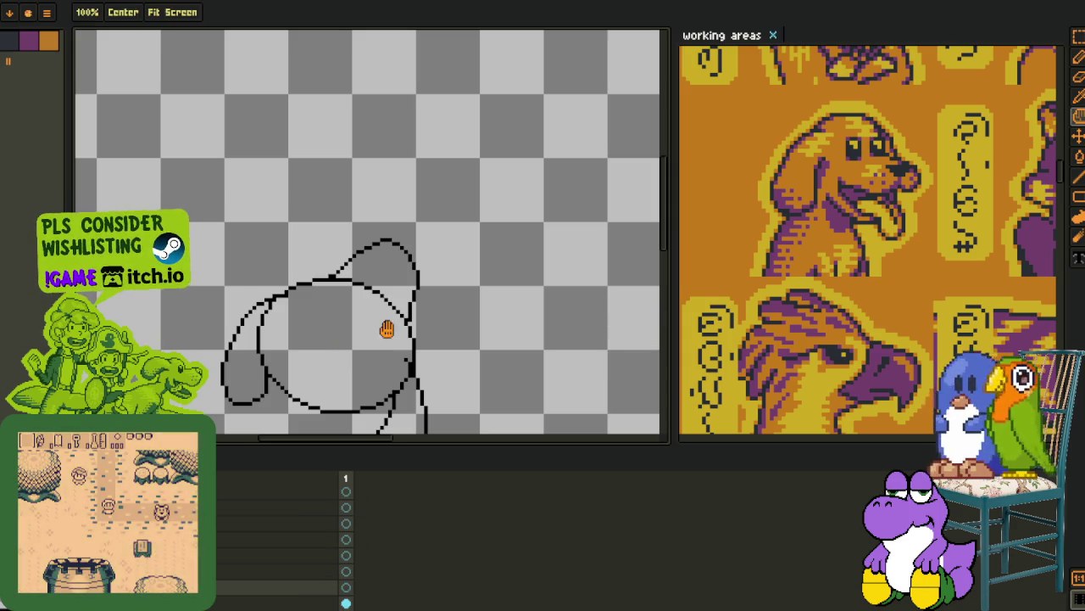
mouse_move(195, 254)
left_mouse_down()
mouse_move(310, 343)
mouse_move(348, 386)
left_mouse_up()
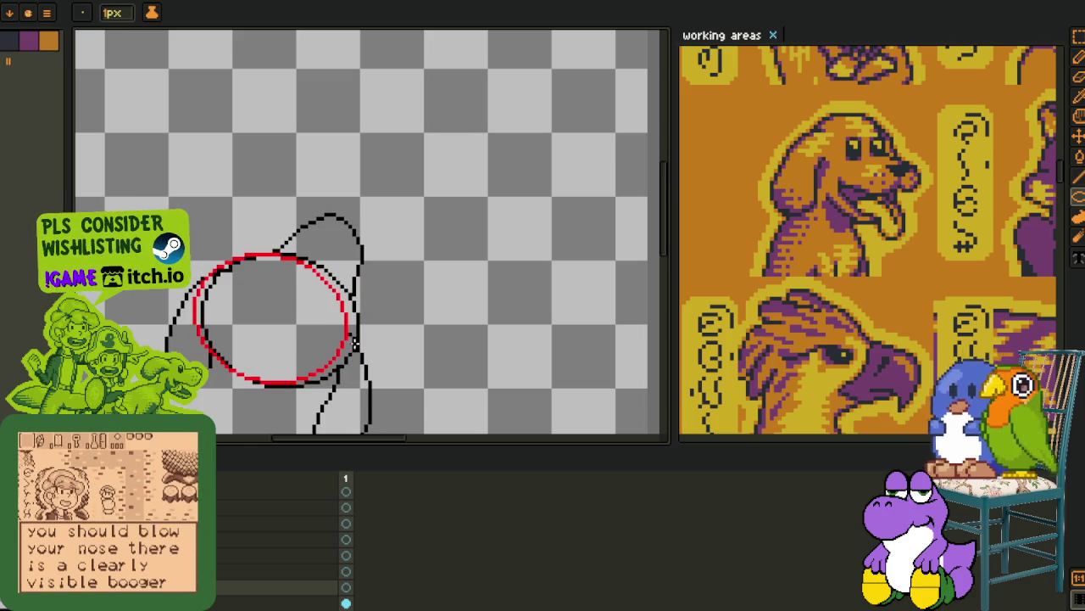
key("h")
left_click_drag(356, 360, 341, 319)
scroll(339, 321, "up", 2)
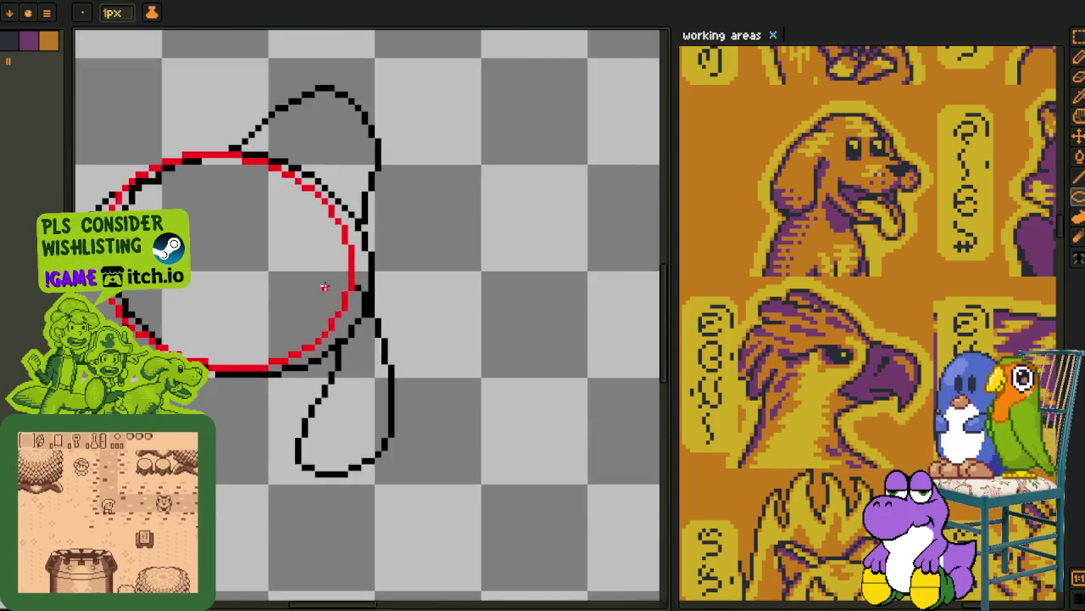
- Hide the black line-art layer and recentre the view on the red circle
key("i")
key("Tab")
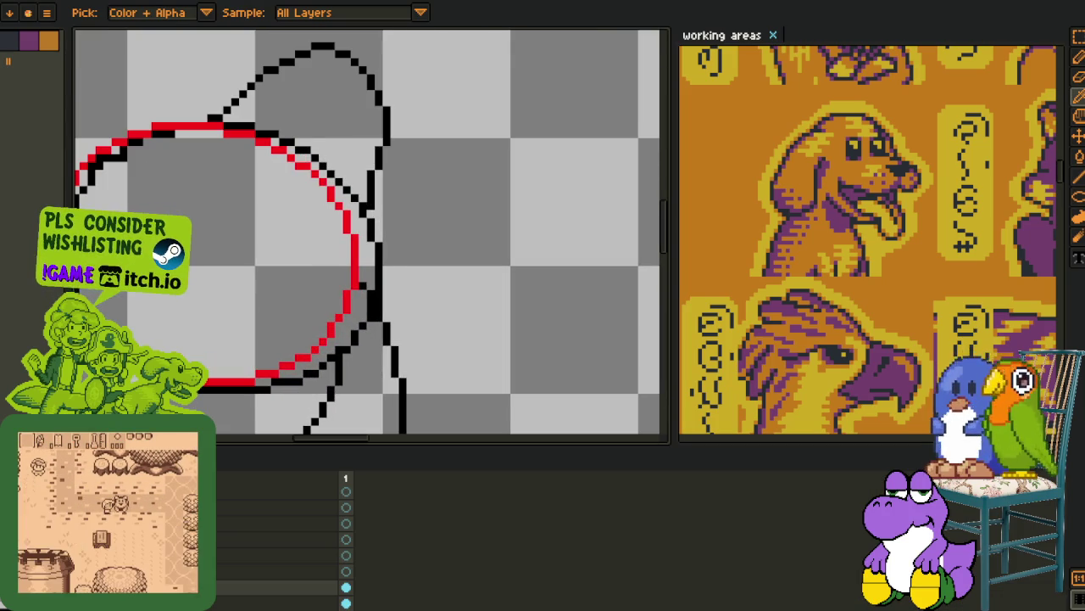
key("Tab")
scroll(358, 295, "up", 1)
key("b")
scroll(340, 295, "down", 1)
key("h")
left_click_drag(322, 255, 346, 351)
key("b")
scroll(282, 250, "up", 2)
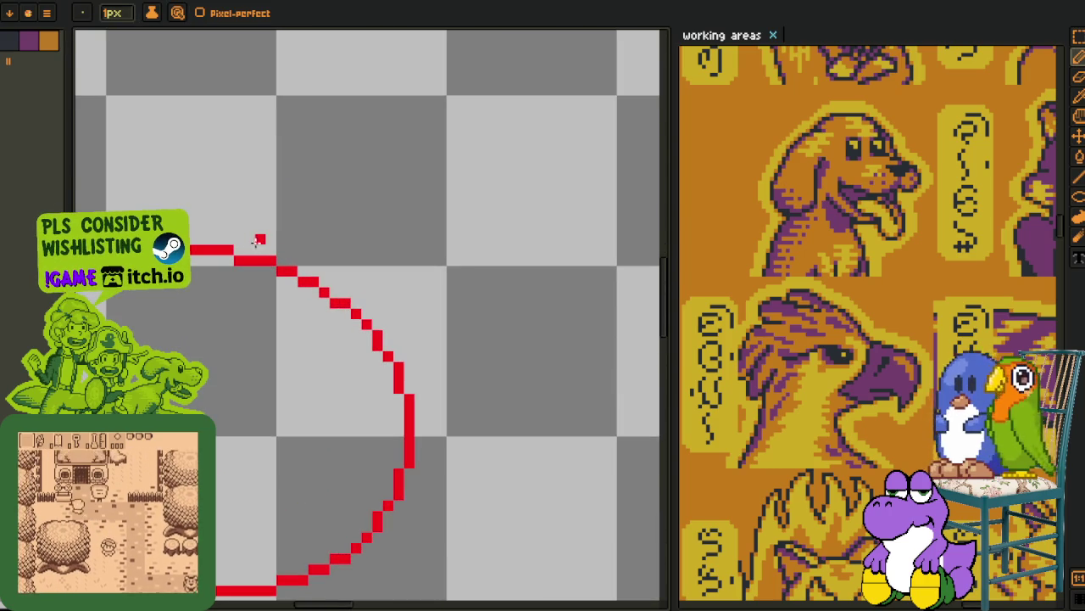
- Draw a red stroke above the circle, then delete it via a Magic Wand selection
left_click_drag(221, 240, 434, 183)
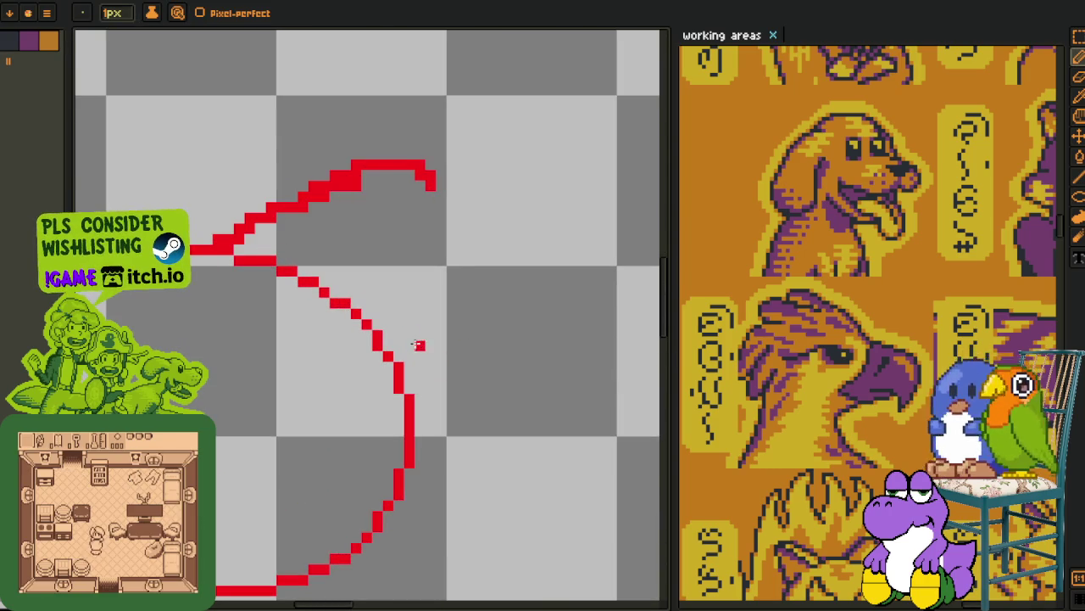
scroll(418, 345, "down", 3)
scroll(268, 272, "up", 2)
left_click_drag(271, 268, 304, 248)
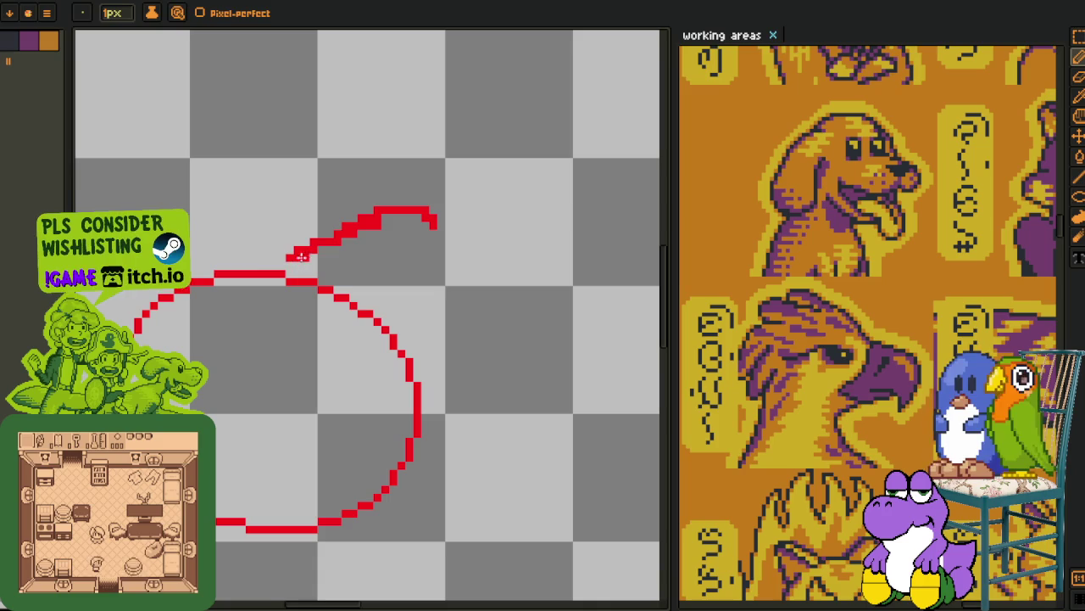
key("q")
left_click(324, 243)
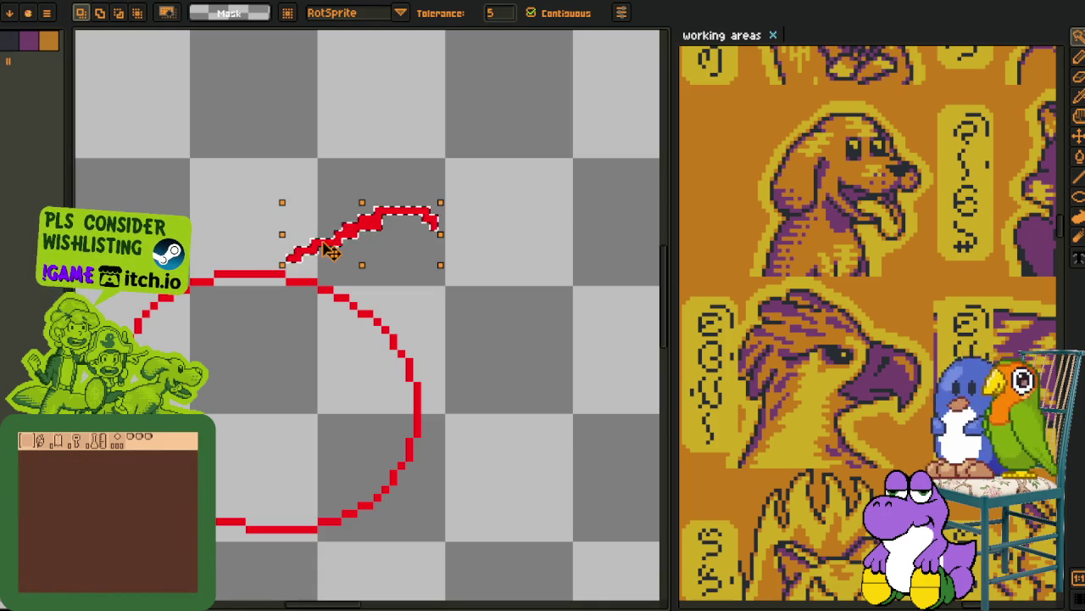
key("Delete")
key("o")
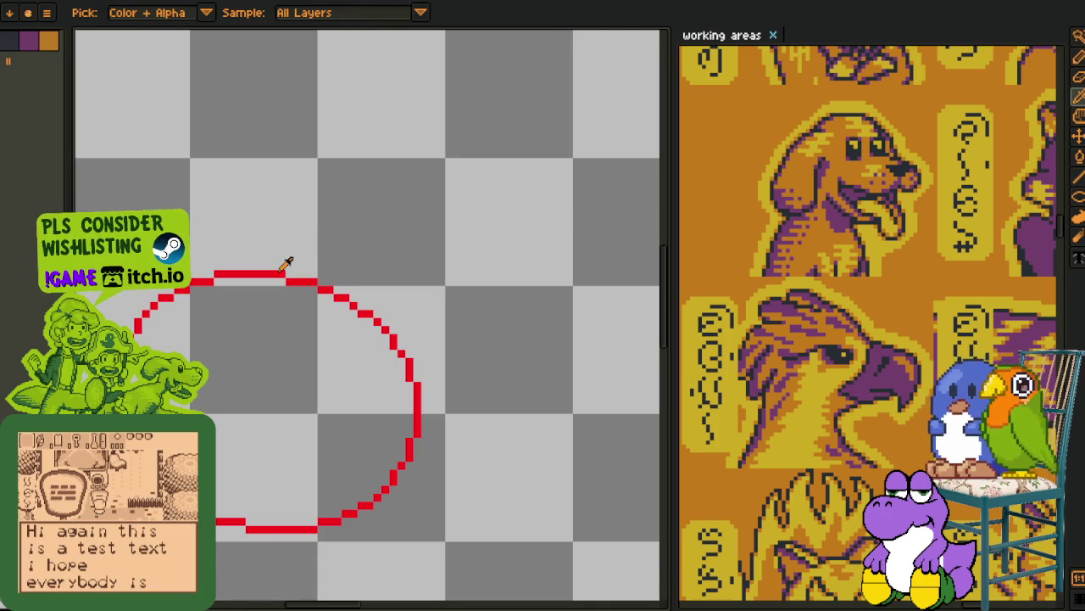
key("b")
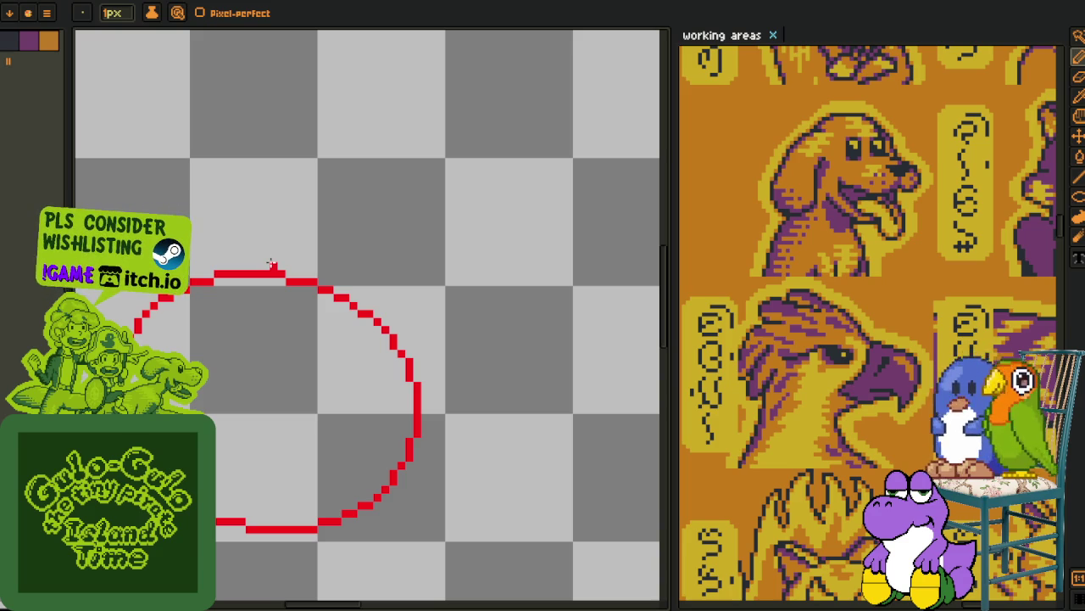
- Draw the ear's diagonal left side and hooked right side, undoing the flat top stroke
scroll(342, 327, "down", 1)
scroll(298, 271, "up", 1)
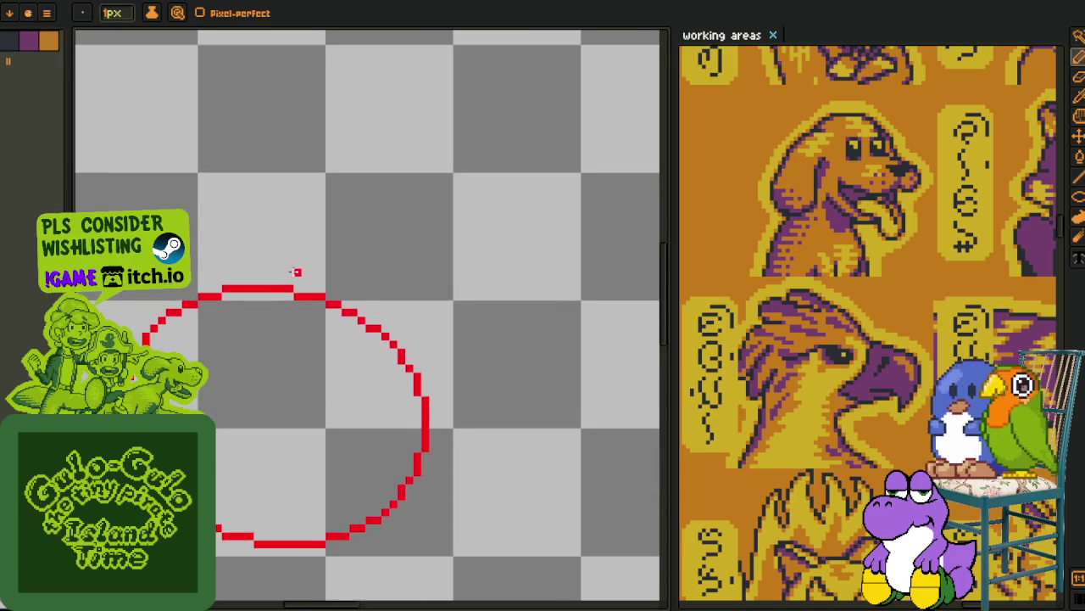
scroll(242, 332, "up", 1)
scroll(206, 327, "up", 1)
left_click_drag(208, 335, 360, 218)
scroll(359, 219, "down", 2)
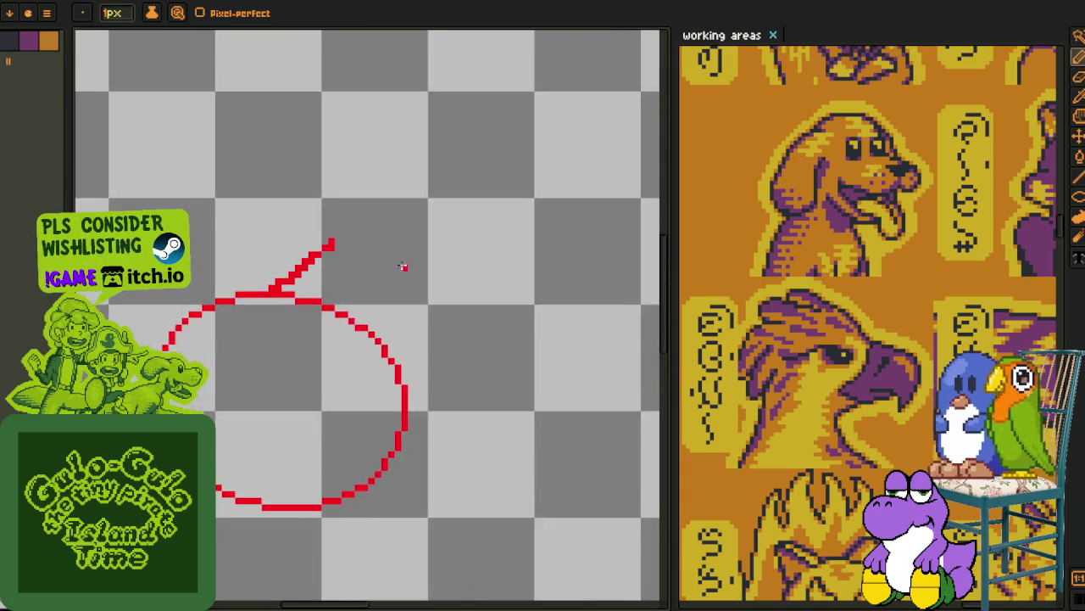
scroll(402, 407, "up", 1)
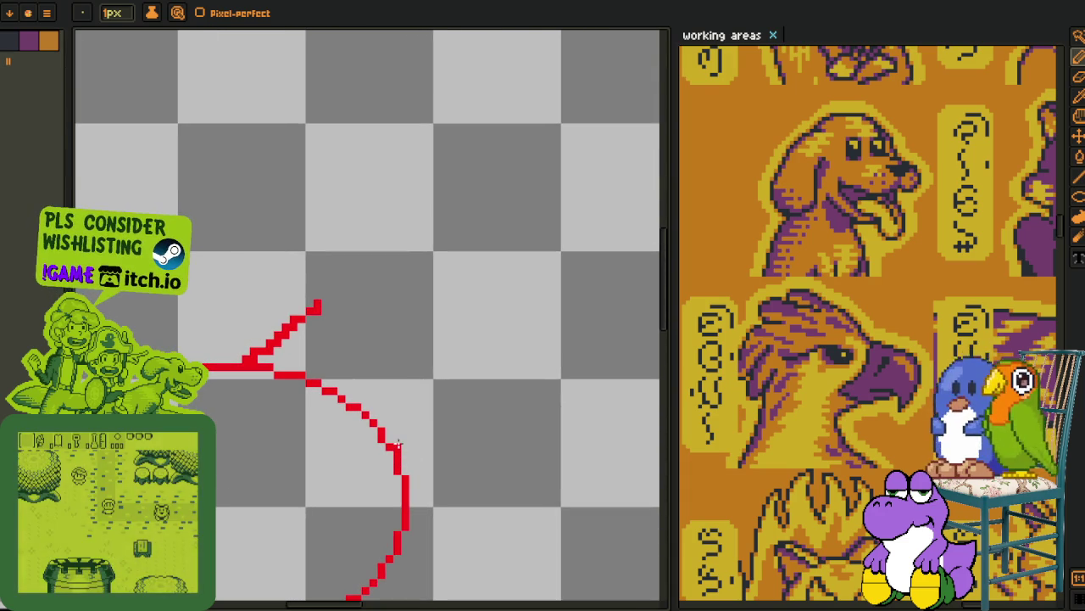
mouse_move(388, 439)
left_mouse_down()
mouse_move(432, 373)
mouse_move(405, 326)
mouse_move(276, 286)
mouse_move(334, 275)
mouse_move(289, 289)
mouse_move(219, 396)
left_mouse_up()
scroll(424, 344, "up", 1)
key("ctrl+z")
- Pan and zoom around the ear to inspect its upper left and lower point
scroll(329, 283, "up", 2)
scroll(289, 289, "down", 2)
scroll(345, 303, "up", 2)
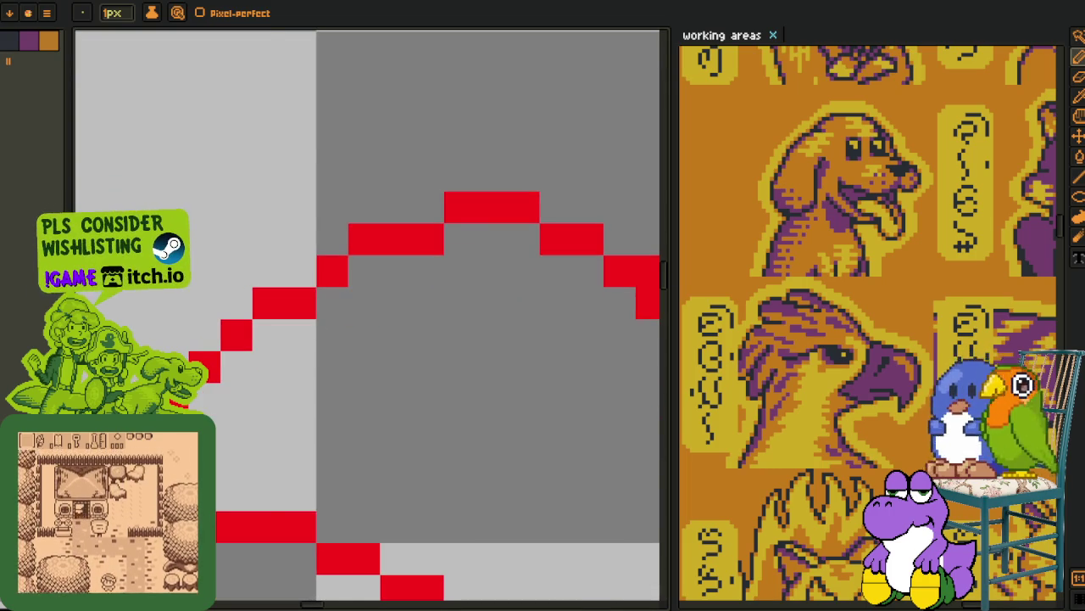
scroll(219, 396, "down", 2)
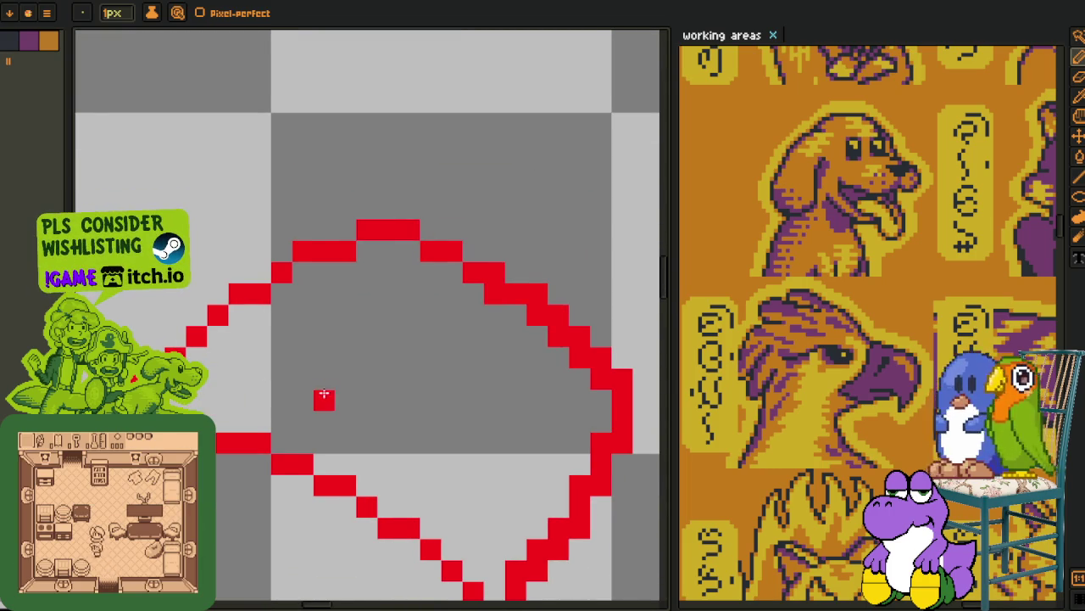
left_click_drag(326, 398, 333, 386)
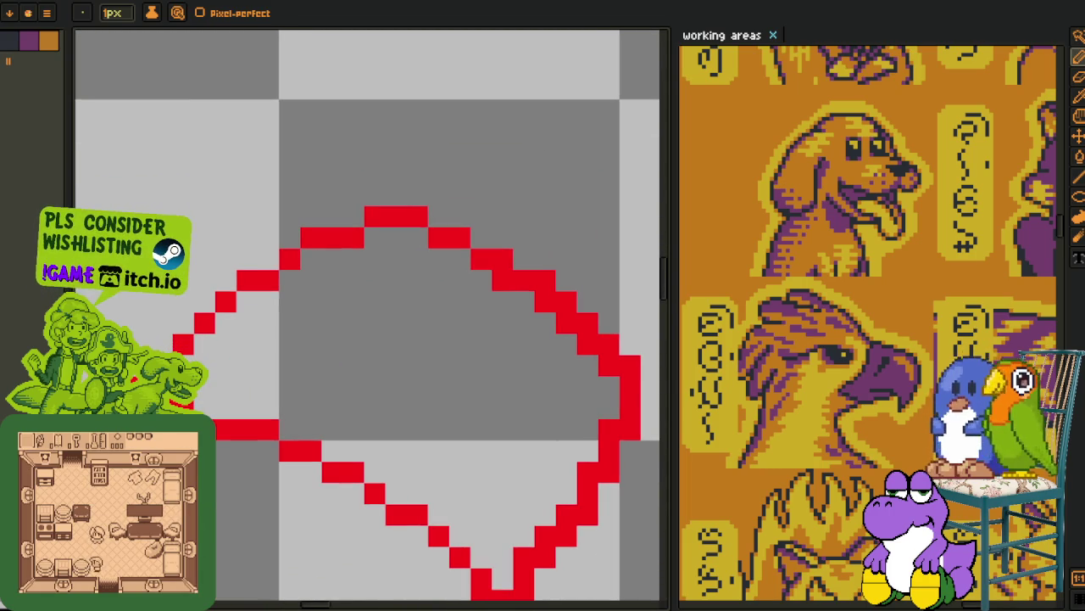
left_click_drag(480, 440, 395, 368)
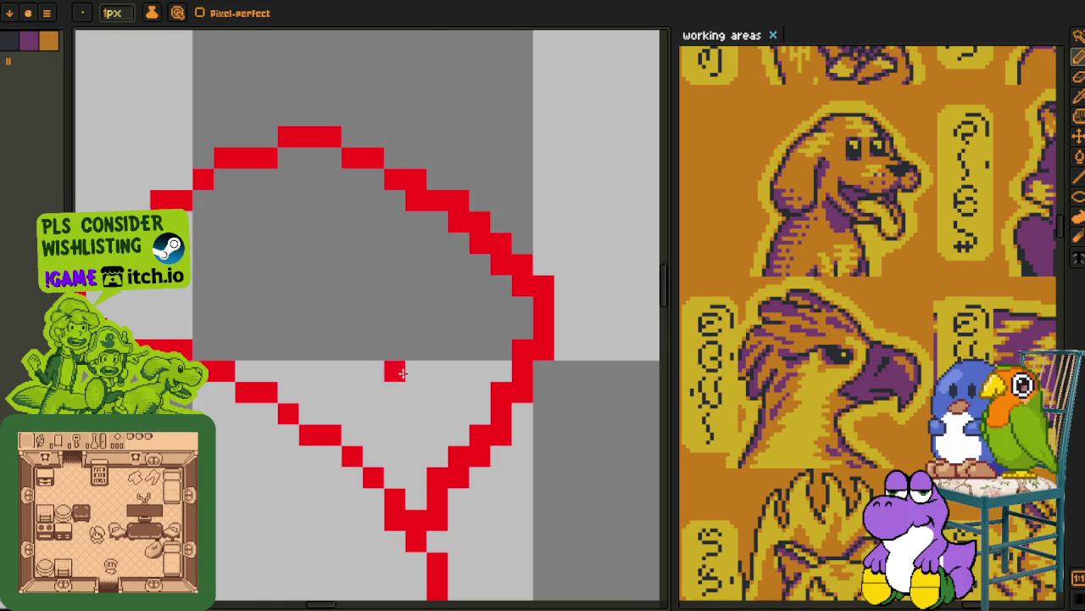
scroll(395, 368, "up", 1)
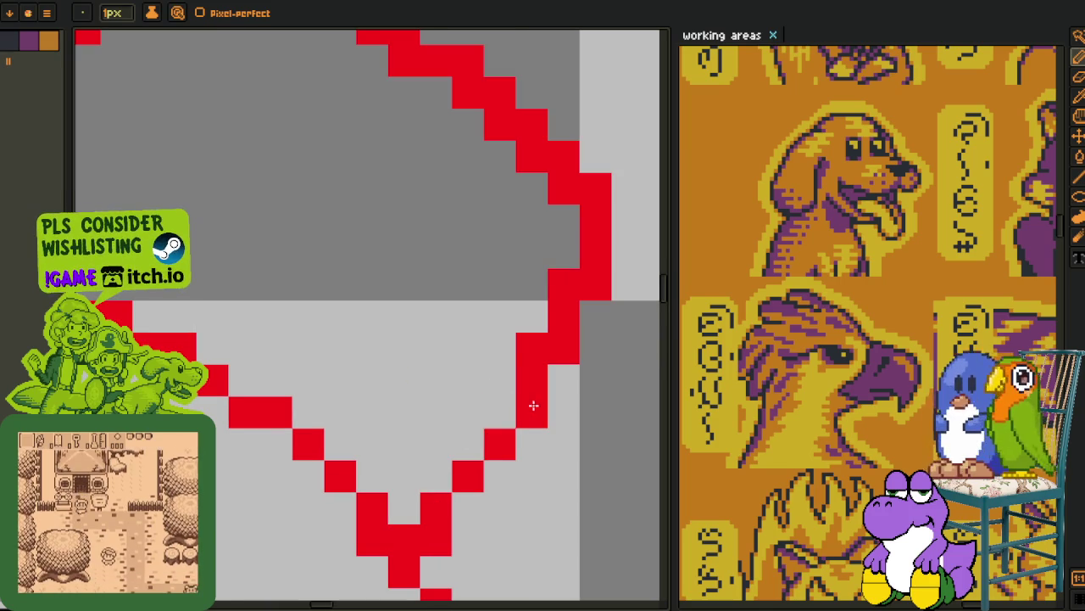
left_click_drag(595, 278, 561, 428)
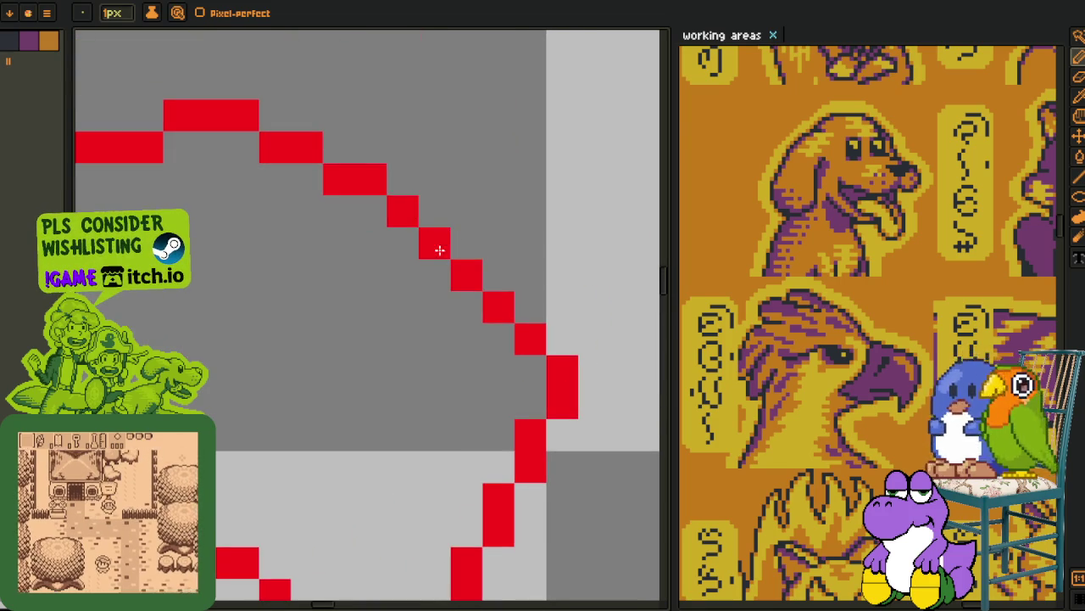
- Straighten the bump on the ear's right edge
scroll(436, 243, "down", 3)
scroll(468, 262, "up", 2)
left_click_drag(493, 289, 498, 336)
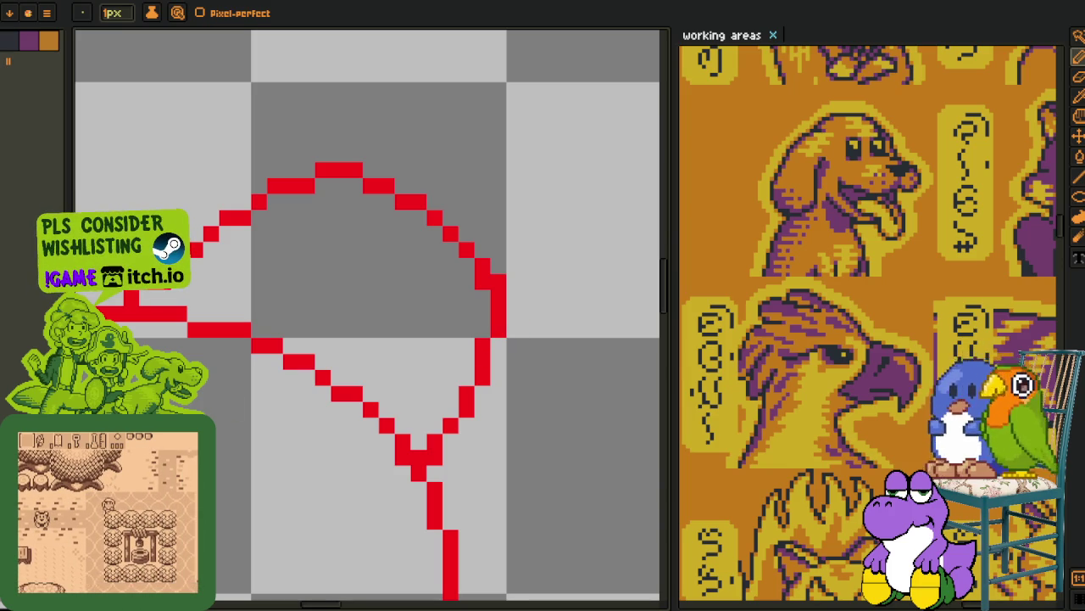
scroll(499, 278, "up", 1)
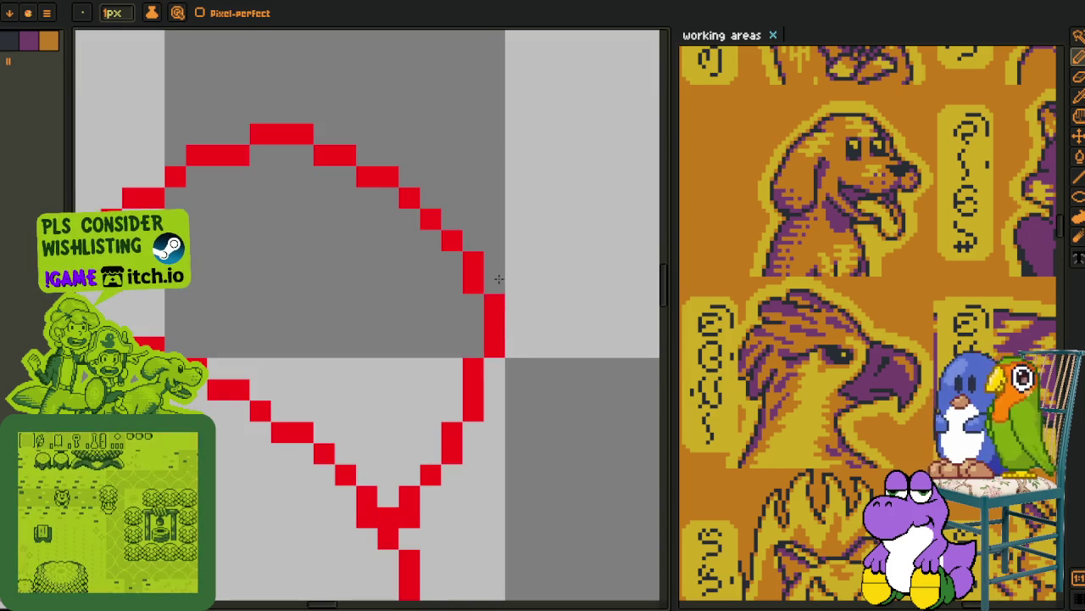
scroll(499, 278, "down", 2)
scroll(460, 235, "up", 1)
scroll(449, 239, "up", 1)
scroll(447, 238, "down", 1)
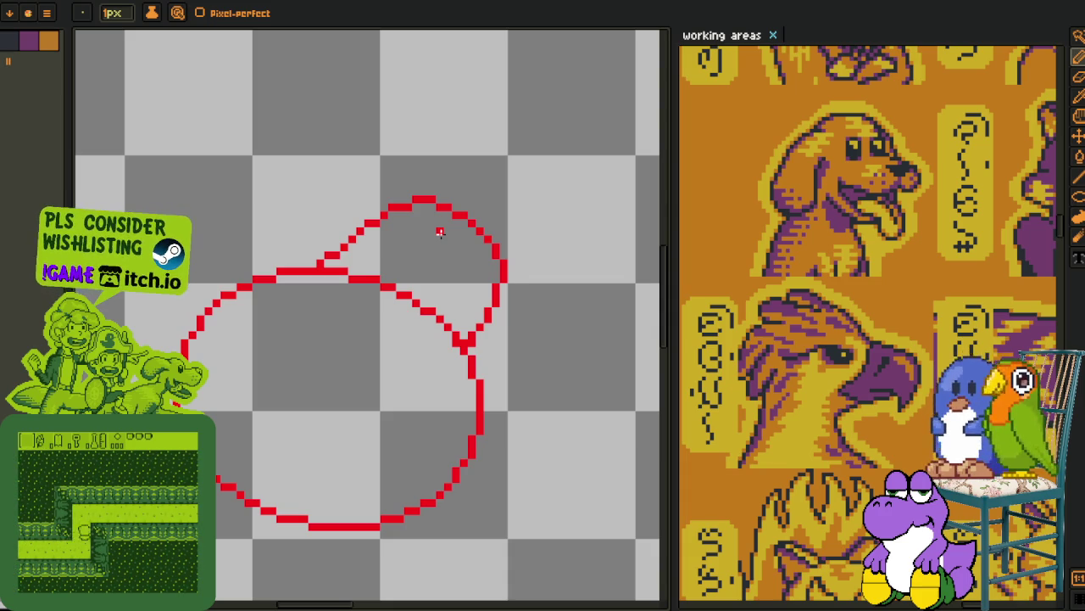
- Undo the red head outline and sketch new red curves, a small cloud shape and a large body ellipse
key("ctrl+z")
key("ctrl+z")
mouse_move(323, 149)
left_mouse_down()
mouse_move(360, 217)
mouse_move(323, 149)
left_mouse_up()
scroll(332, 339, "down", 5)
left_click_drag(242, 254, 145, 310)
scroll(320, 323, "down", 1)
mouse_move(297, 251)
left_mouse_down()
mouse_move(331, 280)
mouse_move(308, 263)
left_mouse_up()
mouse_move(321, 352)
left_mouse_down()
mouse_move(363, 338)
mouse_move(480, 488)
mouse_move(352, 351)
left_mouse_up()
- Draw red lines across and down-right from the large ellipse
scroll(368, 364, "down", 1)
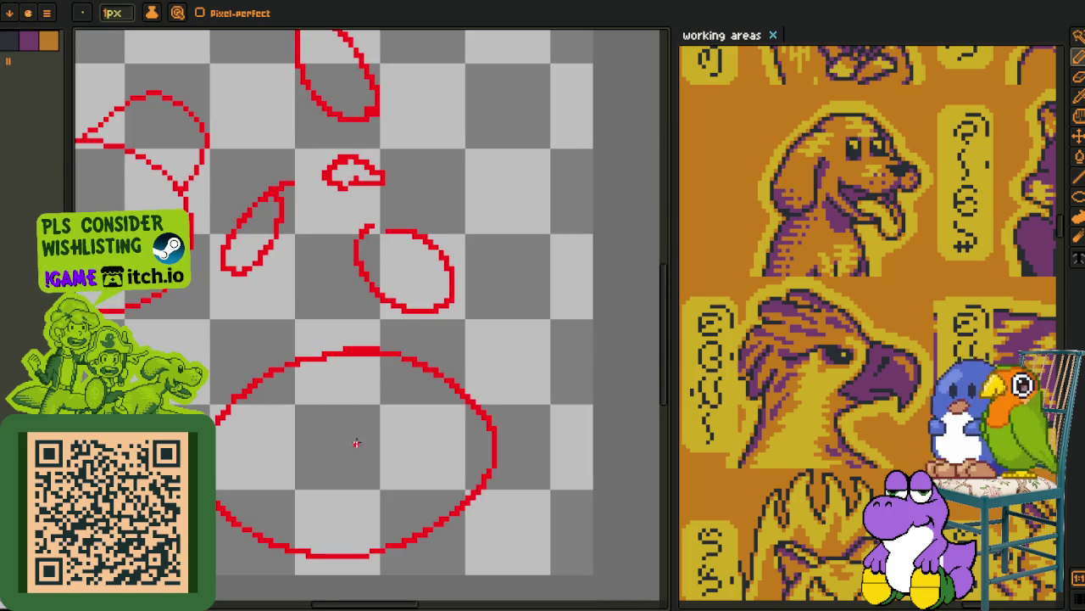
scroll(393, 387, "up", 1)
scroll(334, 360, "up", 1)
mouse_move(435, 285)
left_mouse_down()
mouse_move(290, 424)
mouse_move(217, 449)
left_mouse_up()
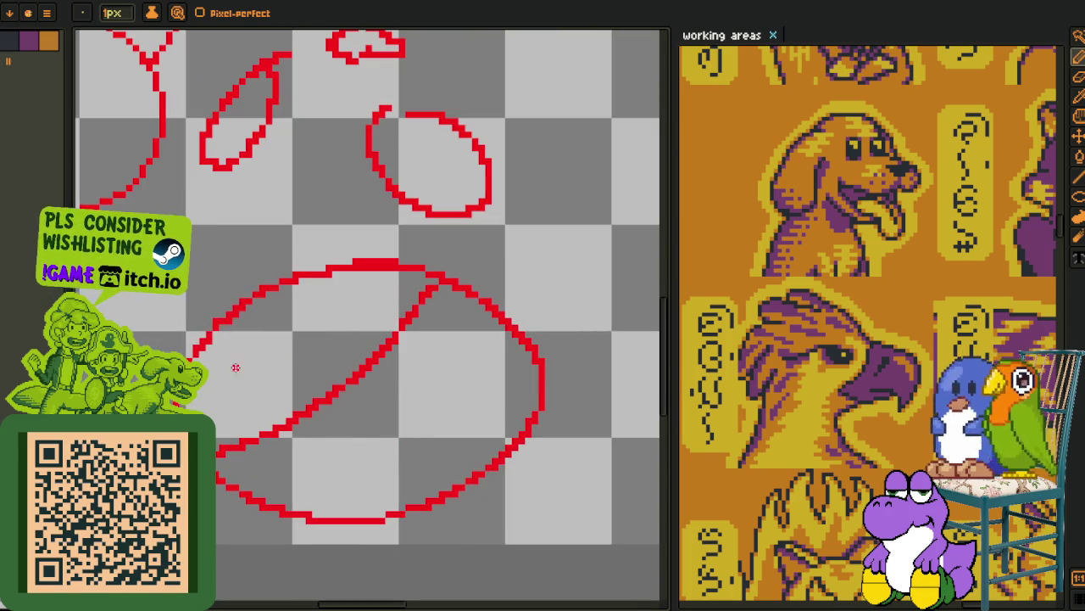
scroll(348, 315, "up", 1)
left_click_drag(325, 231, 414, 339)
- Add a small red hook inside the upper oval and another red ellipse with trailing lines
scroll(442, 258, "down", 2)
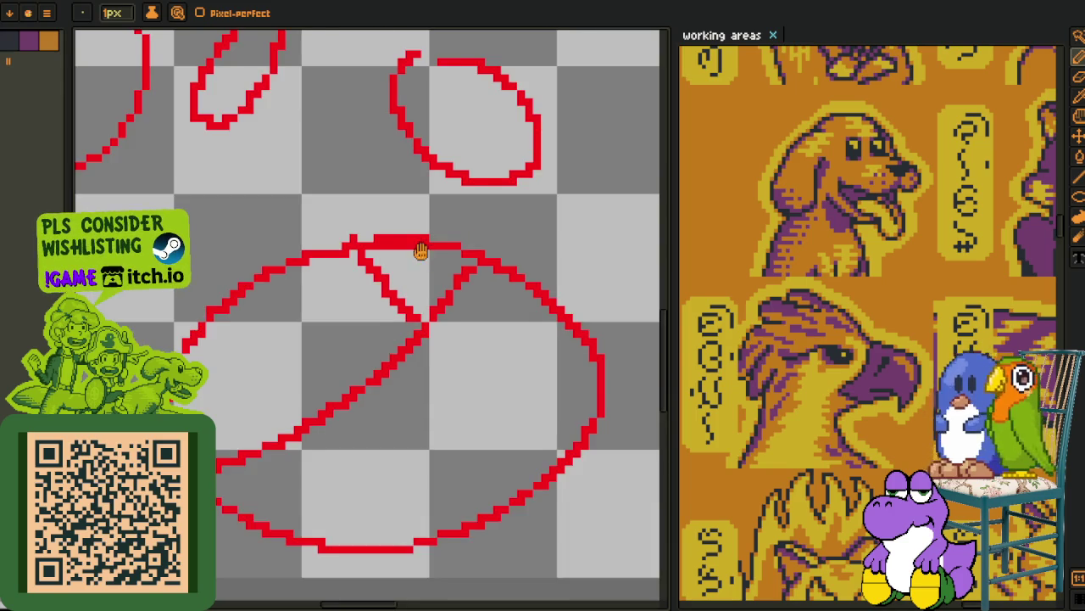
scroll(419, 245, "up", 1)
scroll(398, 339, "down", 1)
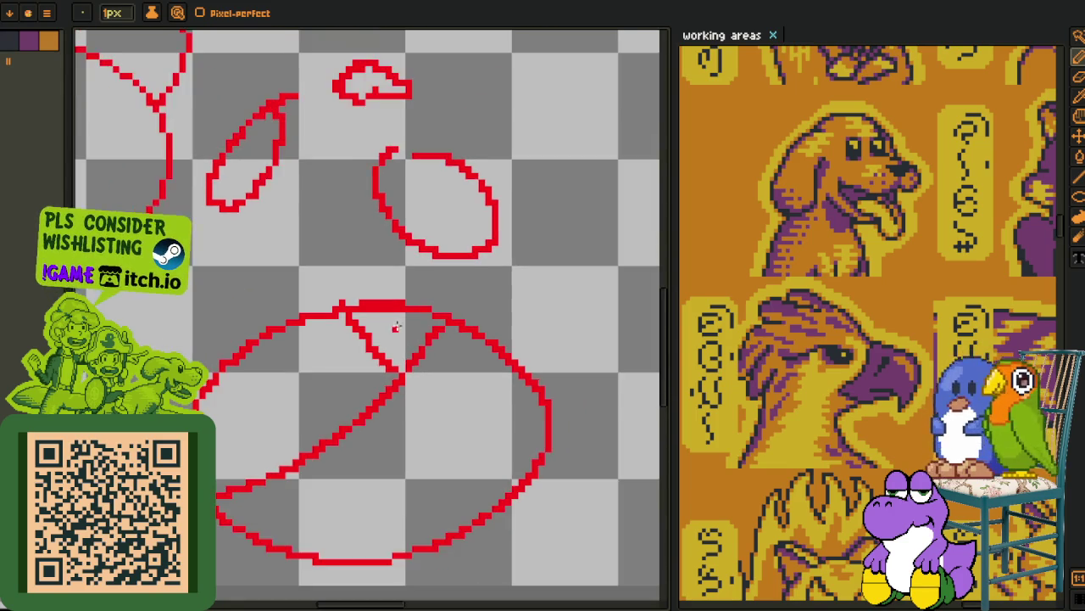
scroll(399, 339, "down", 2)
scroll(400, 363, "up", 1)
scroll(375, 308, "up", 1)
scroll(364, 195, "up", 2)
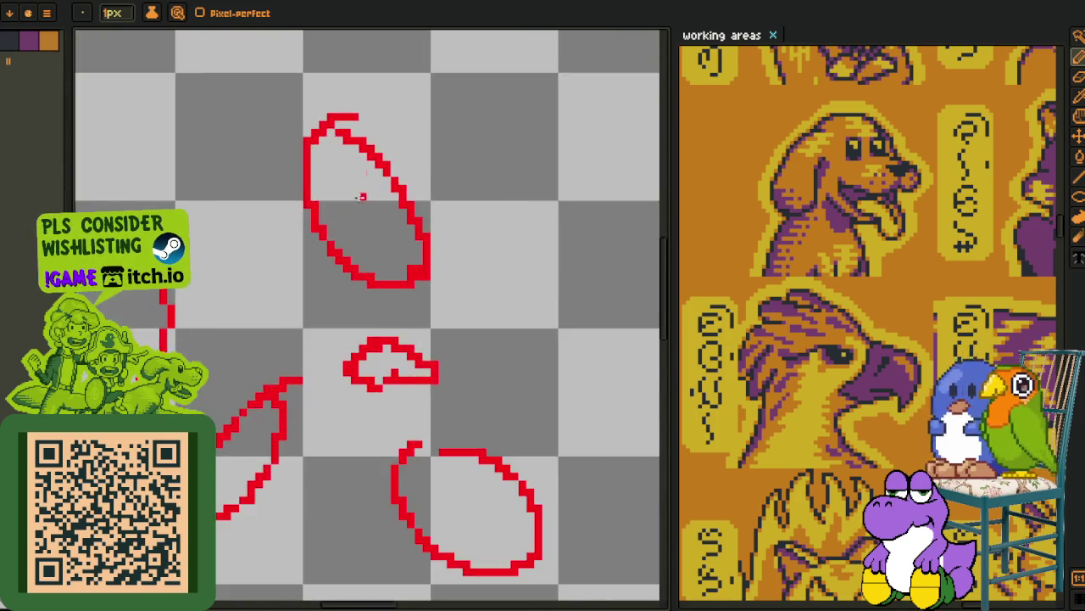
scroll(327, 211, "up", 2)
mouse_move(329, 208)
left_mouse_down()
mouse_move(363, 193)
mouse_move(329, 242)
left_mouse_up()
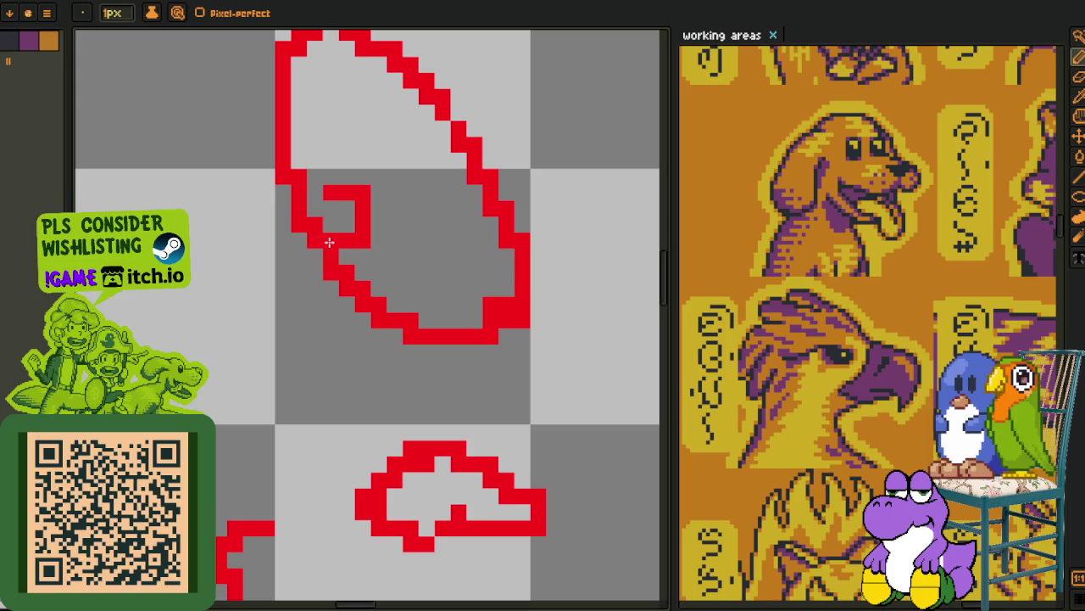
scroll(324, 195, "down", 2)
scroll(331, 271, "up", 2)
scroll(373, 259, "up", 1)
left_click_drag(391, 256, 361, 252)
- Zoom out and marquee-select the large overlapping red ellipses at the bottom
scroll(361, 253, "down", 3)
scroll(381, 329, "down", 2)
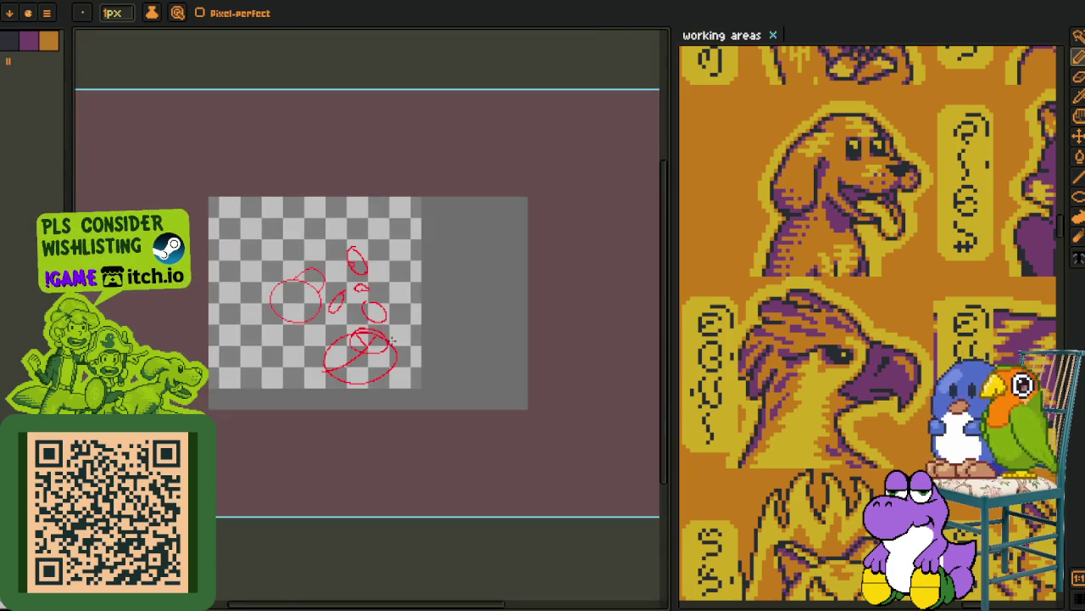
scroll(392, 339, "up", 2)
scroll(441, 346, "down", 1)
scroll(407, 217, "up", 2)
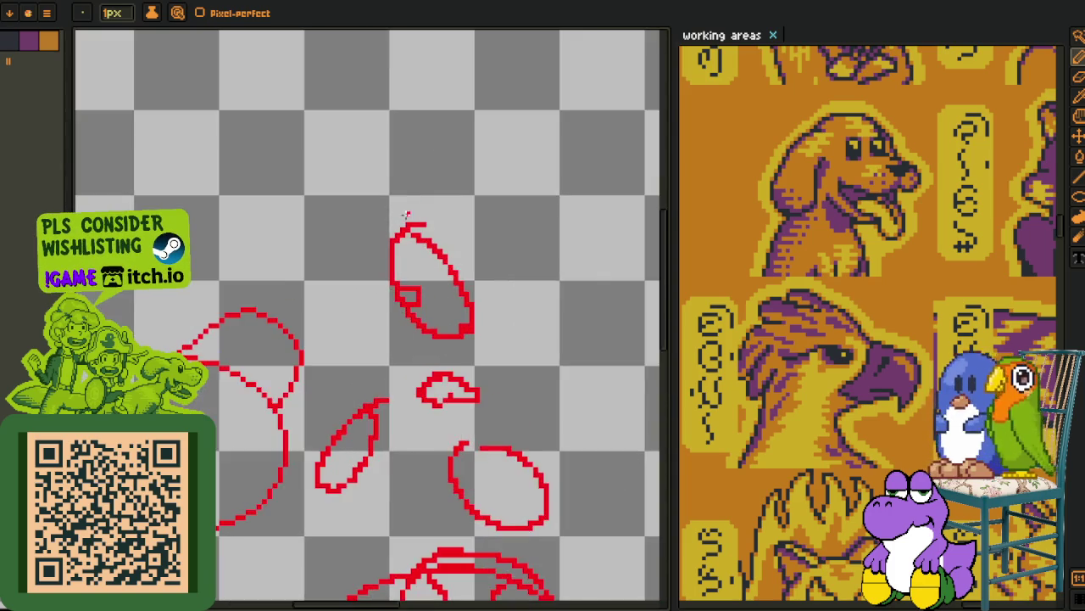
scroll(406, 216, "up", 2)
scroll(446, 279, "up", 3)
scroll(297, 348, "down", 4)
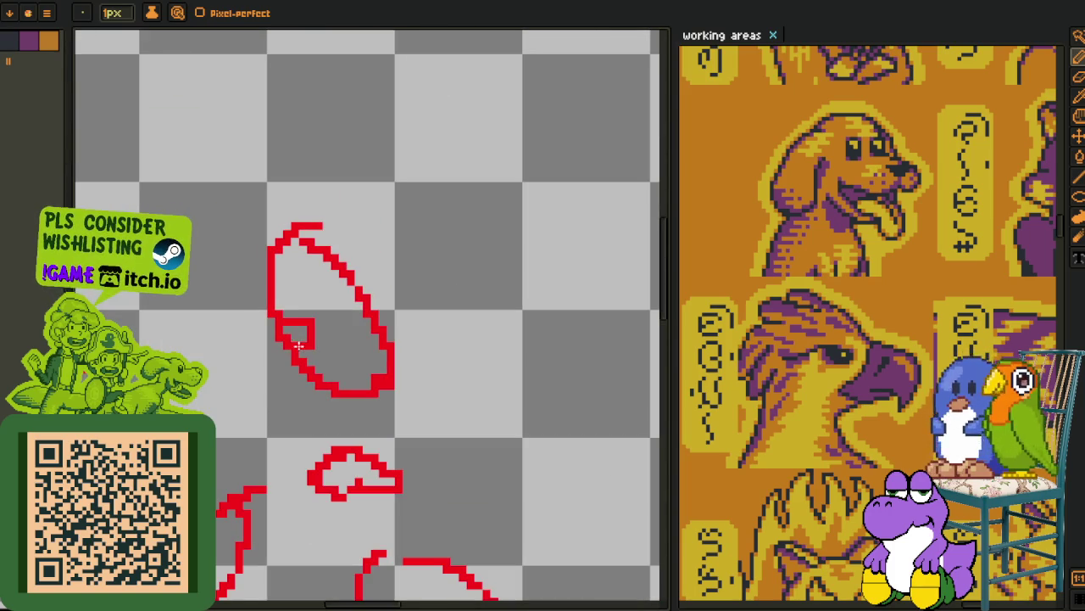
scroll(299, 343, "down", 2)
scroll(254, 322, "down", 2)
scroll(201, 297, "up", 3)
scroll(201, 297, "up", 1)
left_click_drag(170, 274, 552, 478)
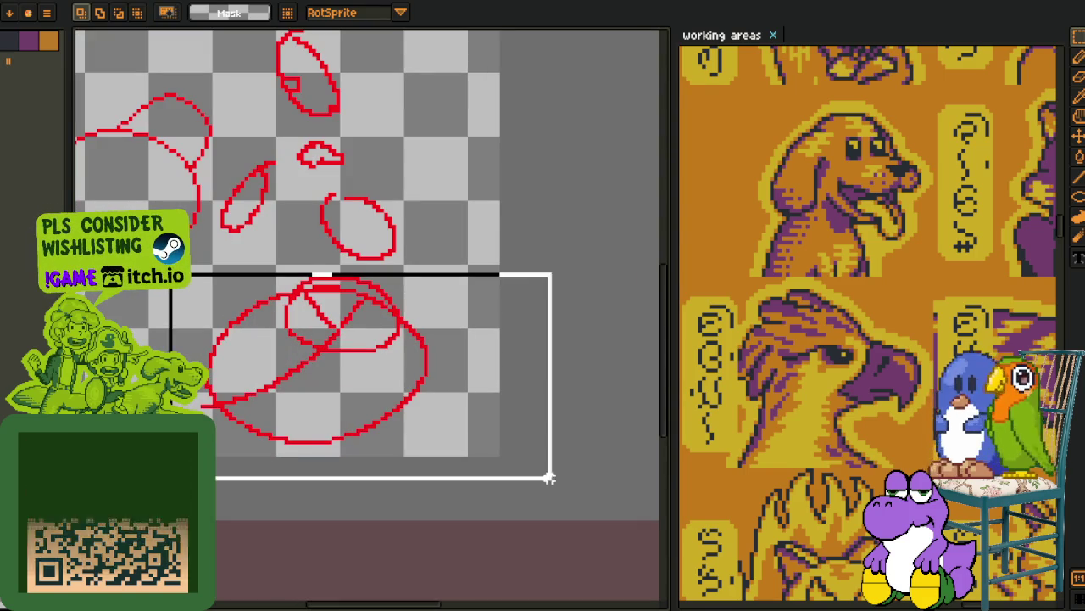
- Delete the large ellipses, the three lower red shapes and the top ellipse
key("Delete")
scroll(254, 278, "up", 2)
left_click_drag(217, 261, 551, 550)
key("Delete")
left_click_drag(283, 54, 552, 322)
key("Delete")
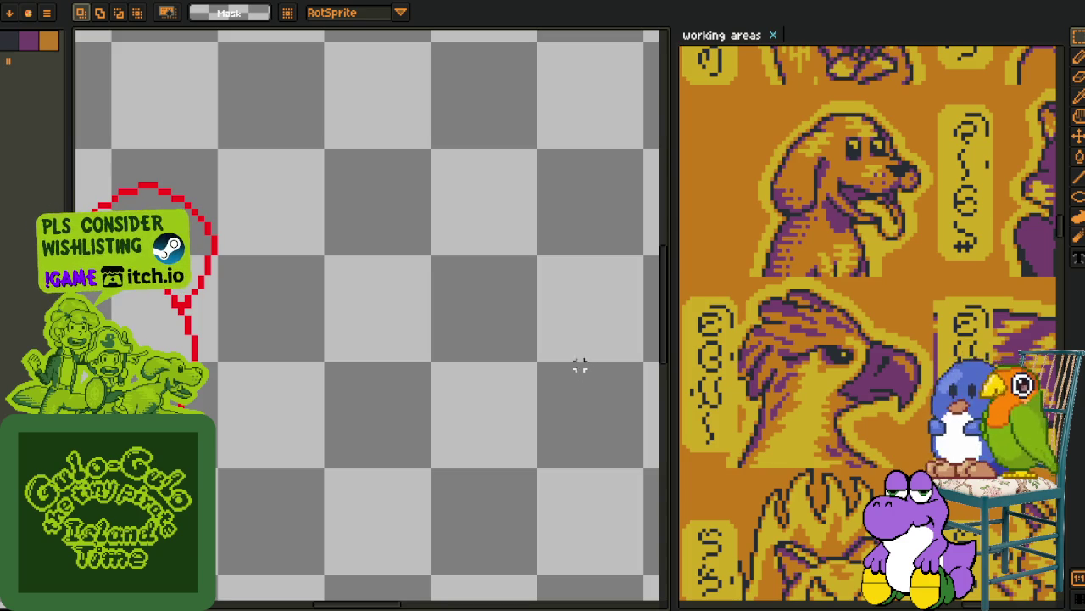
- Lasso-select a diagonal strip along the red circle's side
scroll(291, 247, "up", 2)
key("b")
scroll(327, 230, "up", 2)
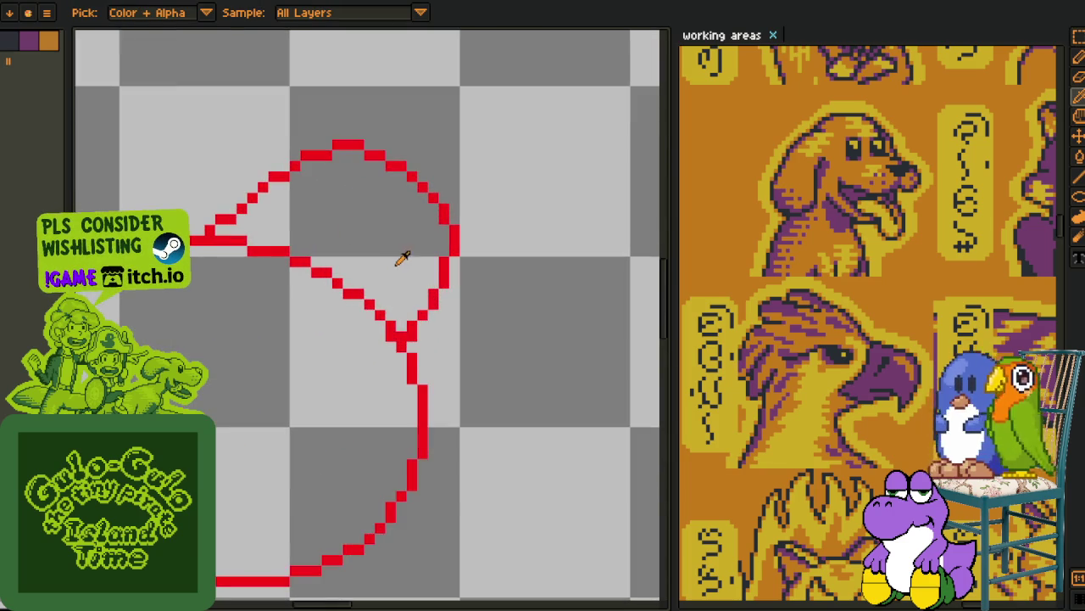
scroll(402, 257, "up", 1)
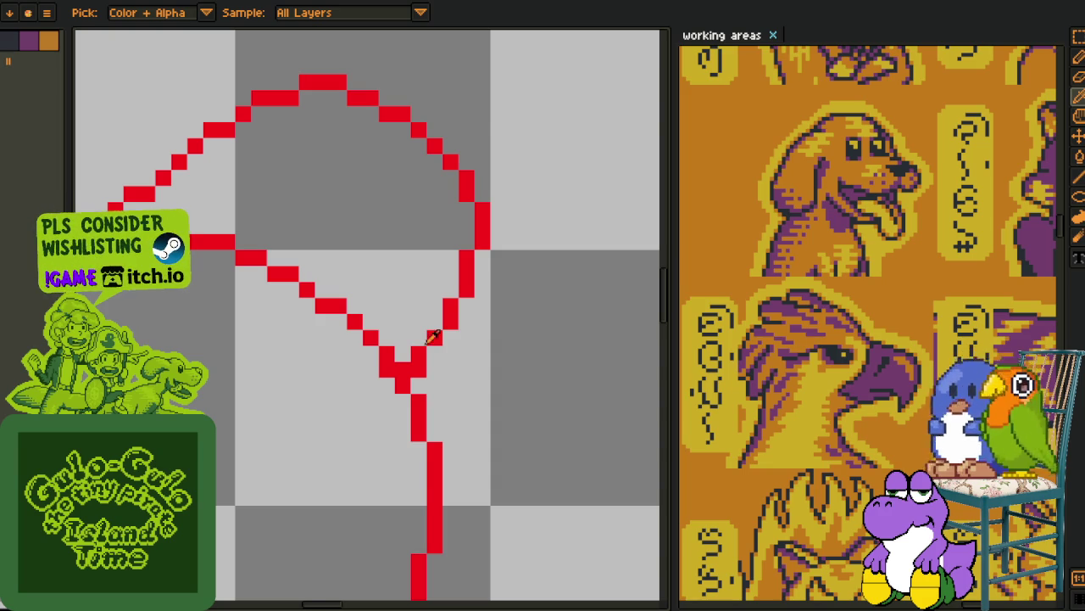
scroll(403, 260, "down", 2)
key("o")
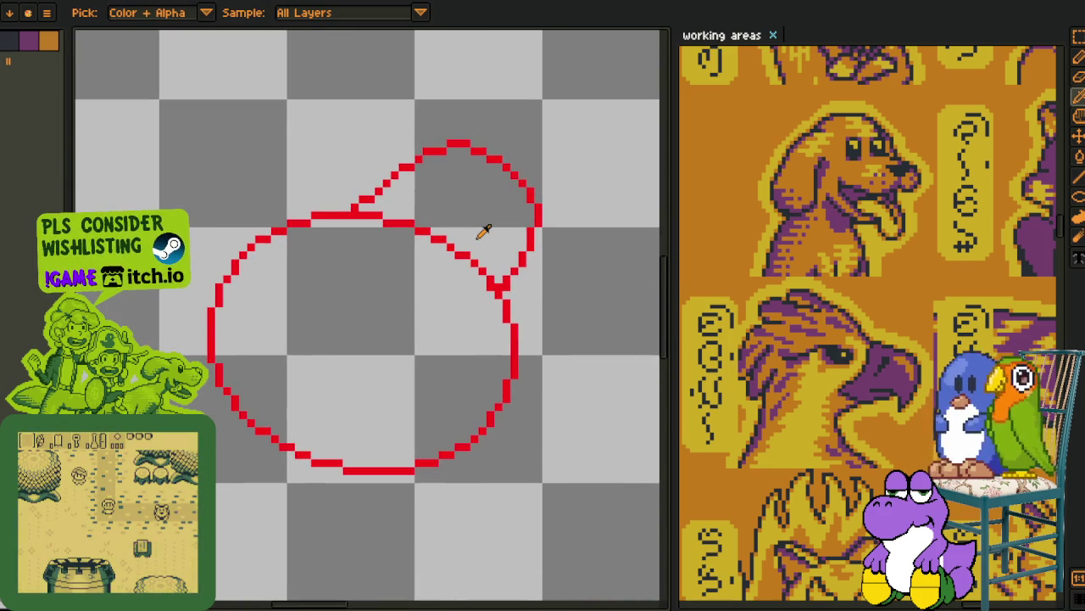
key("q")
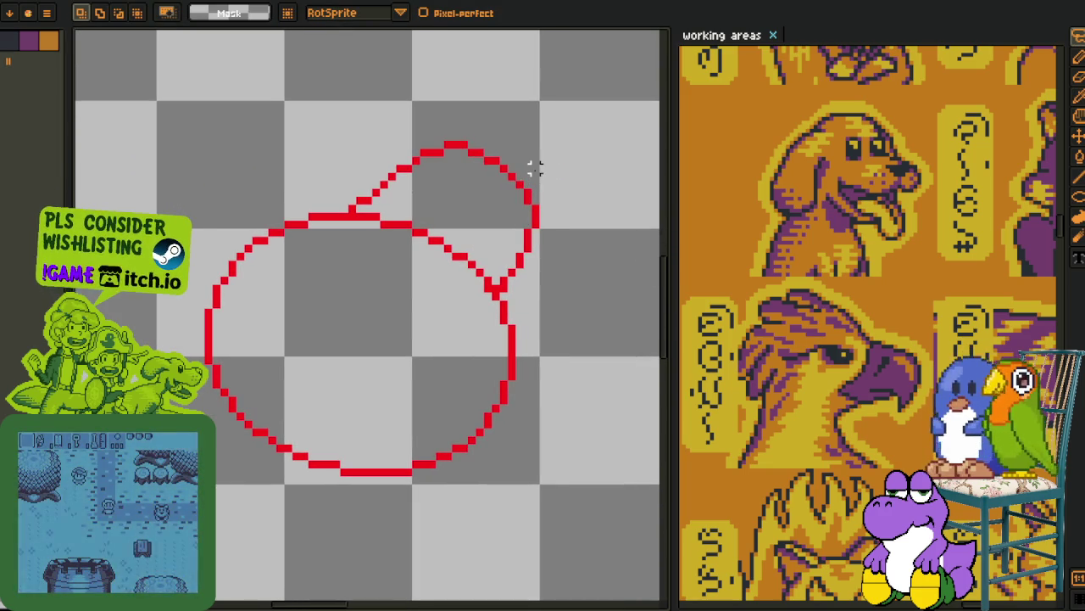
left_click_drag(528, 165, 528, 178)
- Draw a straight black guide line down the circle, then lasso and delete it with nearby pixels
key("ctrl+d")
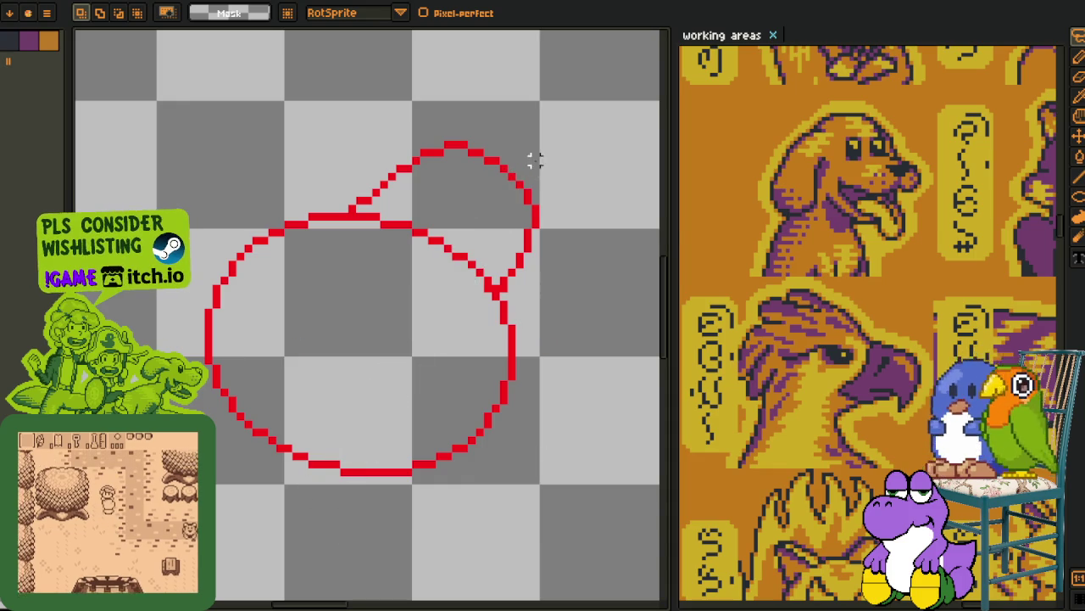
left_click_drag(506, 176, 376, 454)
key("q")
left_click_drag(630, 112, 628, 110)
key("Delete")
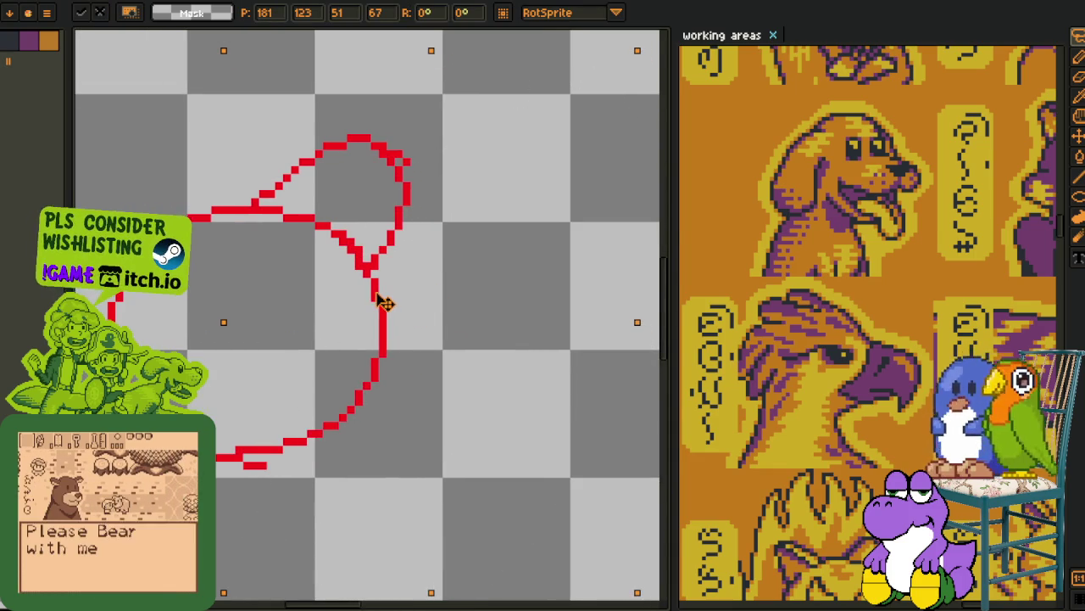
- Undo the deletion to restore the circle's strip and clear the selection
key("ctrl+shift+d")
key("ctrl+z")
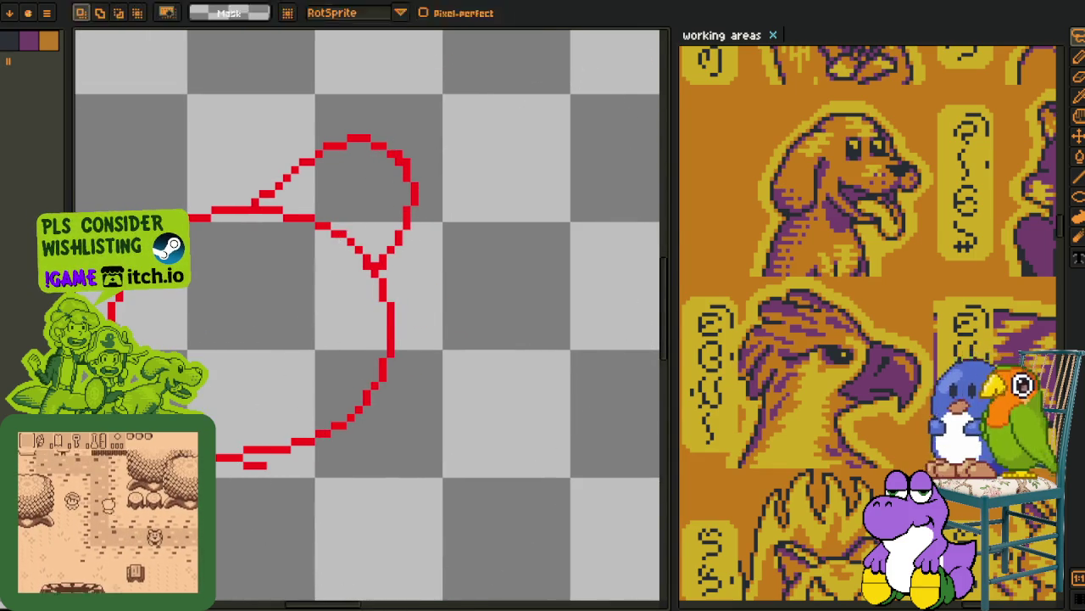
key("ctrl+z")
scroll(283, 448, "up", 2)
- Lasso-select the lower-left part of the drawing, then drop the selection
key("b")
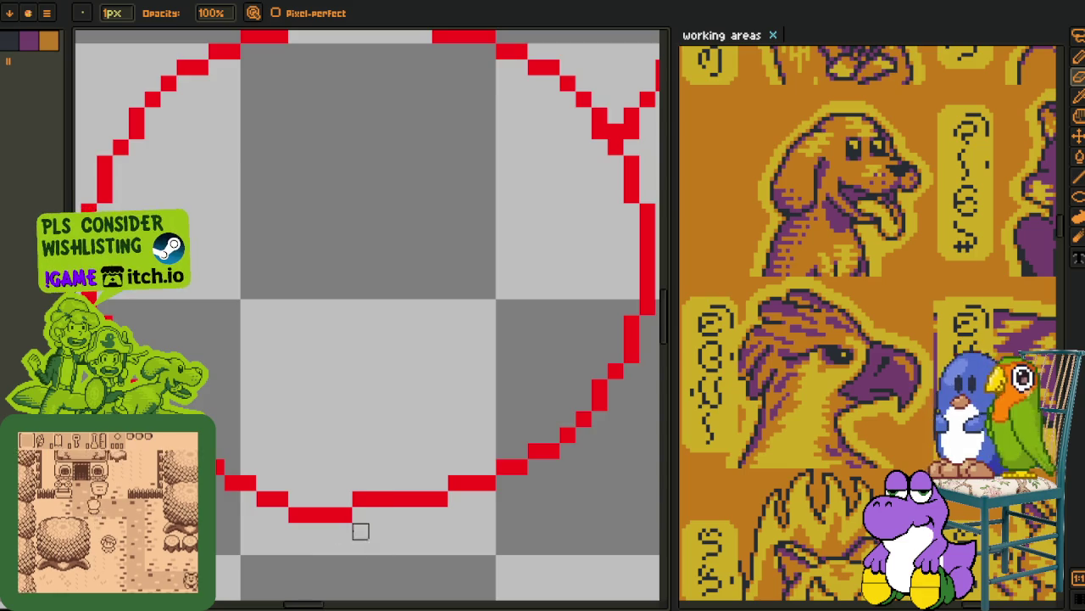
scroll(359, 528, "down", 2)
key("m")
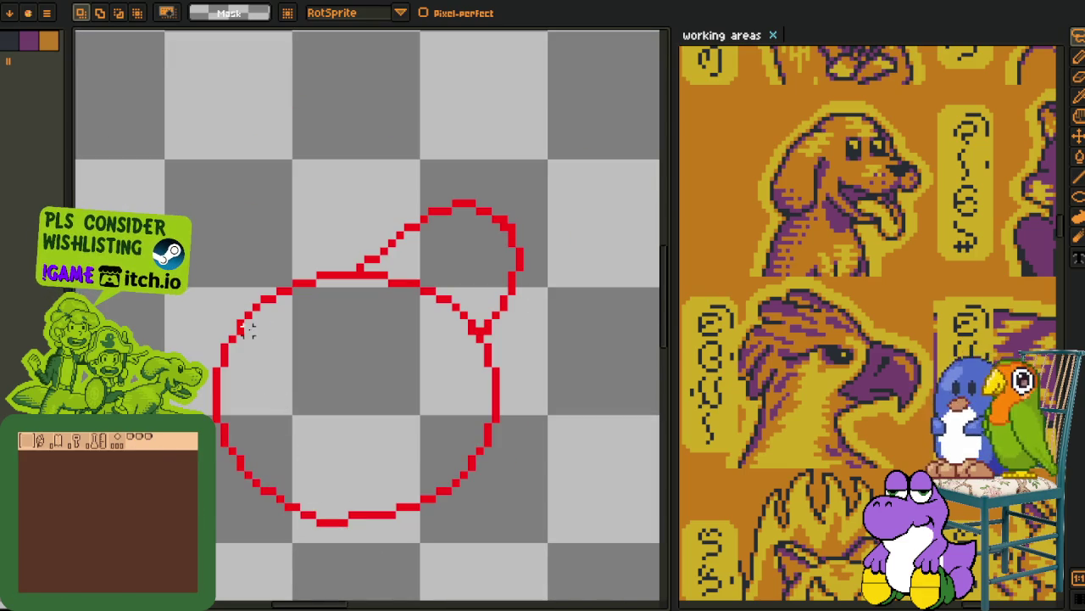
mouse_move(246, 331)
left_mouse_down()
mouse_move(332, 438)
mouse_move(310, 450)
left_mouse_up()
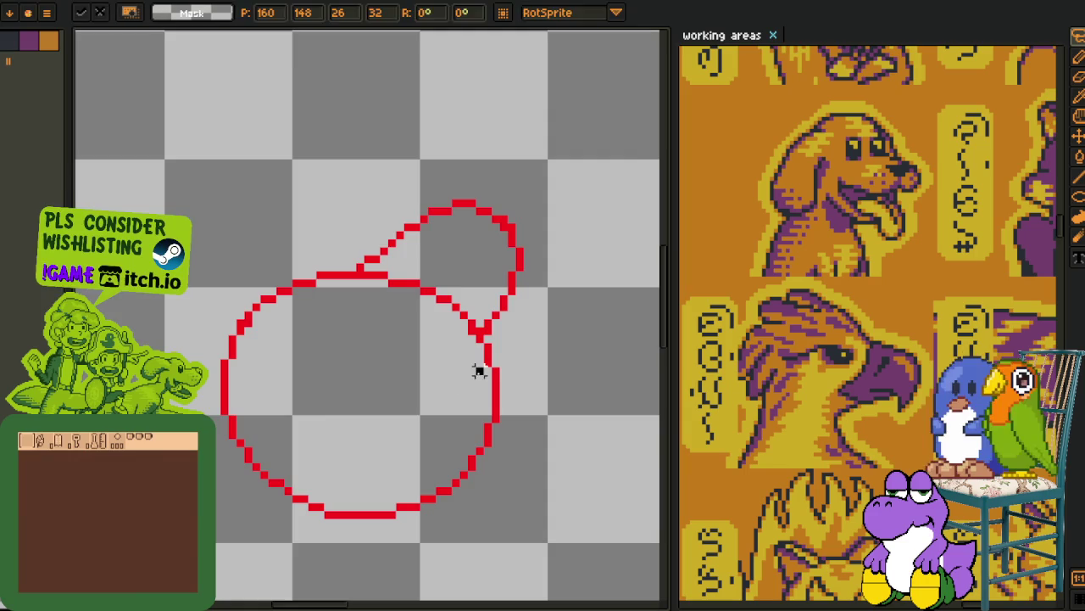
key("b")
- Lasso-select the small red loop at the circle's top right
scroll(262, 337, "up", 3)
scroll(334, 317, "down", 4)
scroll(333, 318, "up", 1)
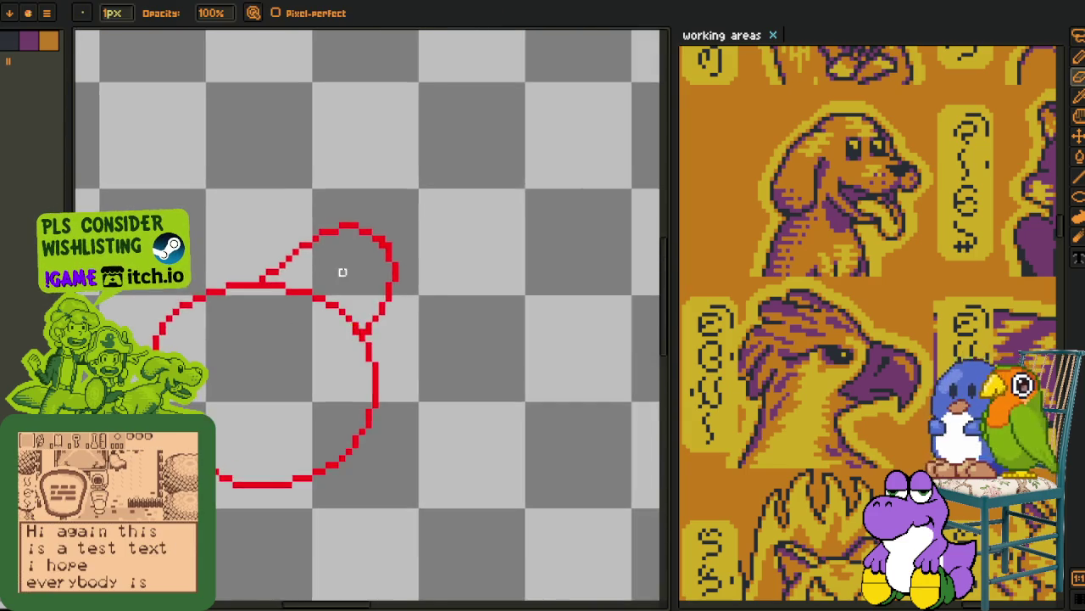
scroll(341, 269, "up", 2)
key("m")
scroll(375, 230, "up", 2)
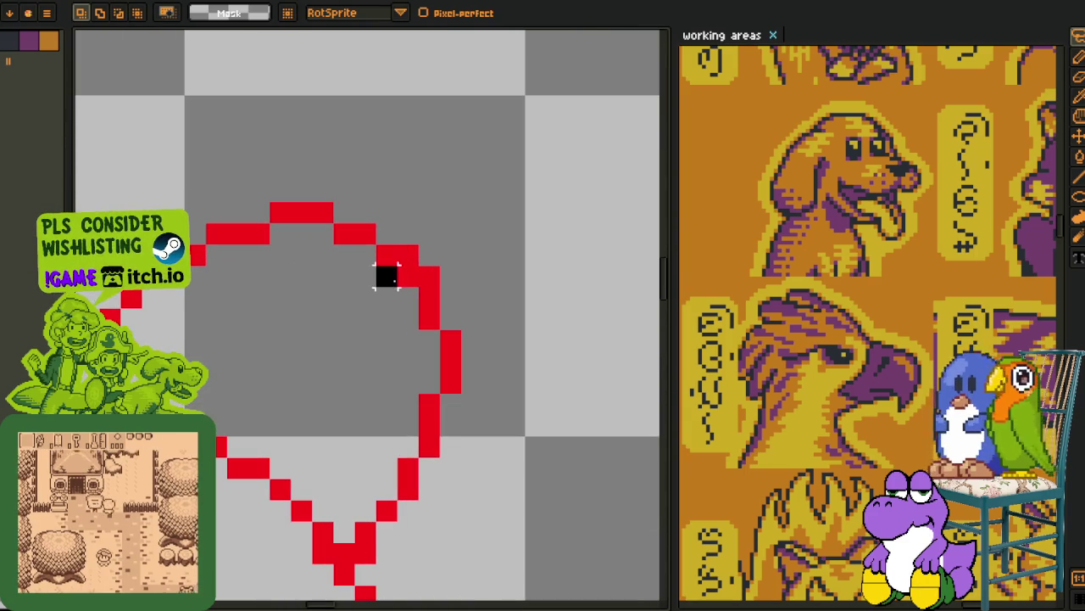
scroll(395, 227, "down", 1)
left_click_drag(399, 202, 458, 214)
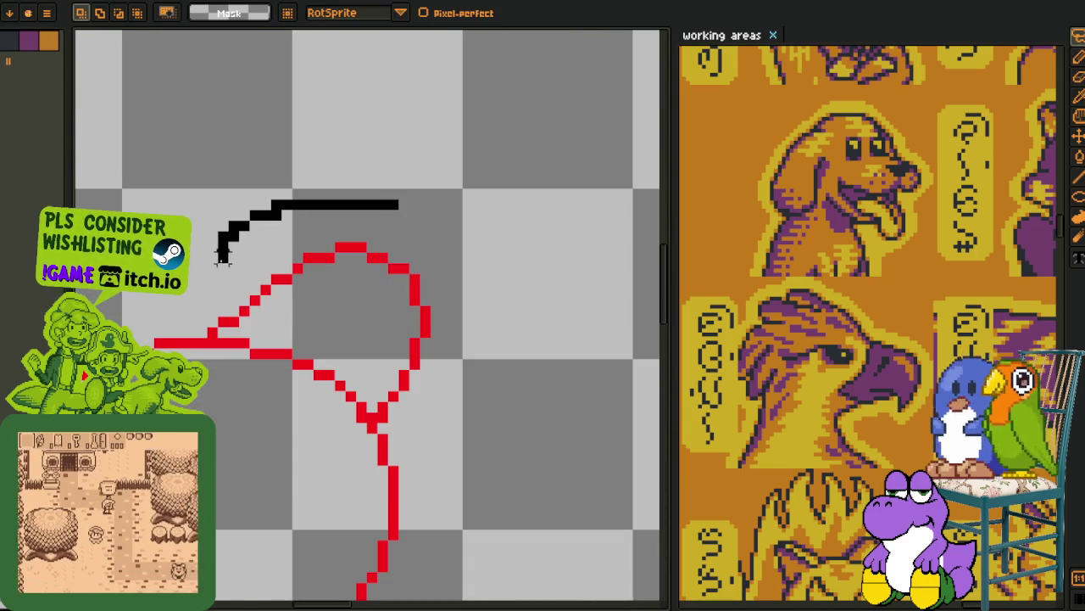
- Move the small red loop slightly down-left and drop it in place
left_click_drag(422, 290, 411, 298)
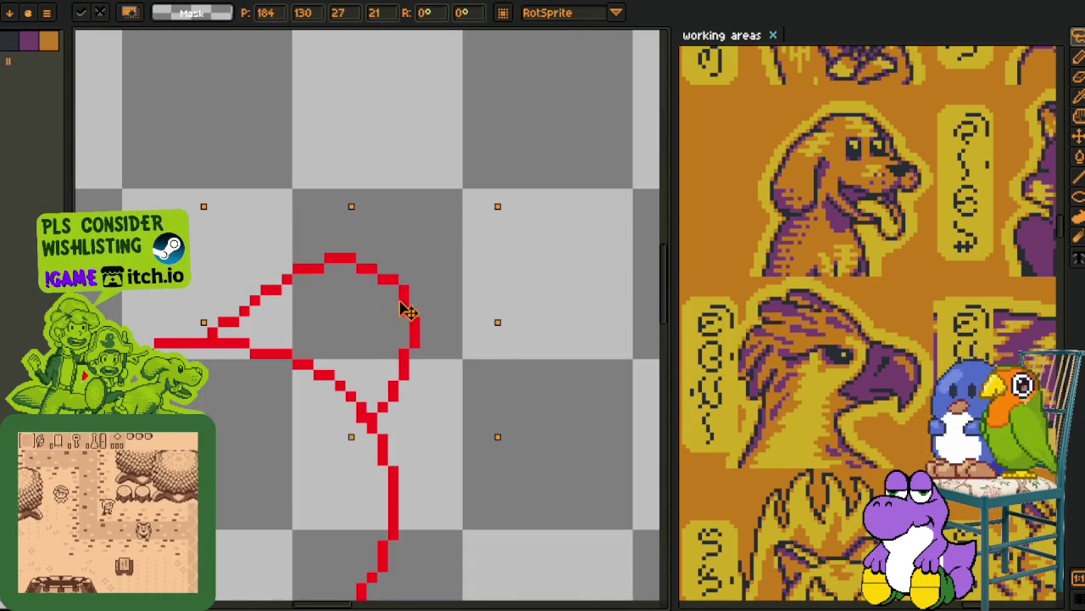
key("ctrl+d")
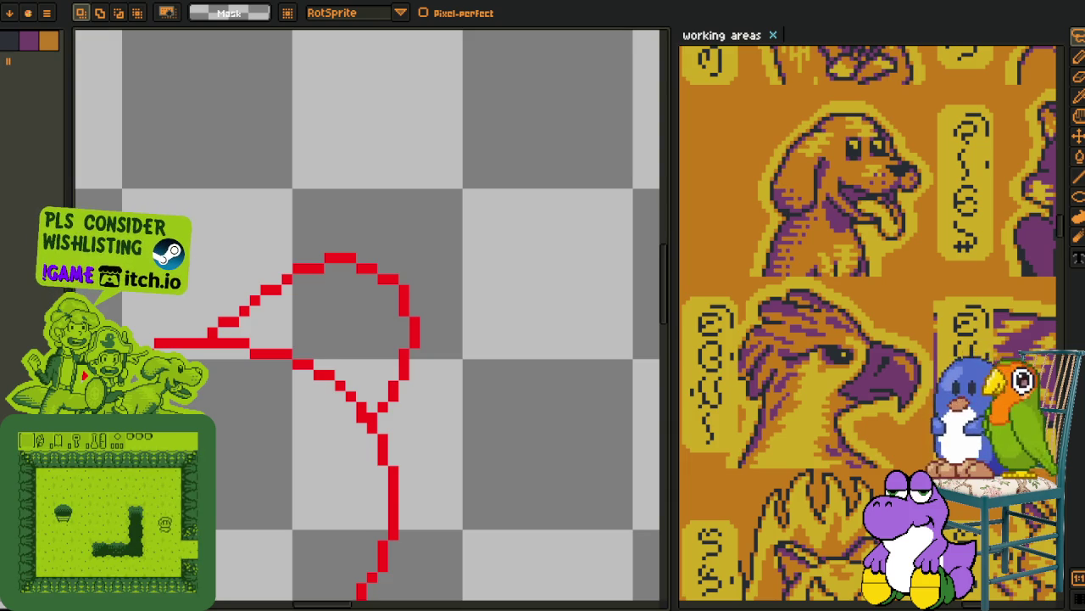
scroll(305, 296, "down", 1)
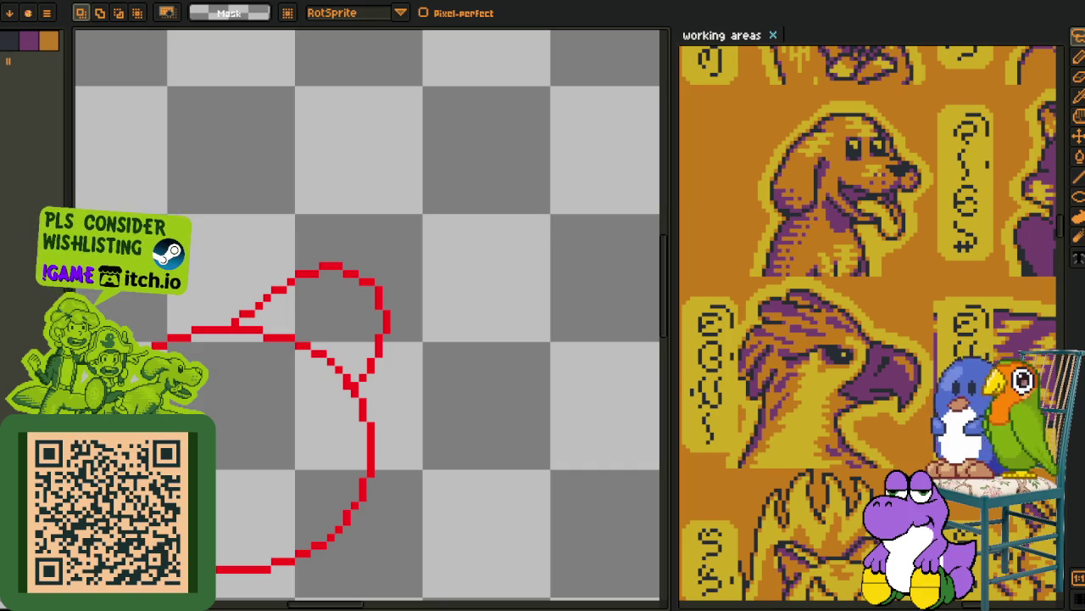
scroll(204, 356, "down", 2)
scroll(255, 368, "up", 1)
- Shift the left part of the red circle to the right and commit it
key("i")
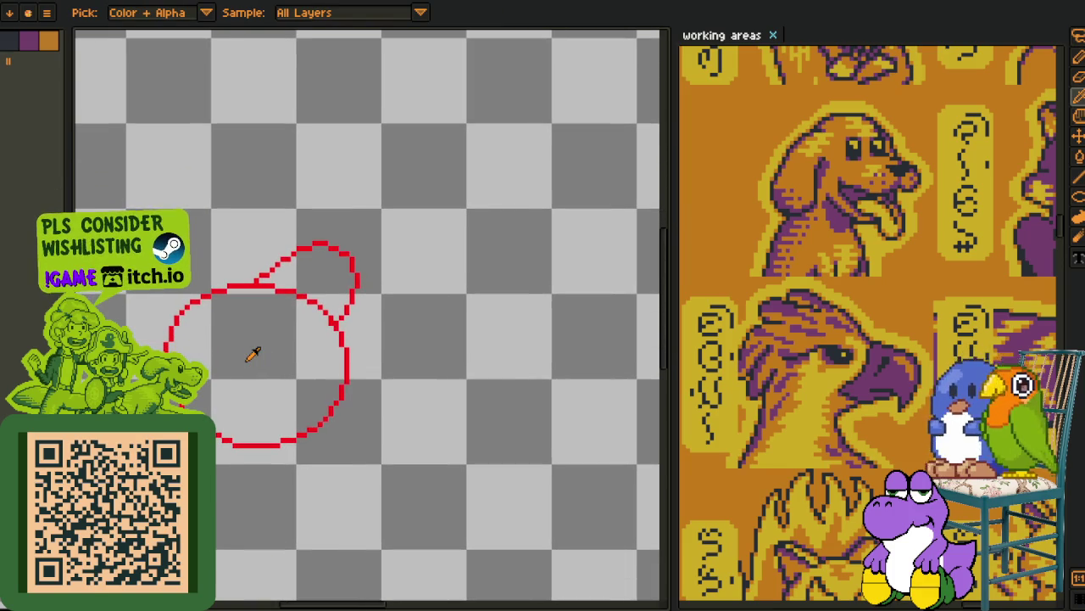
scroll(246, 347, "up", 1)
key("m")
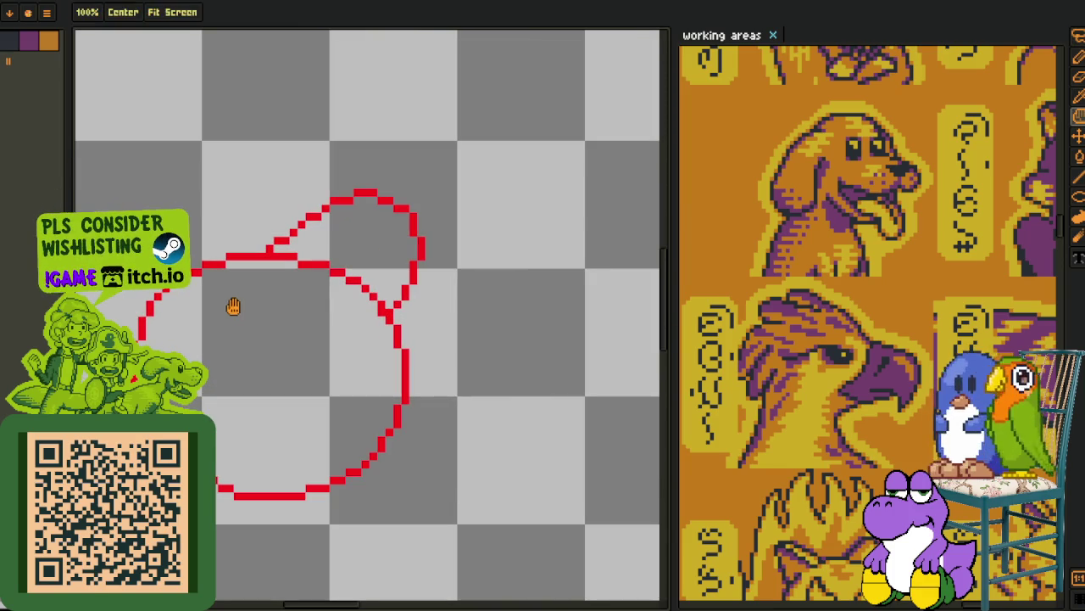
mouse_move(245, 271)
left_mouse_down()
mouse_move(270, 354)
mouse_move(285, 356)
left_mouse_up()
key("ctrl+d")
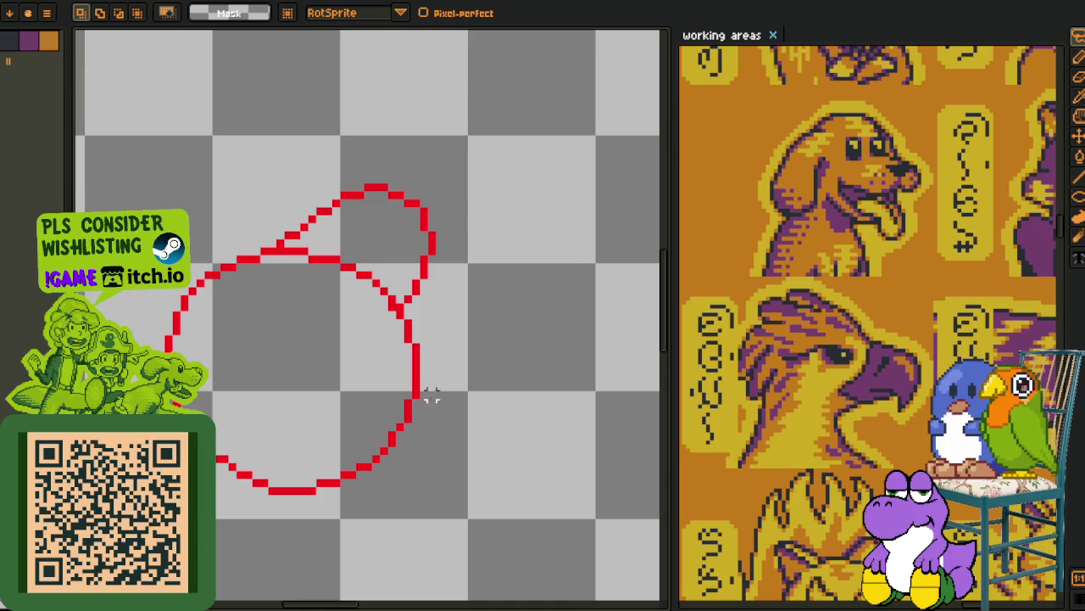
left_click_drag(431, 395, 436, 399)
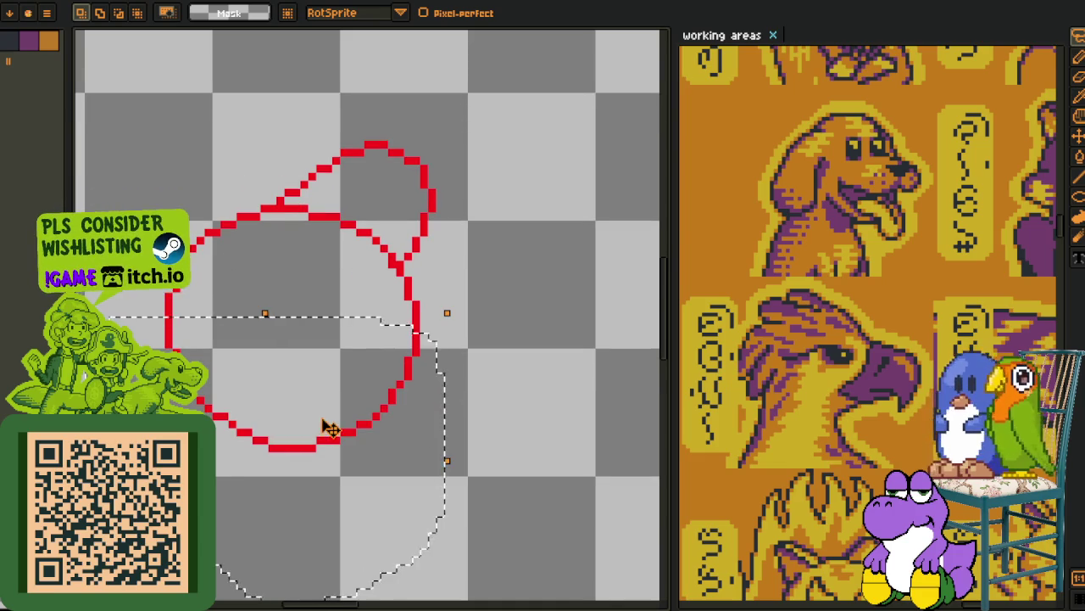
- Drag the selected lower section of the red circle one pixel left and commit
left_click_drag(326, 403, 326, 389)
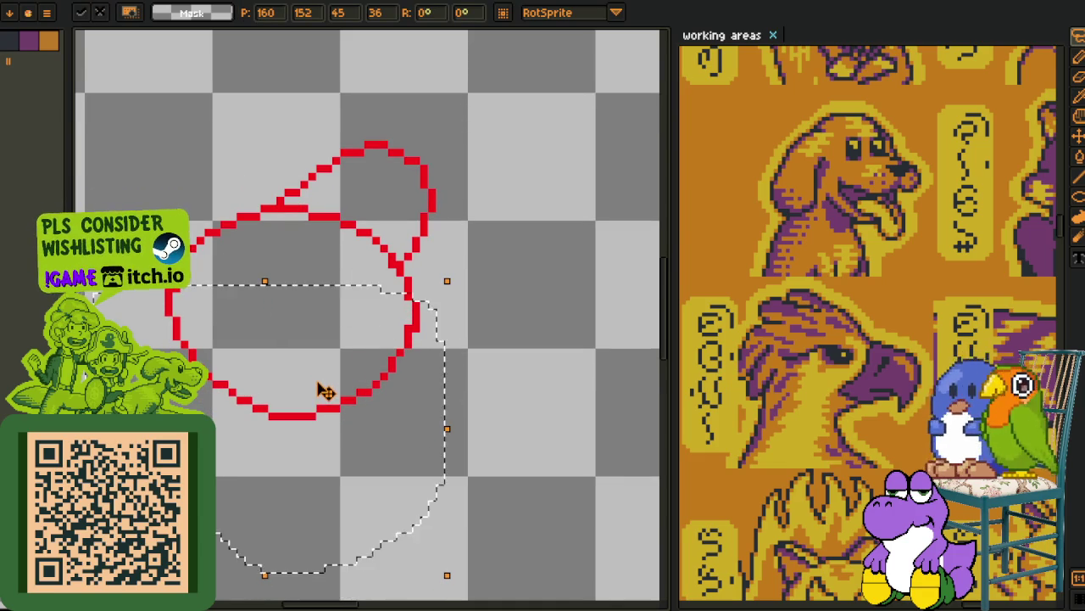
key("Return")
scroll(420, 316, "up", 2)
scroll(344, 338, "down", 2)
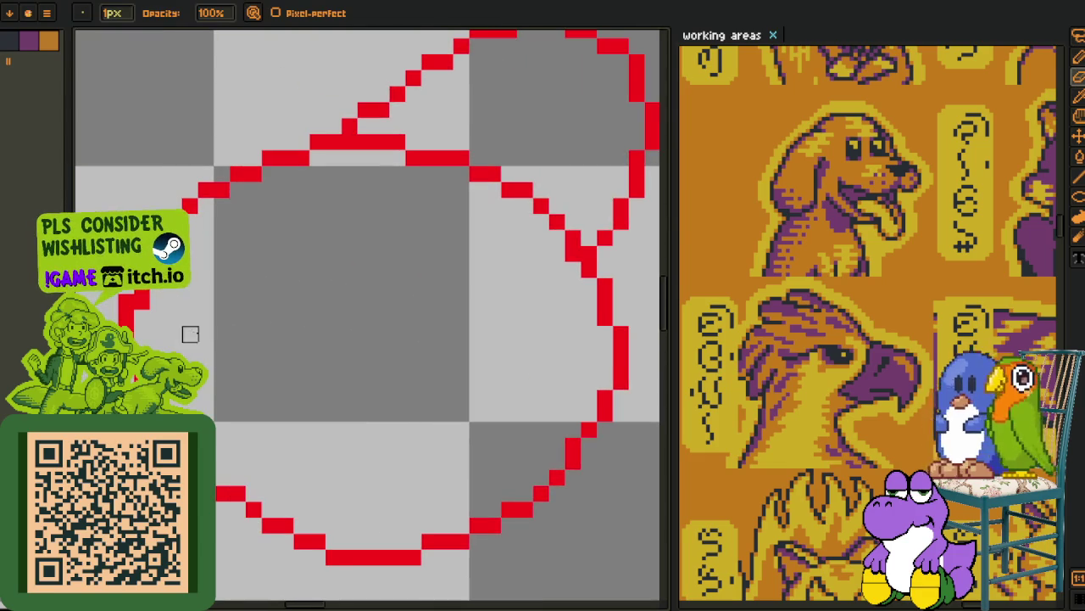
scroll(138, 311, "down", 1)
scroll(138, 310, "down", 1)
scroll(343, 343, "up", 1)
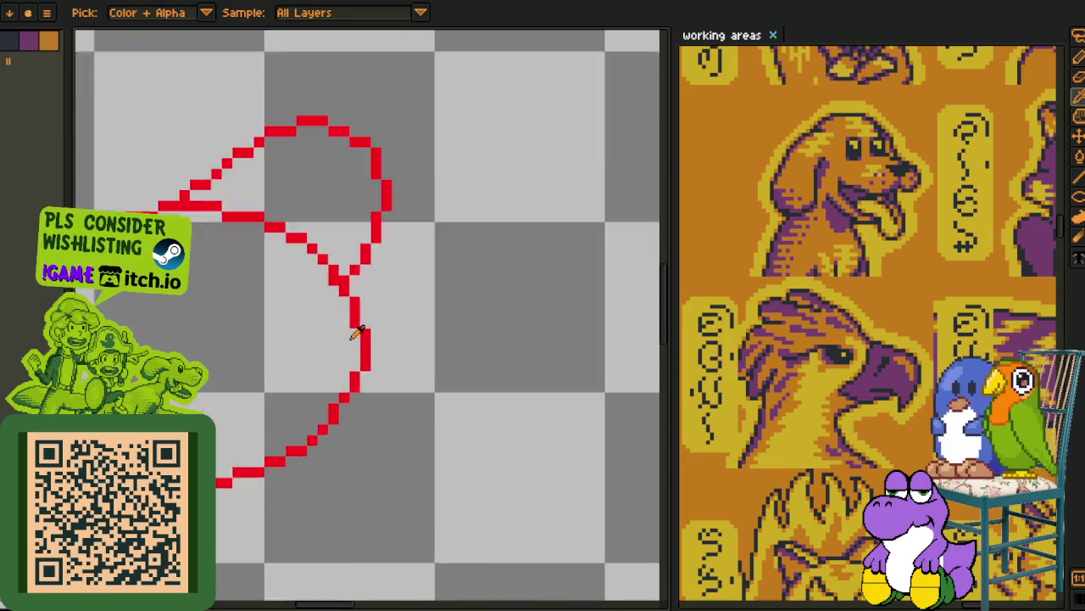
scroll(352, 335, "up", 1)
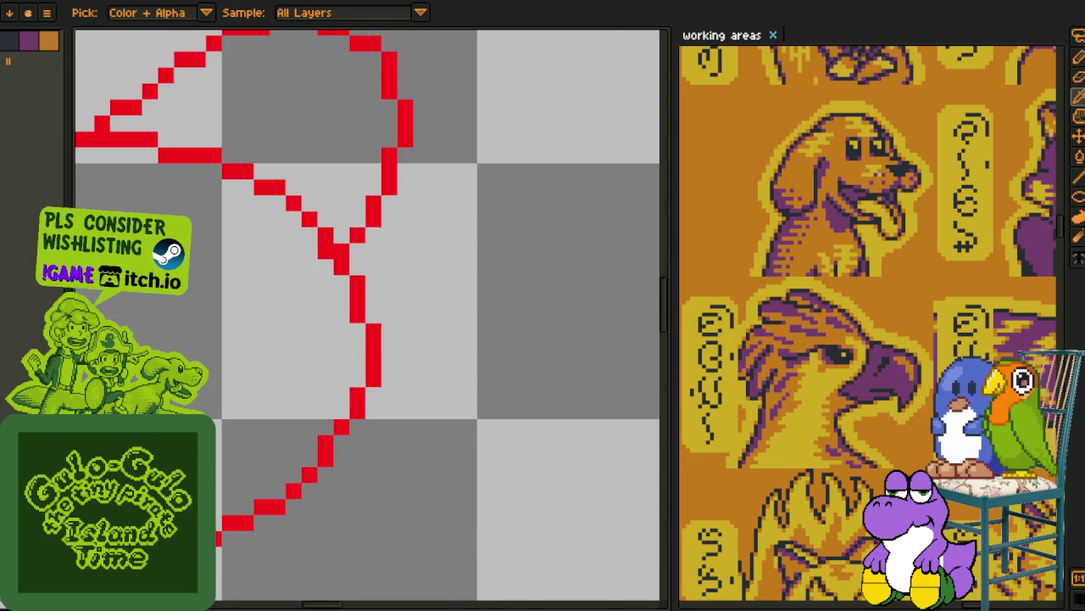
scroll(323, 314, "down", 3)
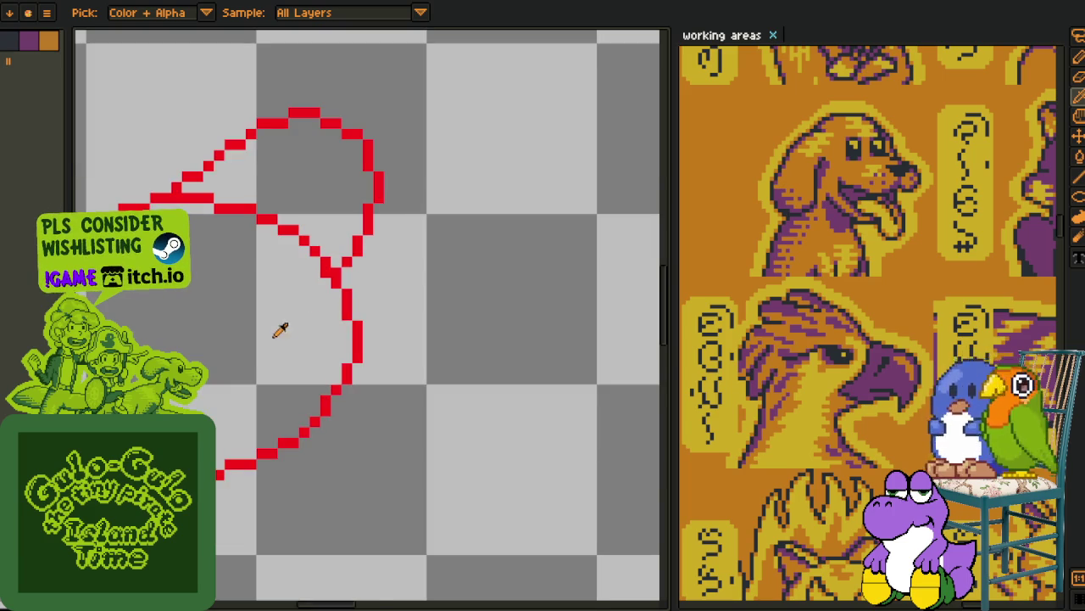
scroll(263, 348, "down", 2)
scroll(356, 348, "up", 1)
scroll(279, 356, "up", 1)
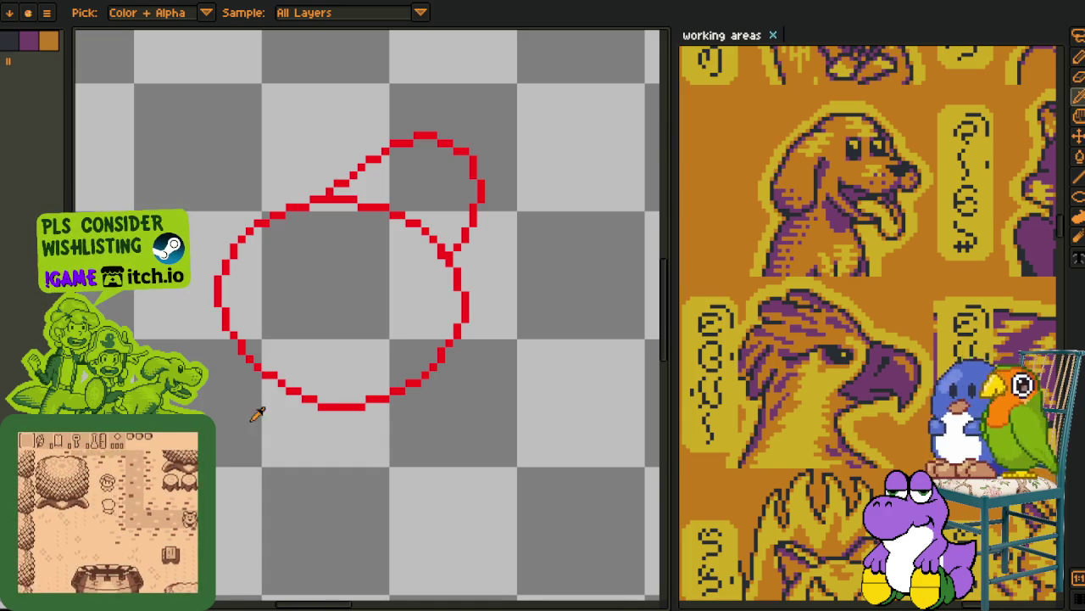
scroll(258, 413, "up", 1)
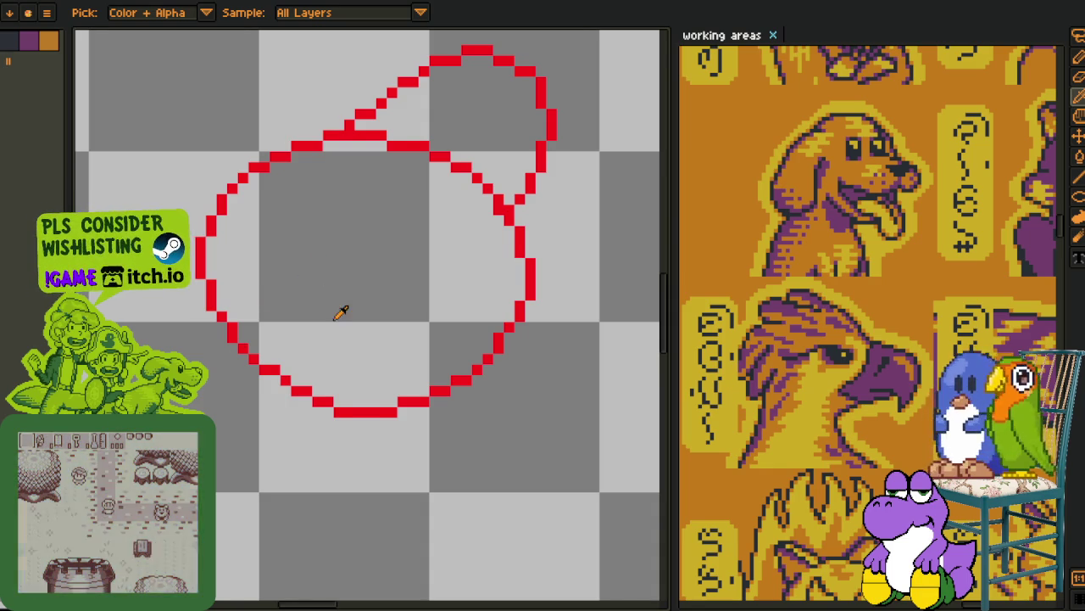
left_click_drag(340, 313, 256, 432)
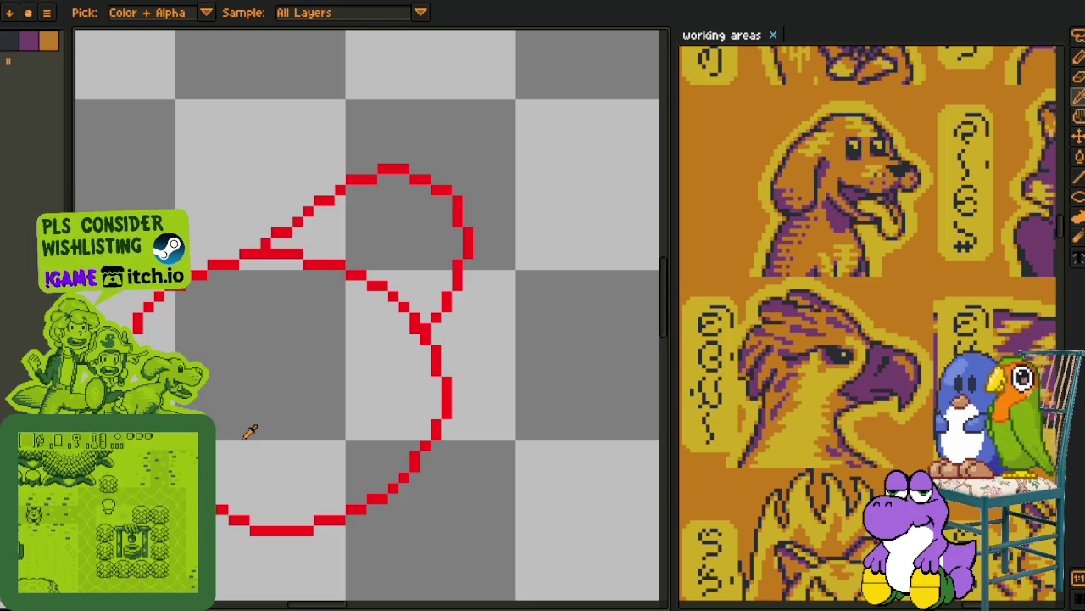
scroll(254, 435, "down", 1)
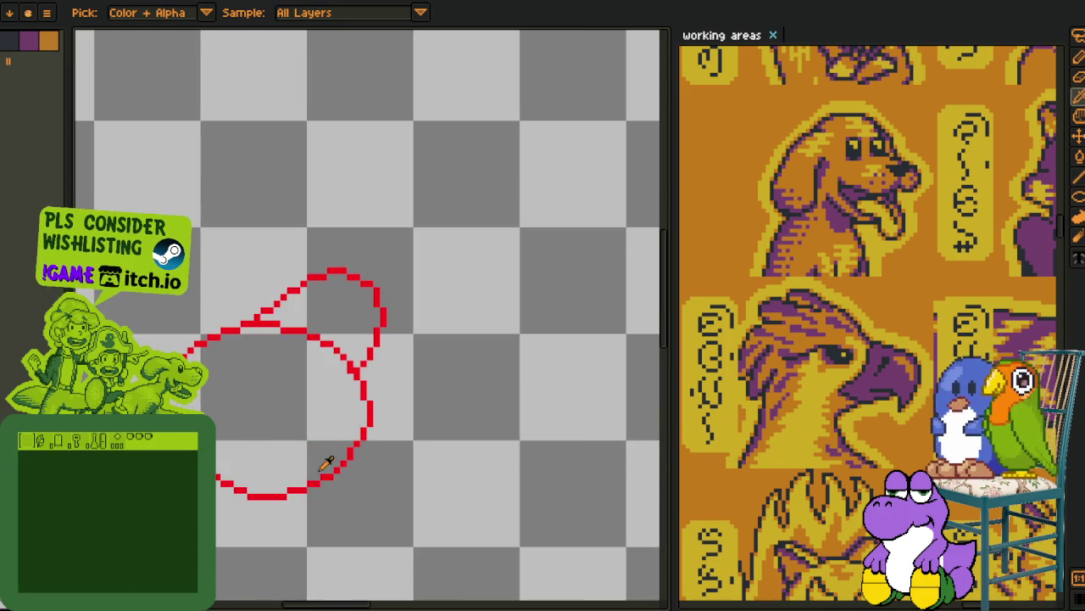
- Show the timeline and add an empty Layer 2 above the red sketch
left_click_drag(330, 460, 333, 318)
key("Tab")
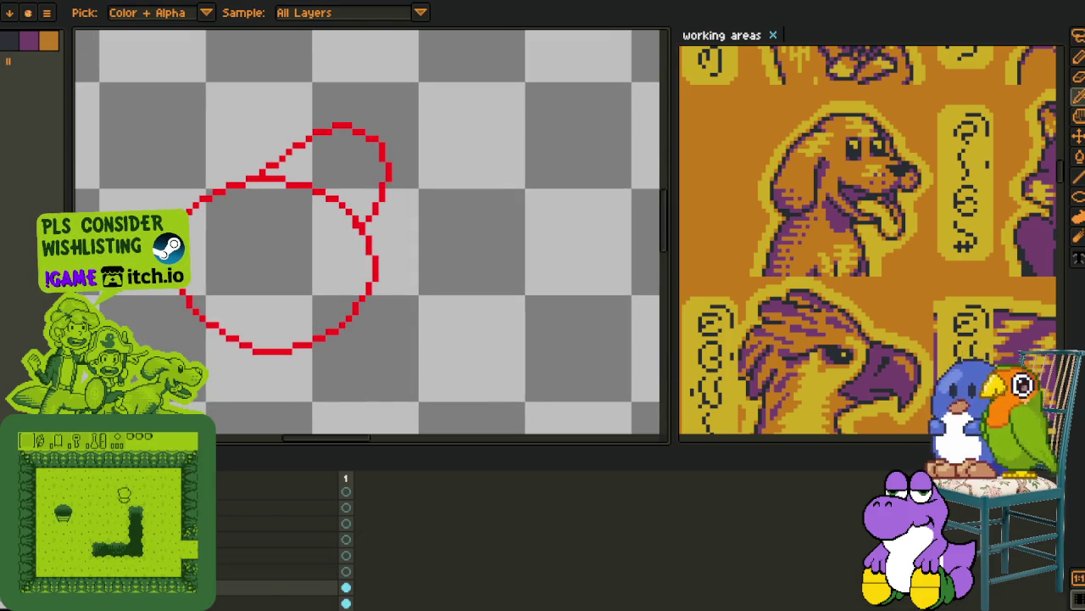
right_click(204, 499)
left_click(303, 529)
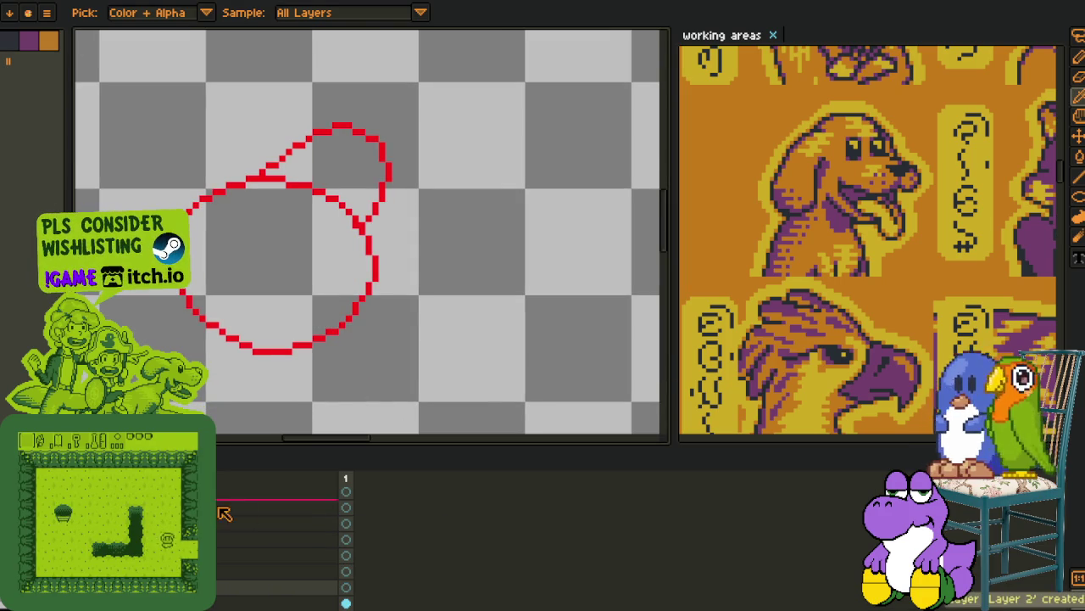
scroll(331, 328, "up", 3)
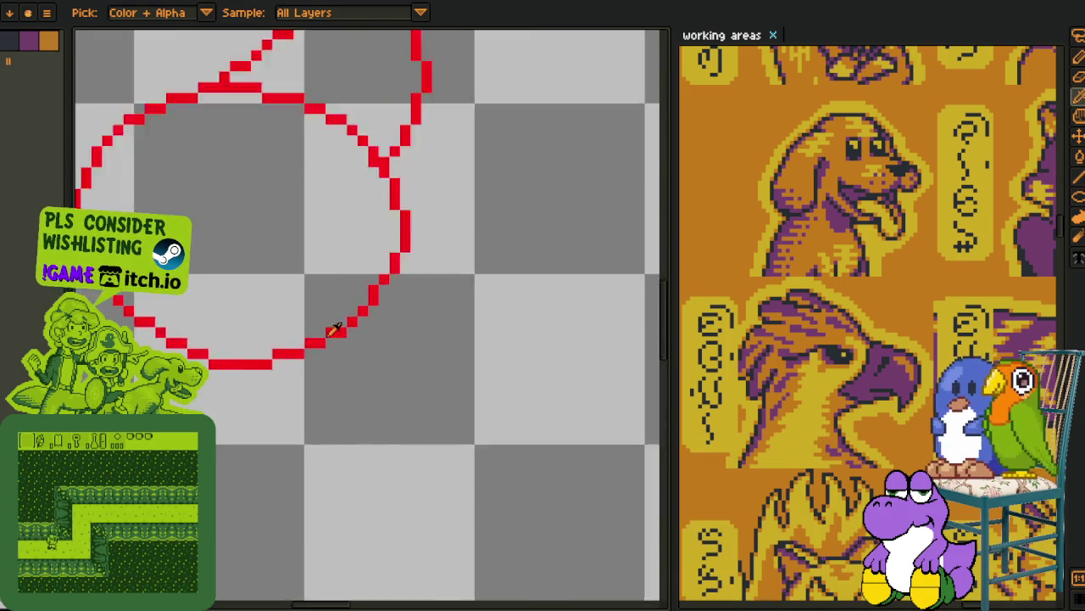
scroll(363, 369, "up", 2)
- Draw a black line down the sketch's right side, erase stray pixels and extend the curve
key("b")
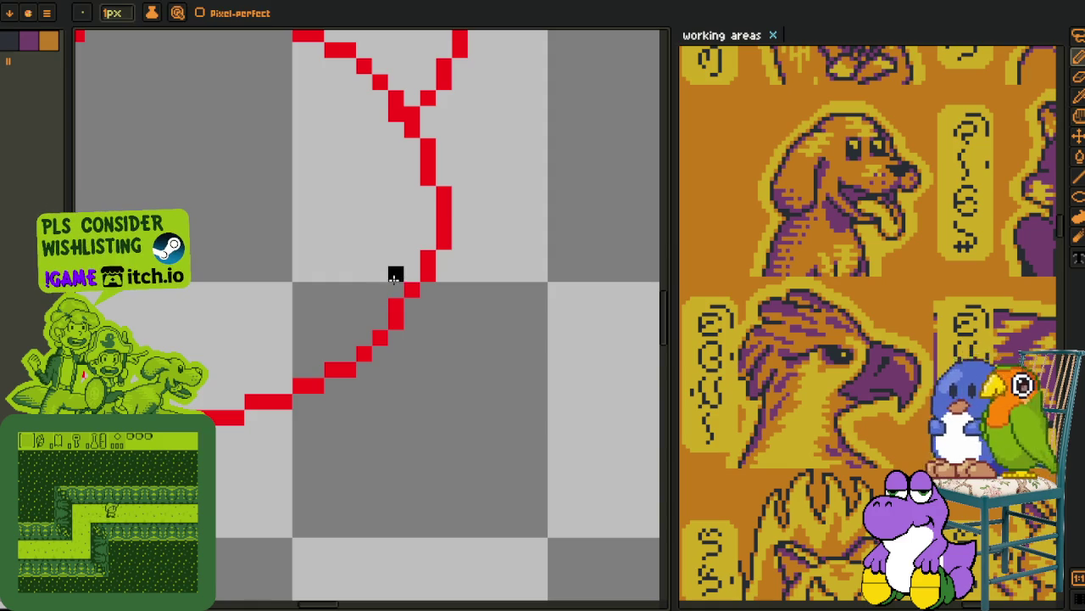
mouse_move(396, 254)
left_mouse_down()
mouse_move(405, 412)
mouse_move(262, 514)
left_mouse_up()
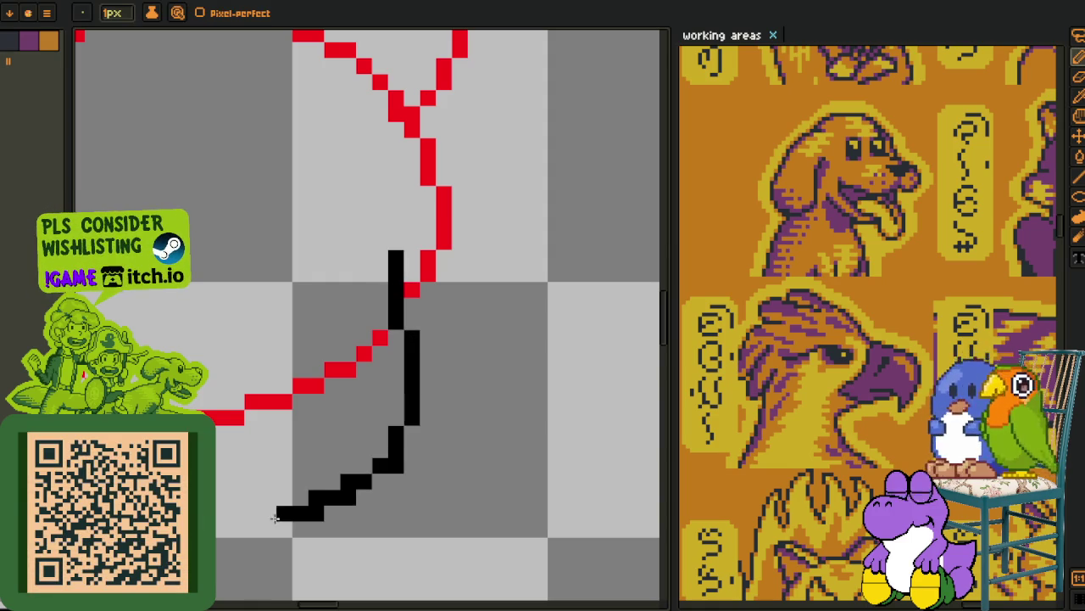
left_click(405, 425)
left_click(326, 441)
left_click(437, 393)
mouse_move(438, 410)
left_mouse_down()
mouse_move(405, 456)
mouse_move(291, 504)
mouse_move(258, 505)
left_mouse_up()
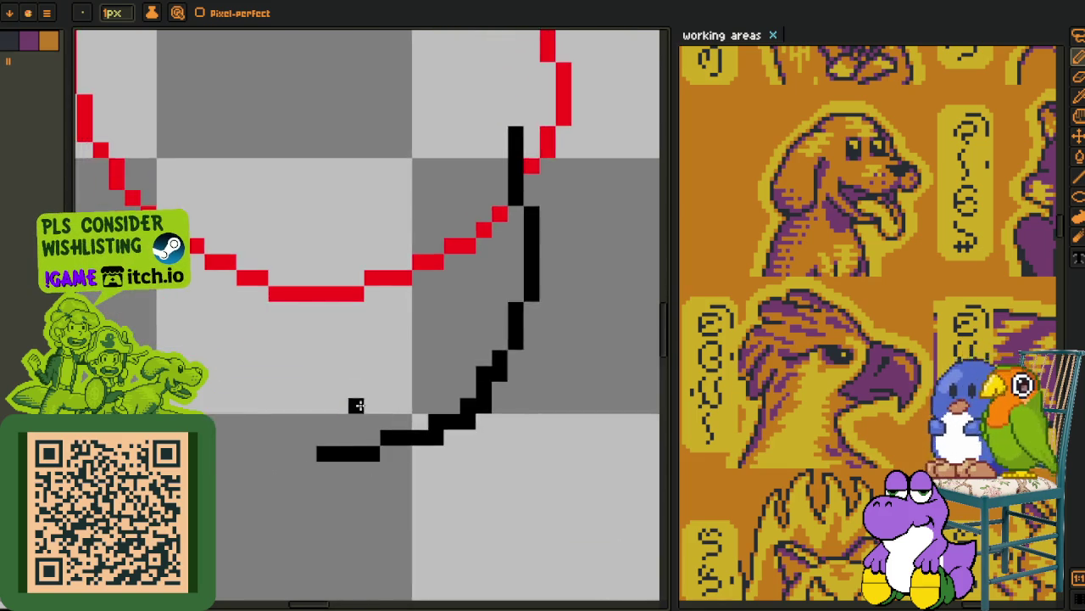
- Add a black diagonal across the red curve, fix the loop's corner and tidy the pixel steps
scroll(357, 364, "down", 1)
scroll(365, 297, "up", 1)
mouse_move(386, 233)
left_mouse_down()
mouse_move(269, 403)
mouse_move(305, 461)
mouse_move(274, 438)
left_mouse_up()
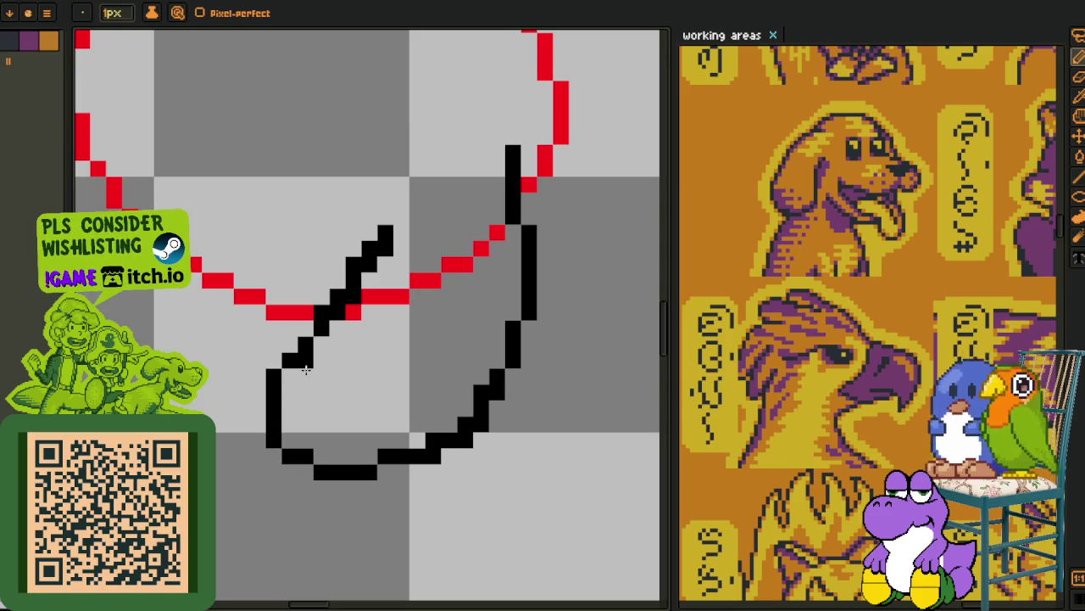
mouse_move(338, 344)
left_mouse_down()
mouse_move(297, 404)
mouse_move(345, 293)
left_mouse_up()
left_click_drag(407, 436, 417, 471)
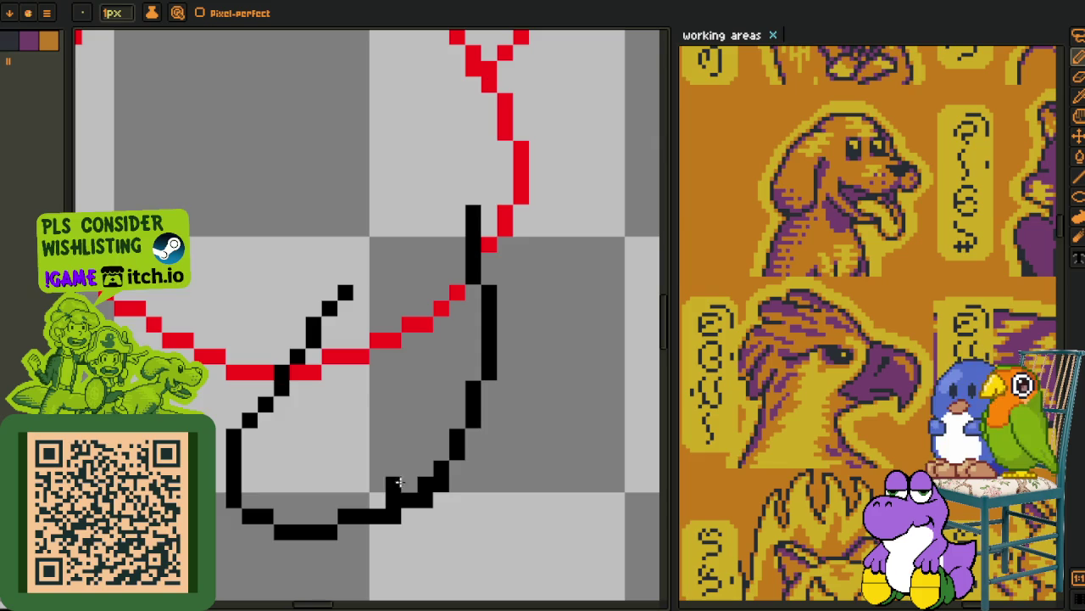
scroll(365, 487, "down", 2)
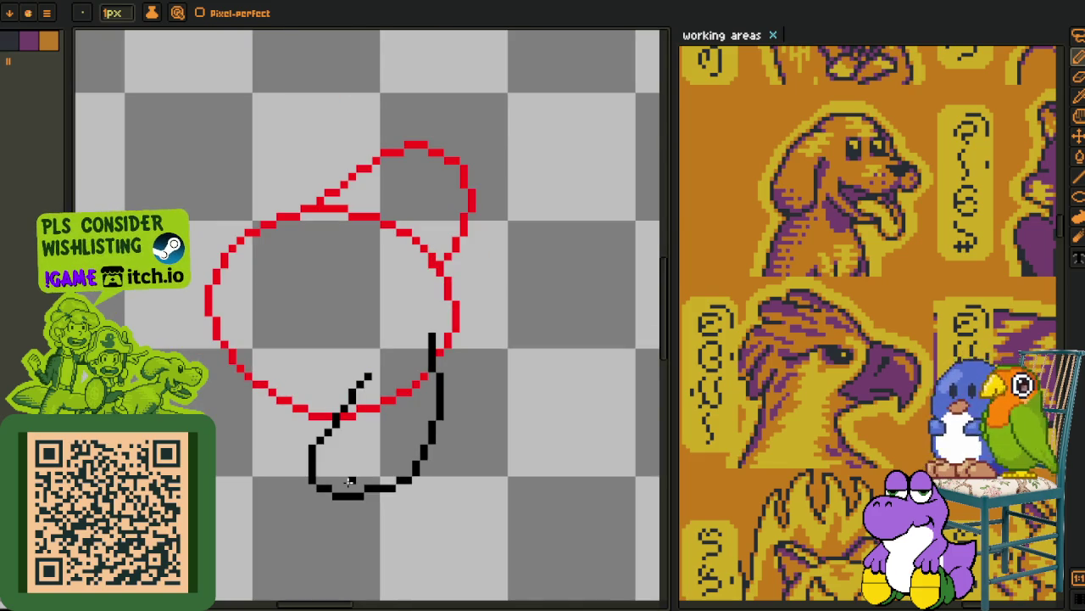
scroll(347, 370, "up", 2)
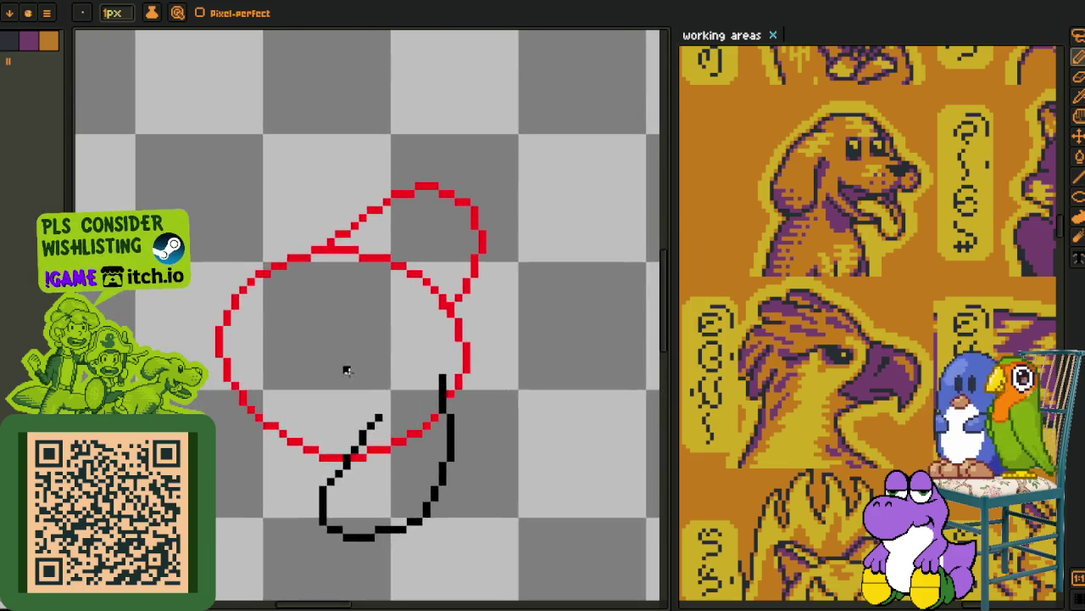
scroll(336, 322, "up", 2)
scroll(405, 324, "up", 1)
- Trace a black line along the red sketch's upper-left edge and raise its corner pixel
left_click_drag(411, 326, 410, 329)
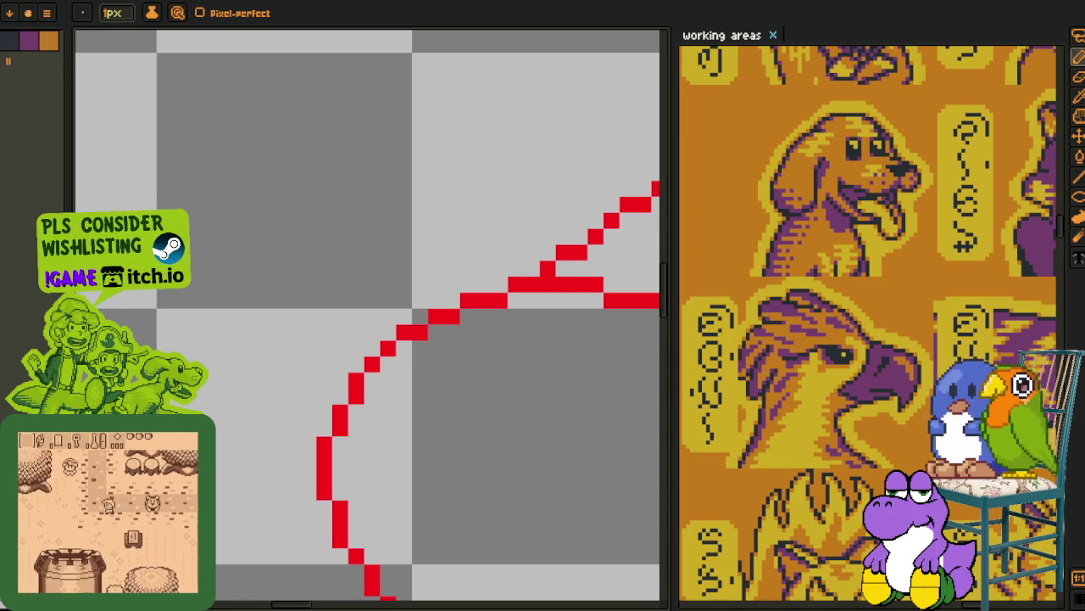
scroll(405, 424, "down", 2)
mouse_move(405, 424)
left_mouse_down()
mouse_move(337, 395)
mouse_move(346, 370)
mouse_move(312, 321)
left_mouse_up()
scroll(312, 320, "up", 2)
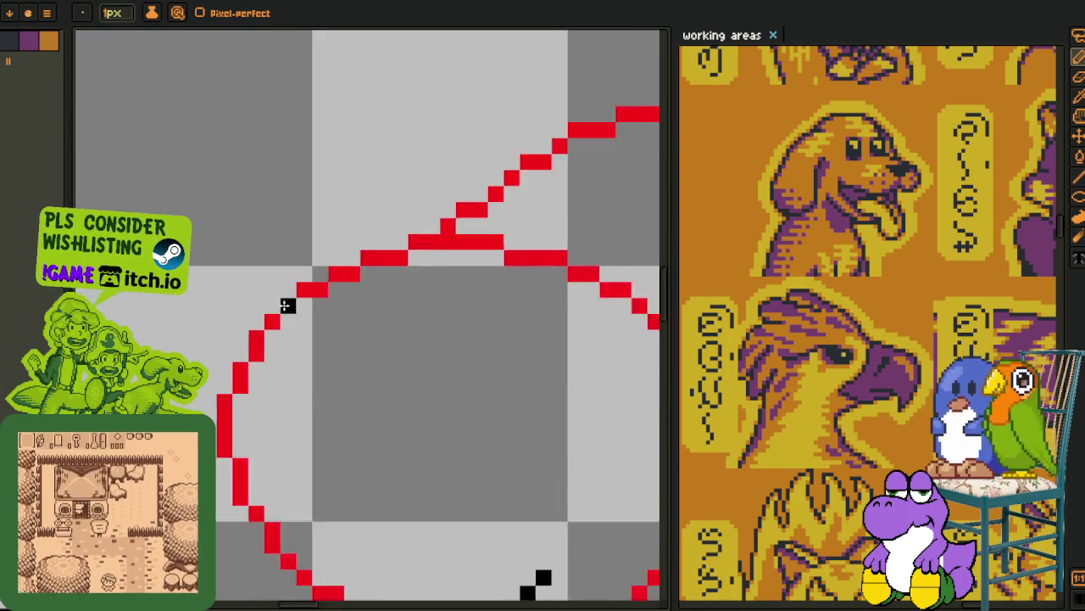
scroll(286, 302, "up", 1)
left_click_drag(367, 265, 204, 303)
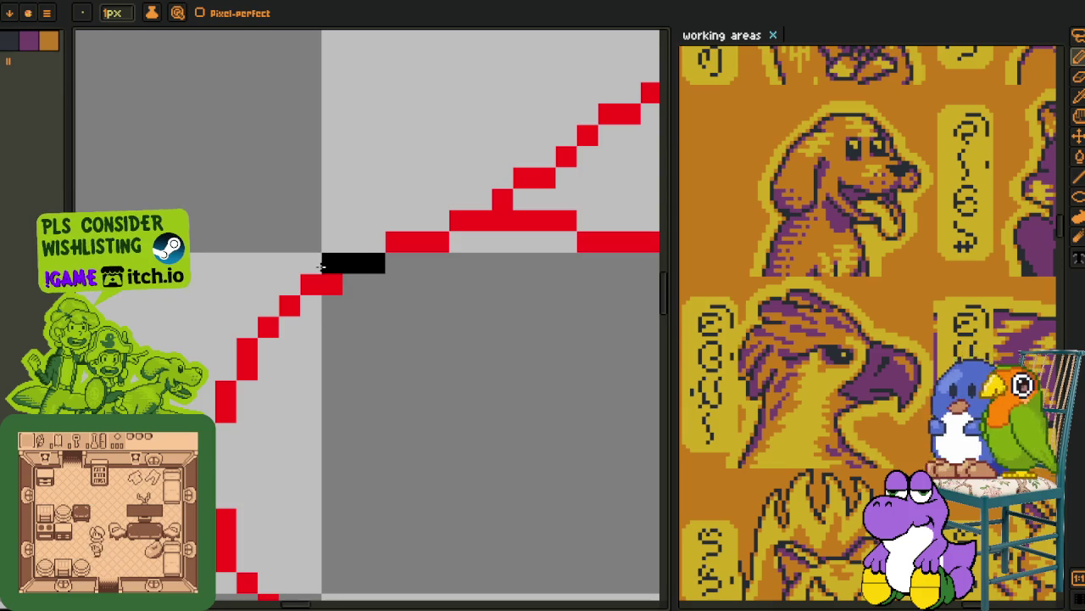
mouse_move(288, 279)
left_mouse_down()
mouse_move(289, 262)
mouse_move(165, 347)
left_mouse_up()
- Add a short black stroke below the red curve and thin the staircase line to single pixels
scroll(258, 290, "down", 1)
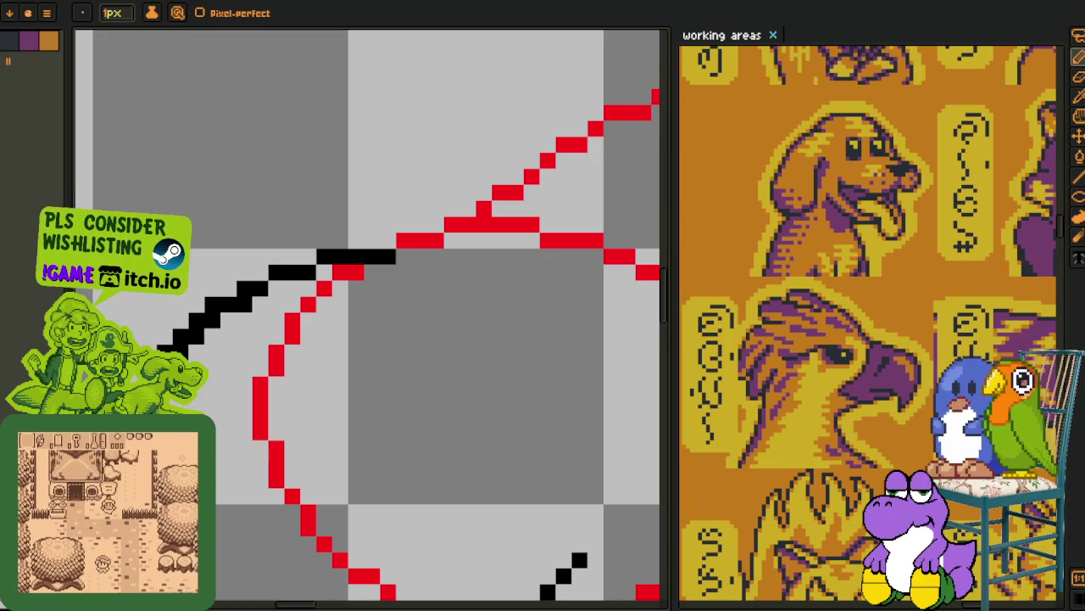
mouse_move(249, 513)
left_mouse_down()
mouse_move(217, 529)
mouse_move(269, 498)
left_mouse_up()
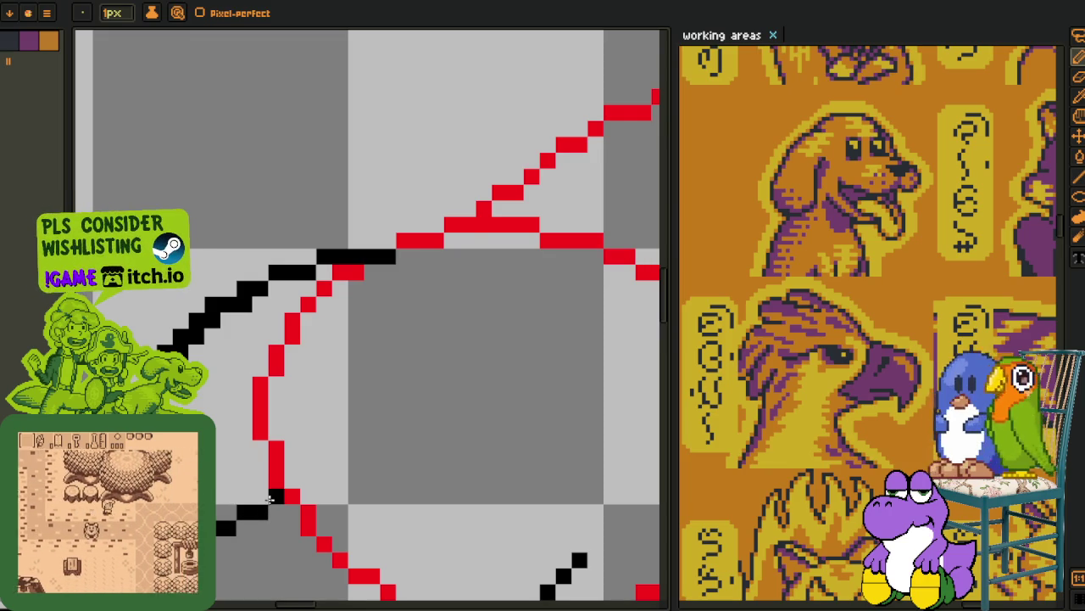
left_click_drag(222, 527, 270, 498)
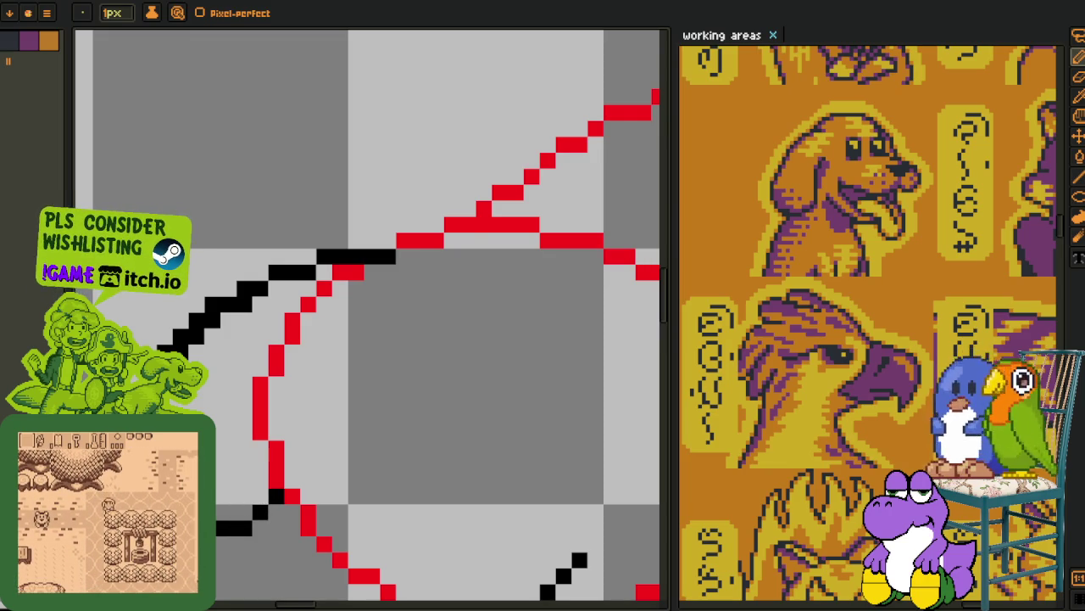
left_click_drag(174, 346, 243, 307)
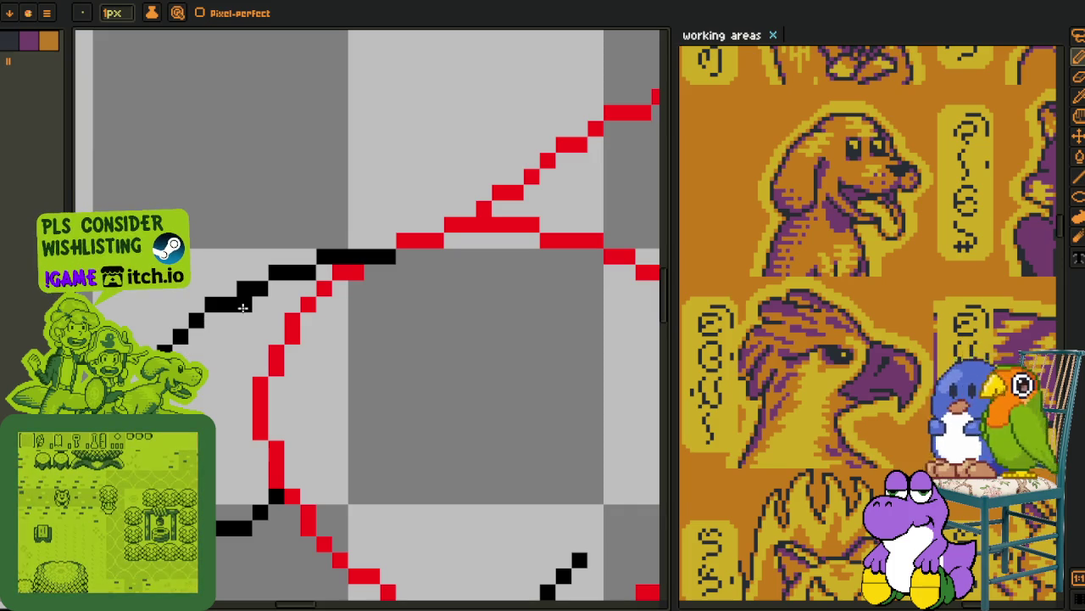
- Extend the black Pencil line down over the red sketch line on the right side
scroll(280, 322, "down", 2)
scroll(318, 344, "down", 1)
scroll(331, 360, "down", 1)
scroll(305, 373, "down", 1)
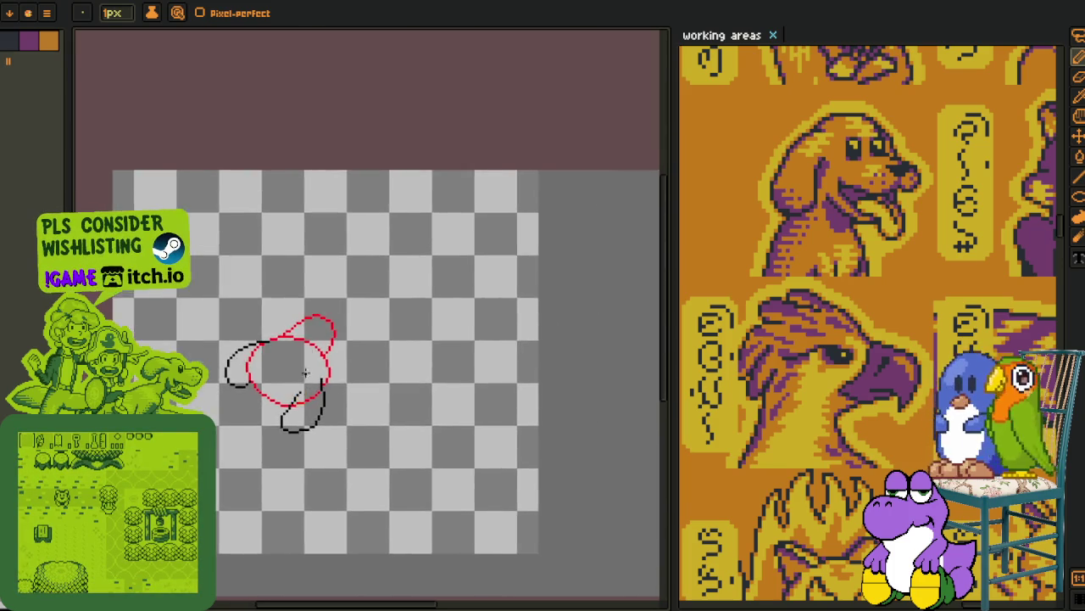
scroll(305, 373, "up", 3)
scroll(331, 369, "up", 1)
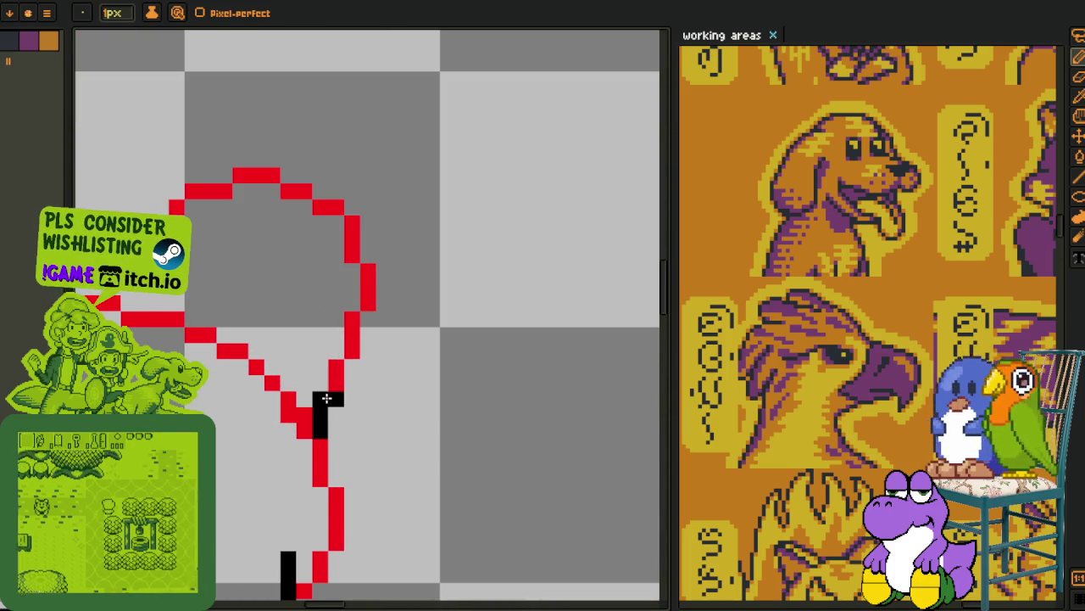
scroll(327, 398, "down", 2)
scroll(326, 398, "down", 1)
scroll(305, 433, "up", 2)
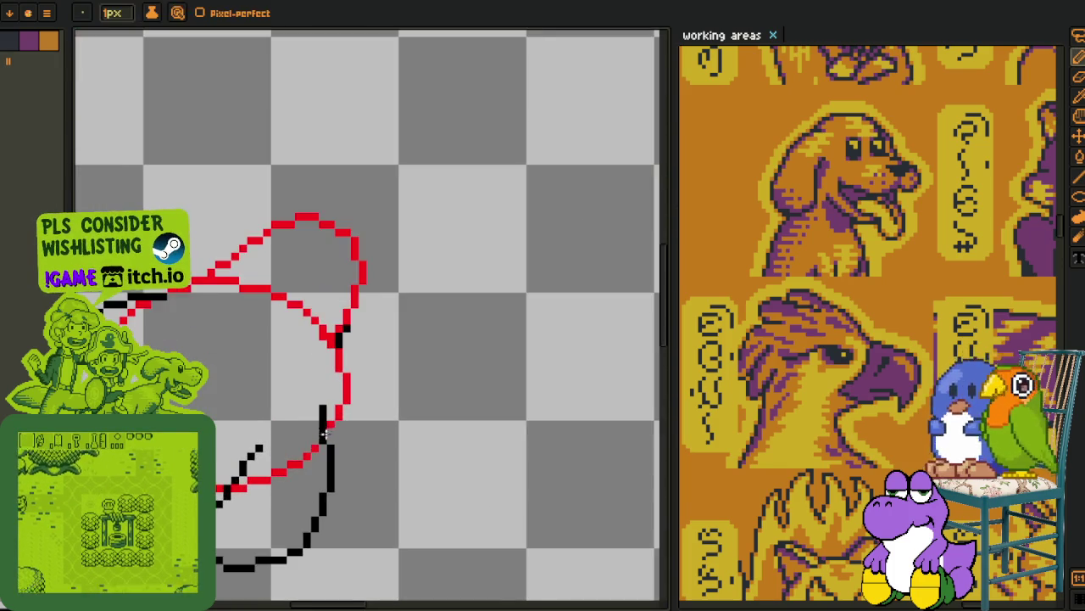
scroll(323, 433, "up", 2)
scroll(323, 434, "down", 2)
key("Tab")
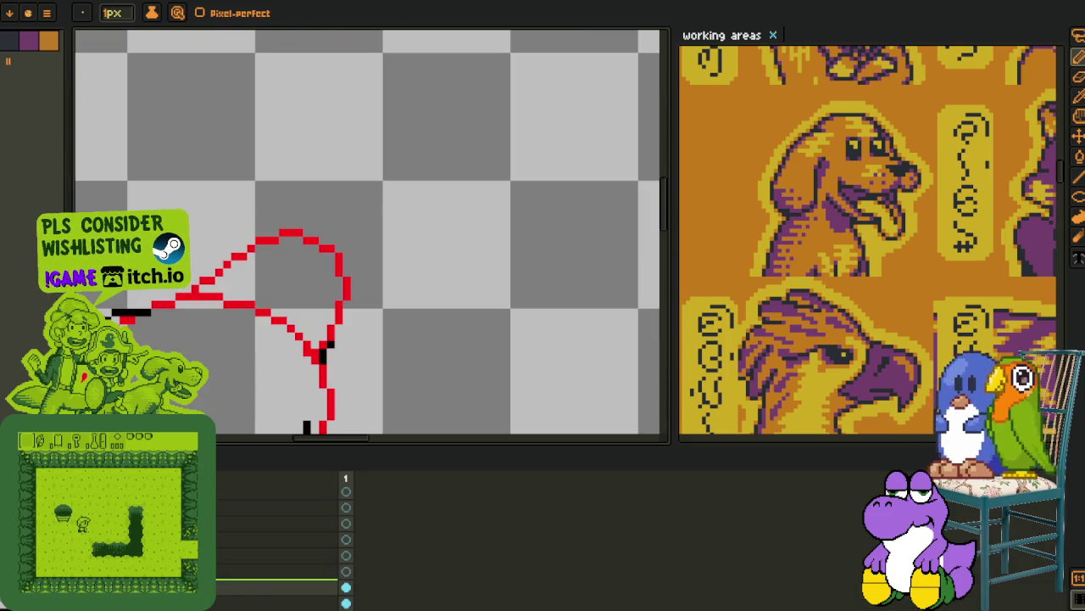
key("Tab")
scroll(305, 381, "up", 2)
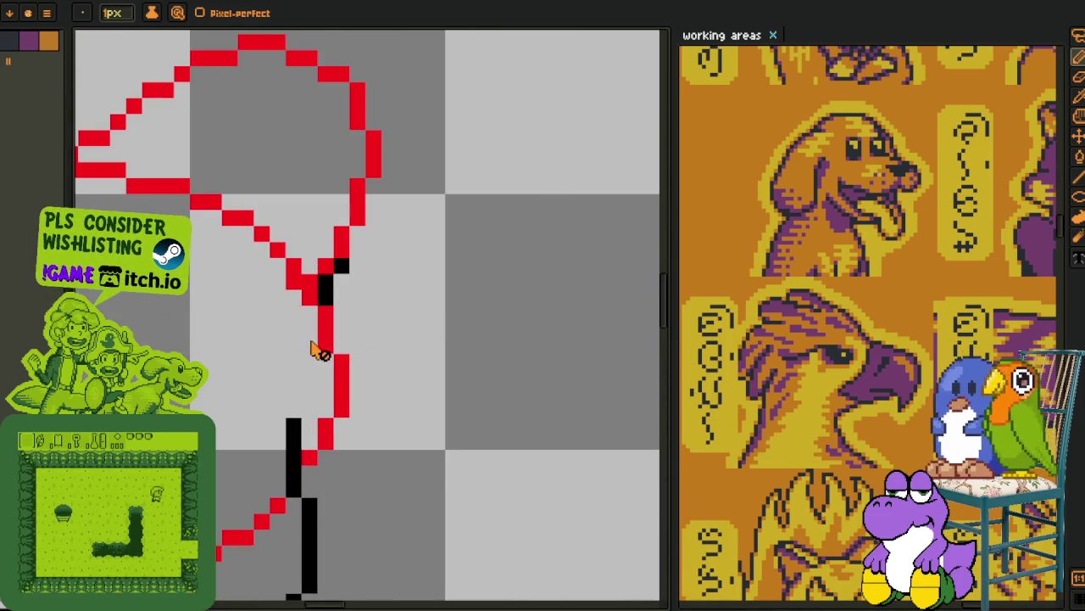
key("Tab")
key("Tab")
left_click(310, 316)
scroll(318, 310, "up", 2)
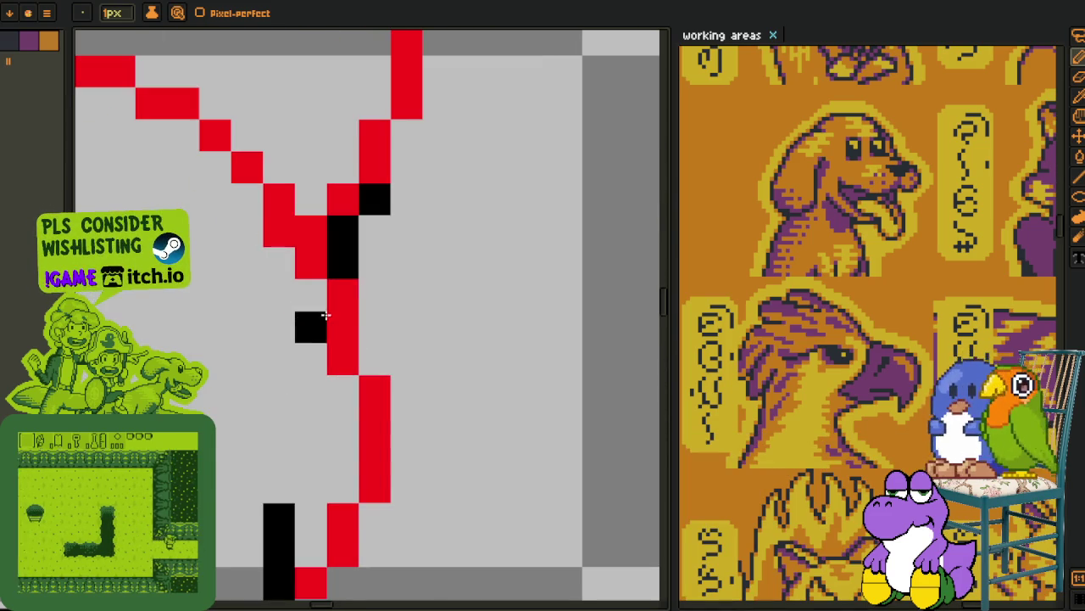
key("ctrl+z")
scroll(325, 315, "up", 2)
left_click(342, 356)
scroll(327, 344, "down", 3)
scroll(330, 322, "up", 1)
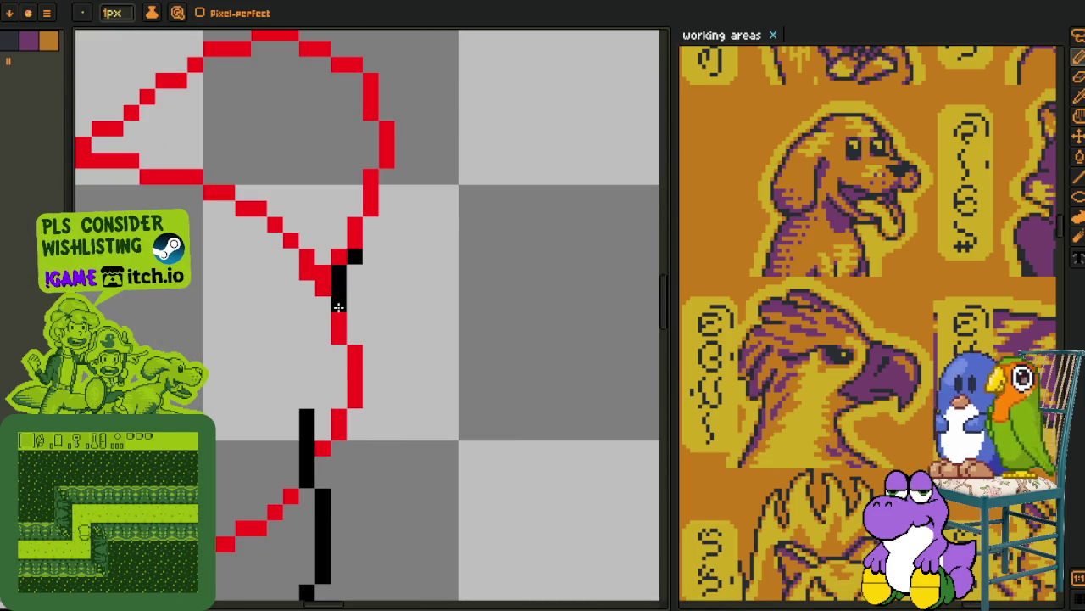
mouse_move(337, 307)
left_mouse_down()
mouse_move(338, 346)
mouse_move(311, 416)
left_mouse_up()
- Erase the leftover red segments at lower right and left, and add a short vertical black line
scroll(303, 449, "down", 3)
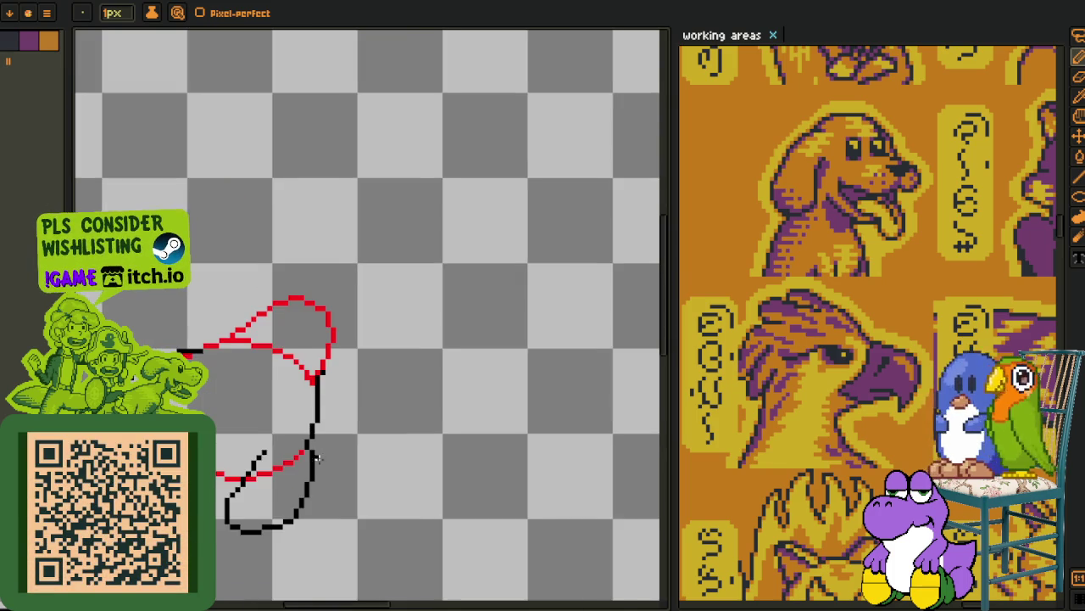
scroll(218, 370, "up", 2)
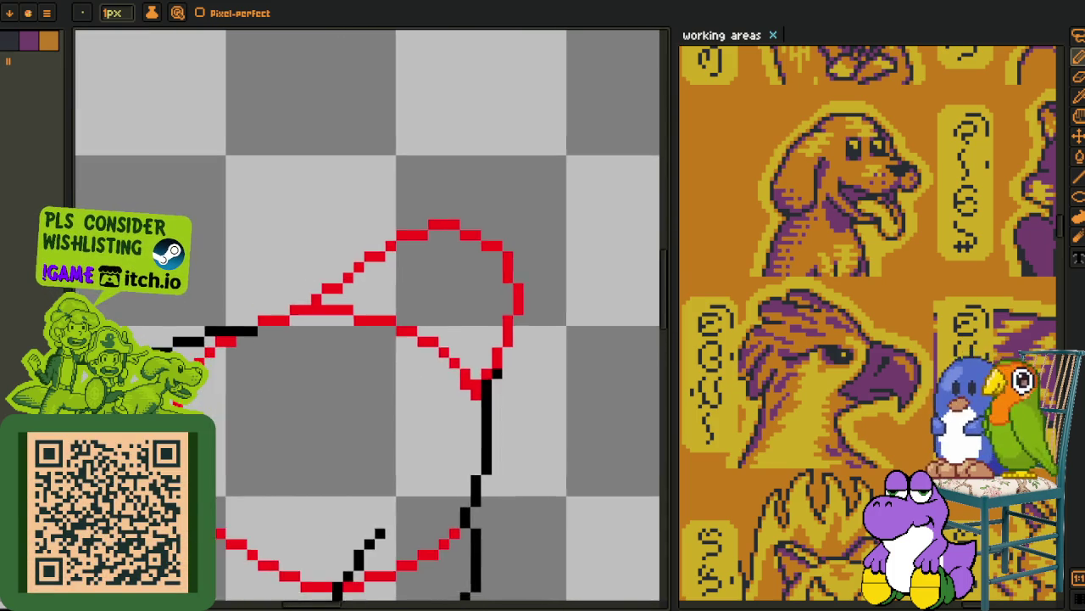
scroll(218, 370, "up", 1)
scroll(219, 390, "up", 1)
scroll(218, 413, "up", 1)
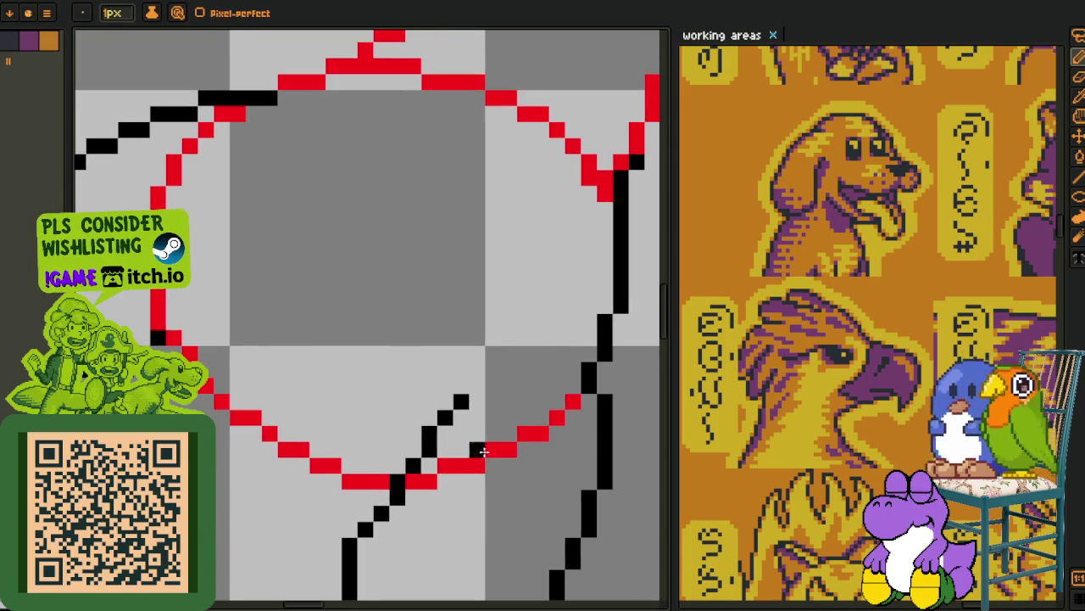
left_click_drag(450, 470, 545, 427)
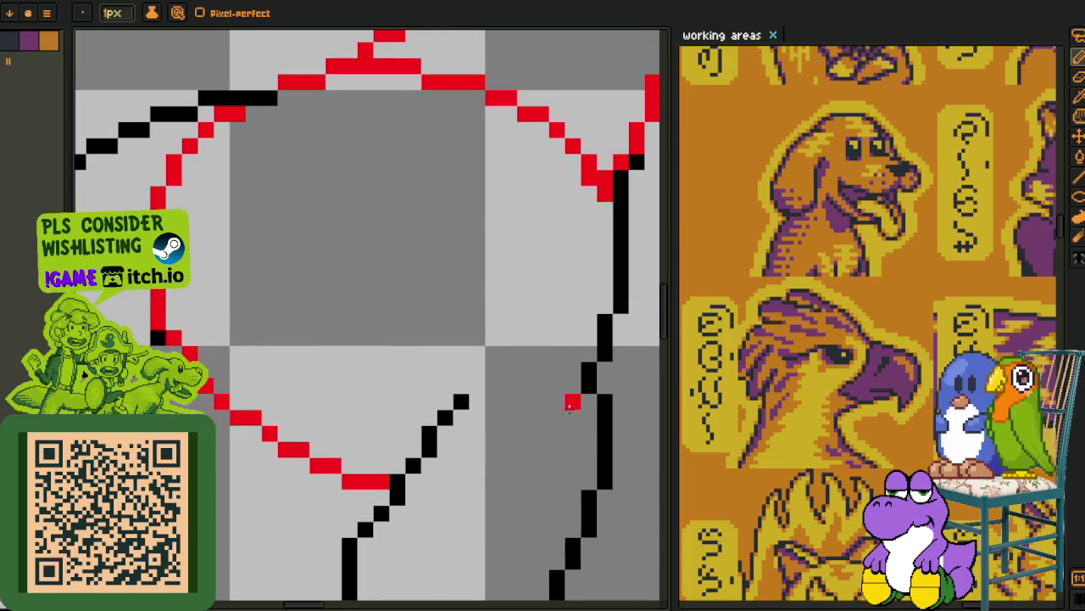
scroll(429, 352, "down", 2)
scroll(364, 432, "up", 2)
left_click_drag(323, 424, 304, 336)
left_click(303, 315)
left_click_drag(344, 441, 327, 351)
- Blacken the junction pixel, erase the red diagonal, and fix stray outline pixels
scroll(327, 355, "up", 3)
scroll(327, 354, "right", 3)
left_click(346, 227)
mouse_move(351, 231)
left_mouse_down()
mouse_move(280, 291)
mouse_move(256, 339)
left_mouse_up()
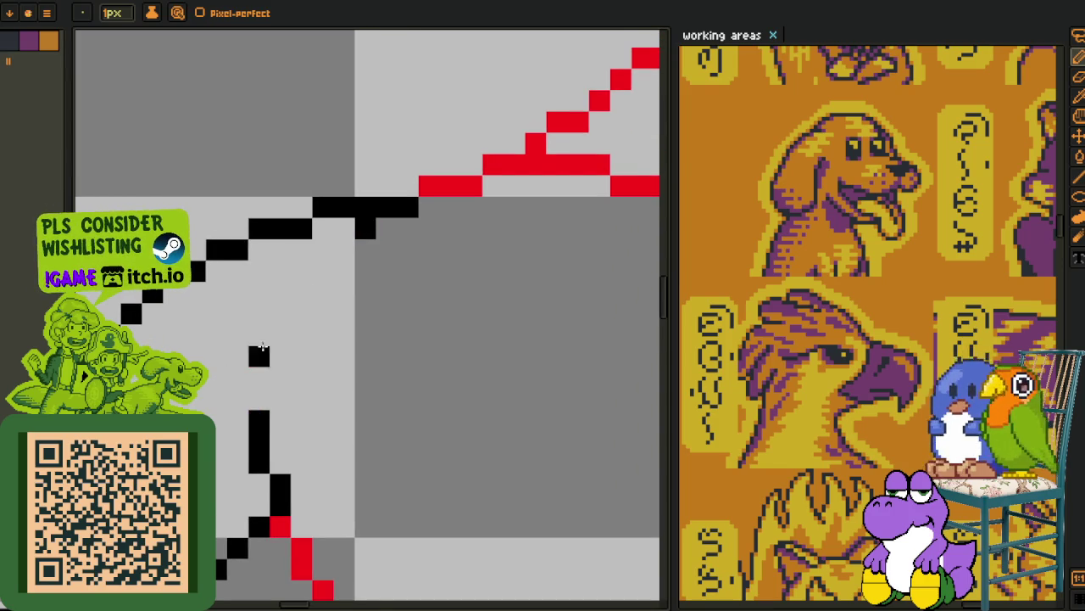
scroll(348, 273, "up", 4)
scroll(348, 273, "right", 4)
left_click(231, 370)
left_click(266, 331)
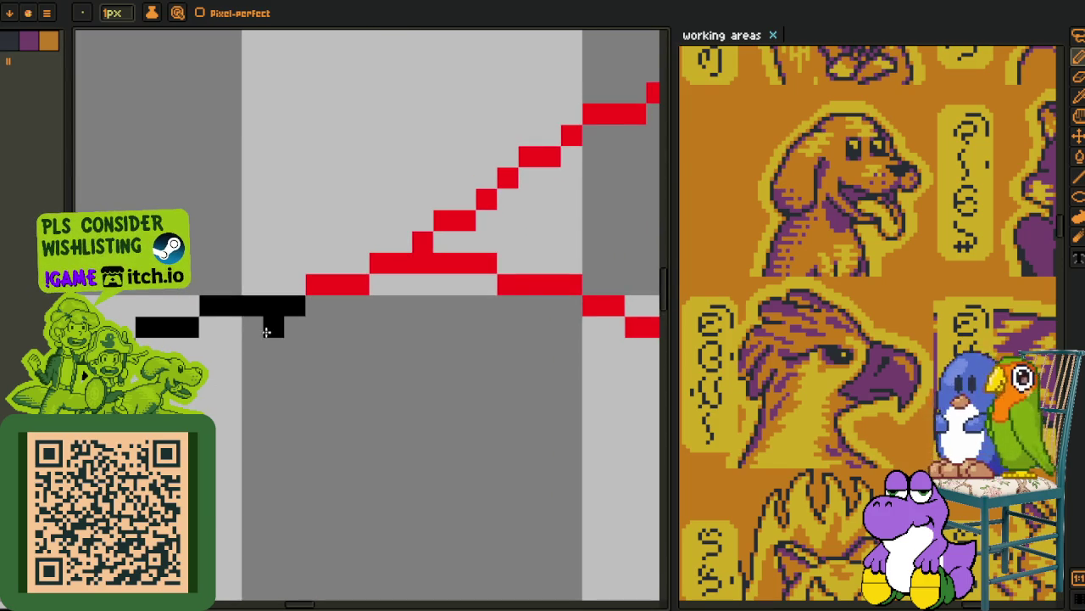
left_click(231, 348)
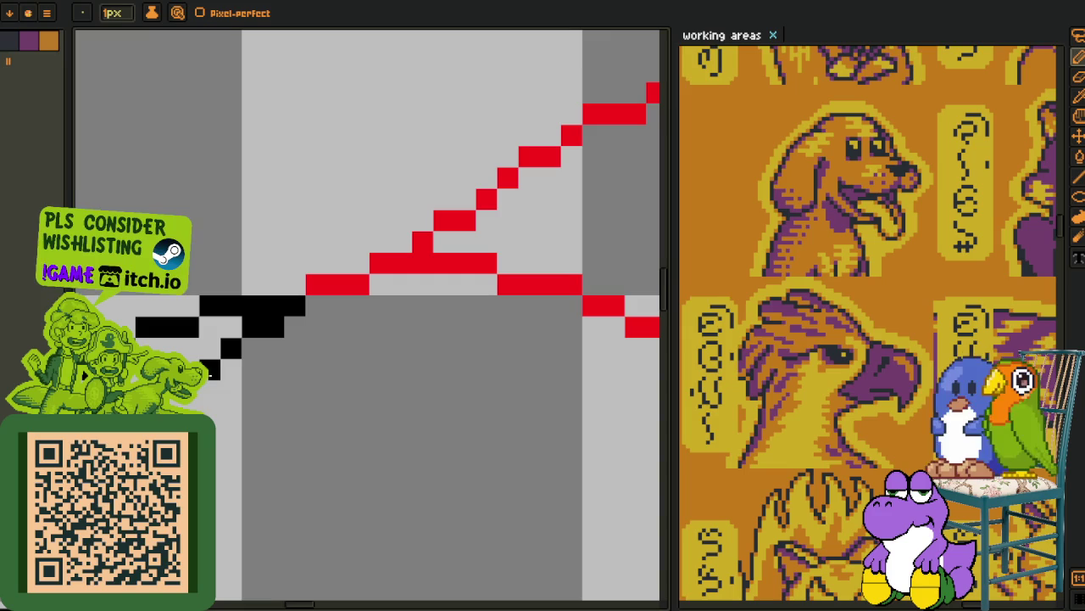
scroll(288, 335, "down", 3)
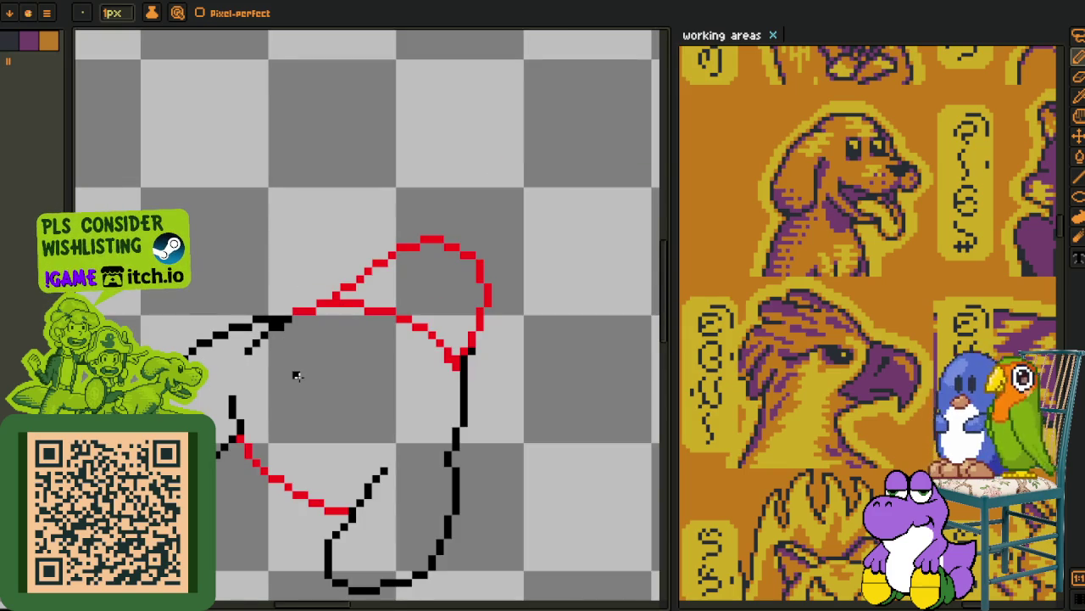
scroll(297, 375, "up", 1)
scroll(368, 395, "up", 2)
- Fill the red outline segments on the right and upper left with black using the Paint Bucket
left_click(419, 394)
key("g")
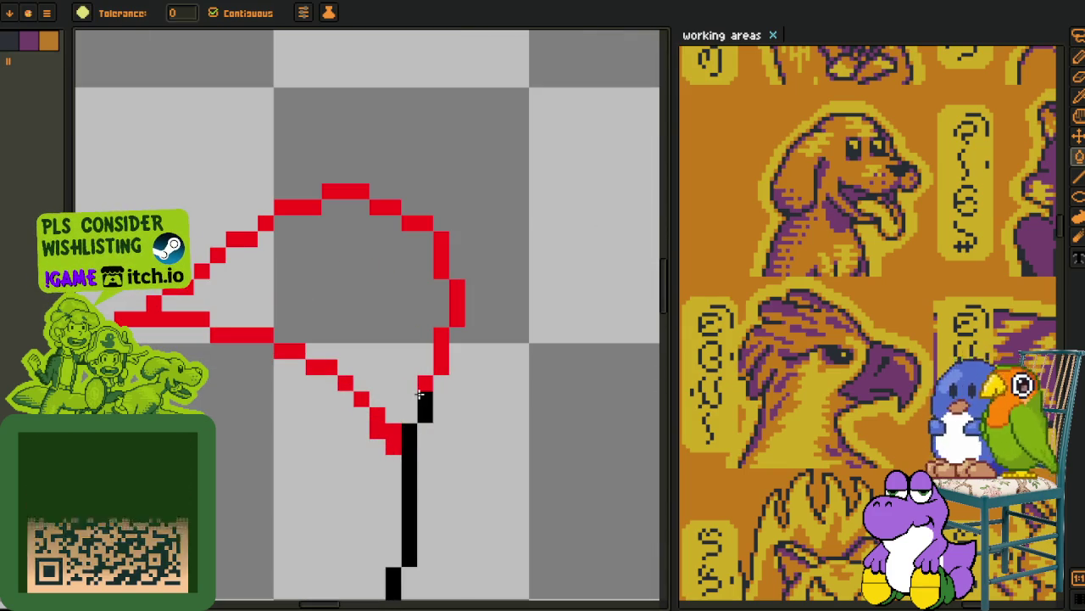
left_click(425, 384)
left_click(441, 349)
left_click(456, 304)
left_click(440, 255)
left_click(405, 226)
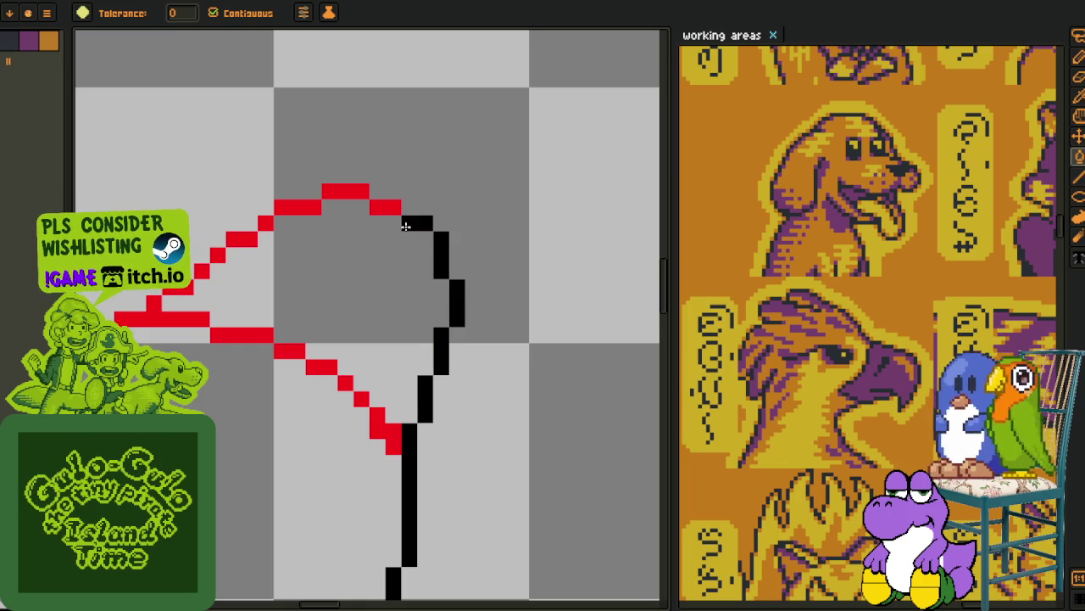
left_click(297, 206)
left_click(265, 223)
left_click_drag(265, 223, 359, 259)
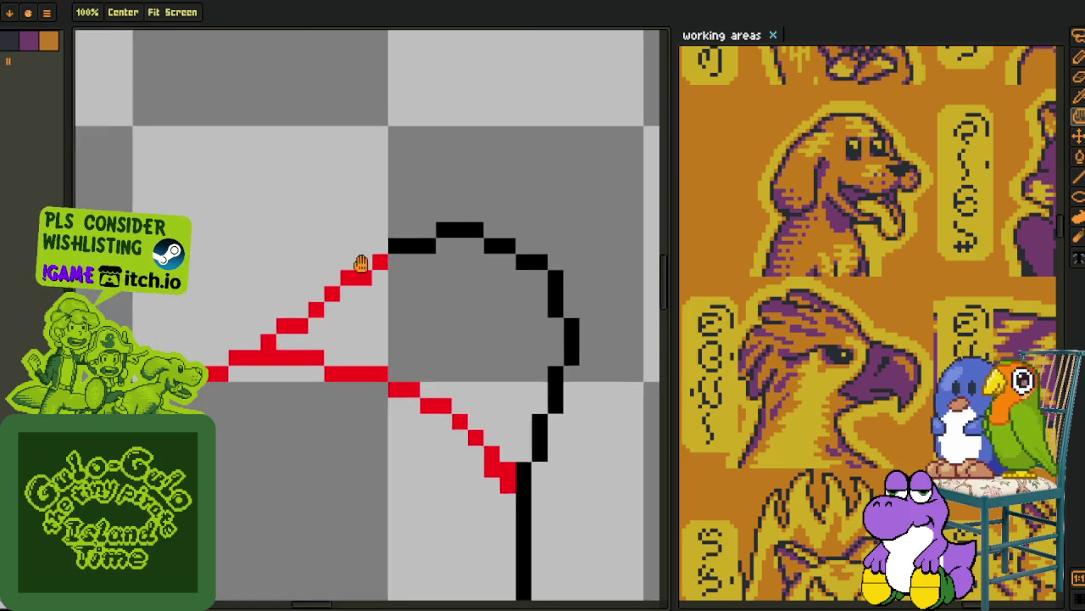
- Recolour the remaining red outline pixels black, undoing an accidental interior fill
scroll(359, 259, "up", 2)
left_click(345, 291)
left_click(289, 326)
left_click(281, 337)
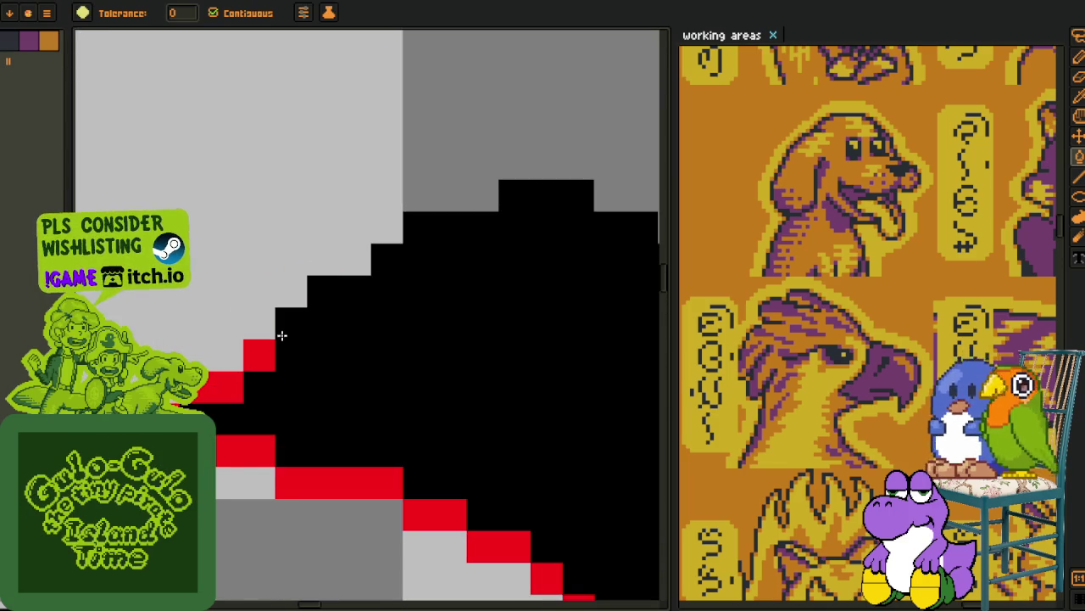
key("ctrl+z")
left_click(259, 354)
left_click(228, 386)
mouse_move(177, 409)
left_mouse_down()
mouse_move(217, 397)
mouse_move(308, 403)
left_mouse_up()
scroll(226, 356, "down", 1)
left_click(246, 369)
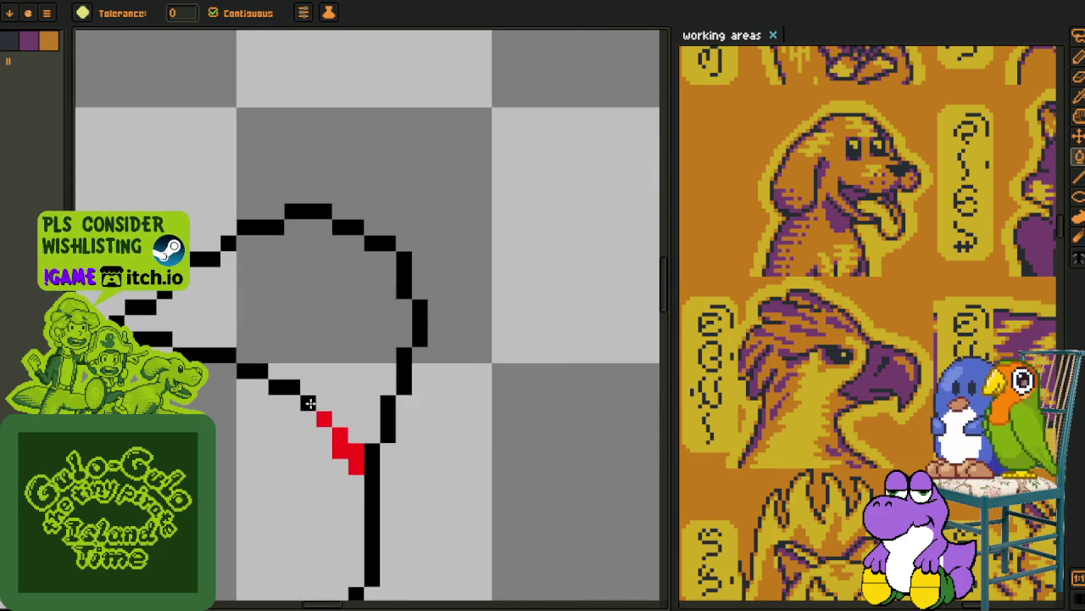
left_click(343, 439)
- Try trial strokes across the head's top, then undo them and clear the selection
key("b")
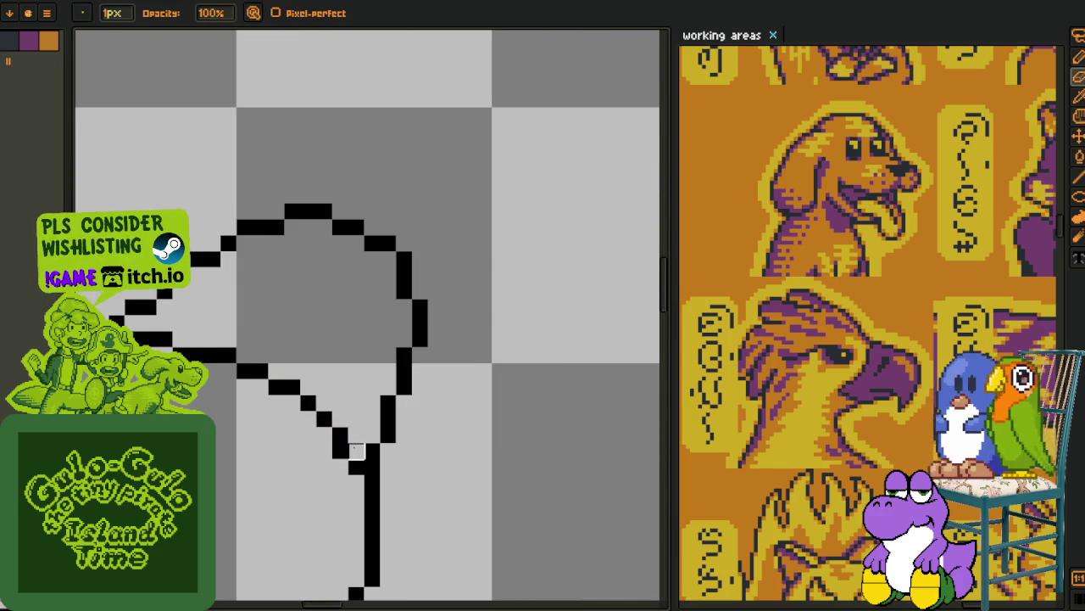
scroll(356, 449, "down", 4)
key("i")
scroll(387, 446, "up", 1)
scroll(373, 409, "up", 1)
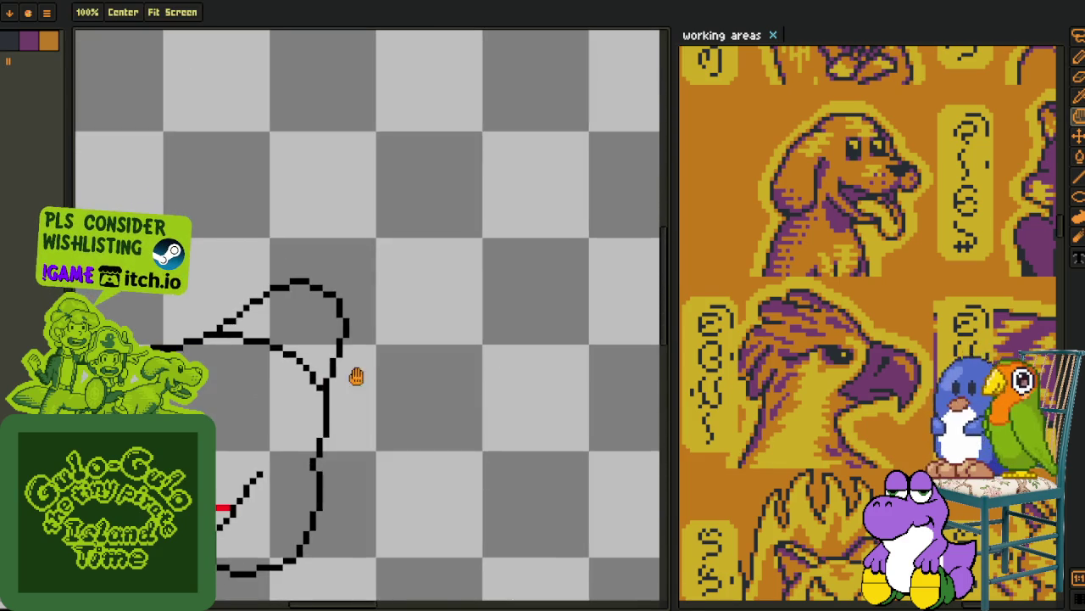
scroll(320, 348, "up", 1)
scroll(254, 297, "up", 1)
mouse_move(326, 207)
left_mouse_down()
mouse_move(193, 254)
mouse_move(251, 320)
mouse_move(352, 386)
mouse_move(450, 283)
left_mouse_up()
key("ctrl+z")
key("ctrl+z")
key("ctrl+z")
key("ctrl+z")
left_click_drag(443, 174, 190, 225)
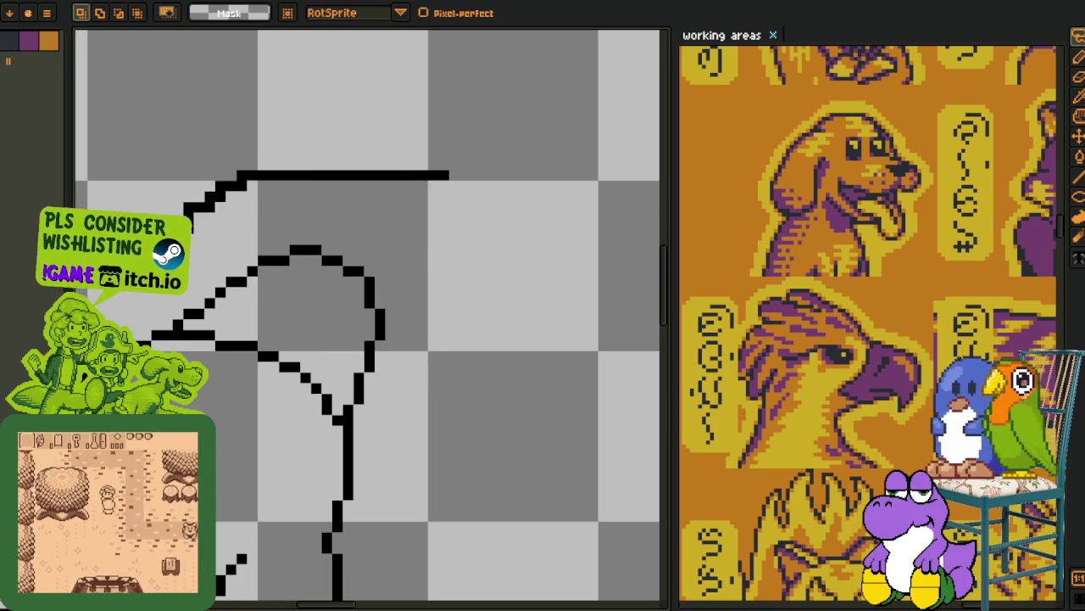
left_click_drag(227, 284, 347, 332)
key("l")
left_click_drag(438, 182, 424, 189)
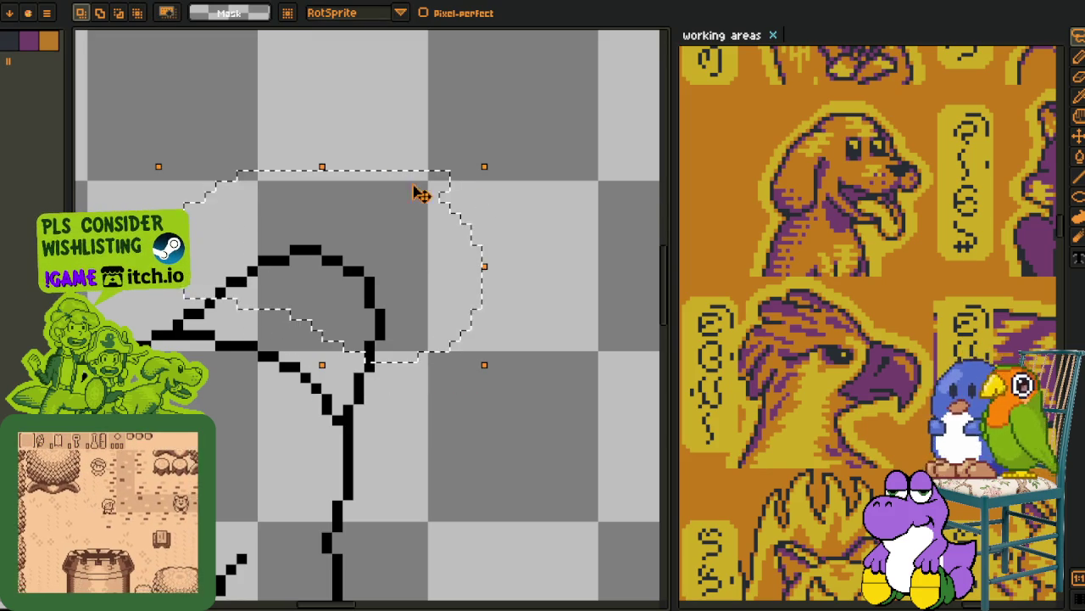
key("ctrl+z")
key("ctrl+z")
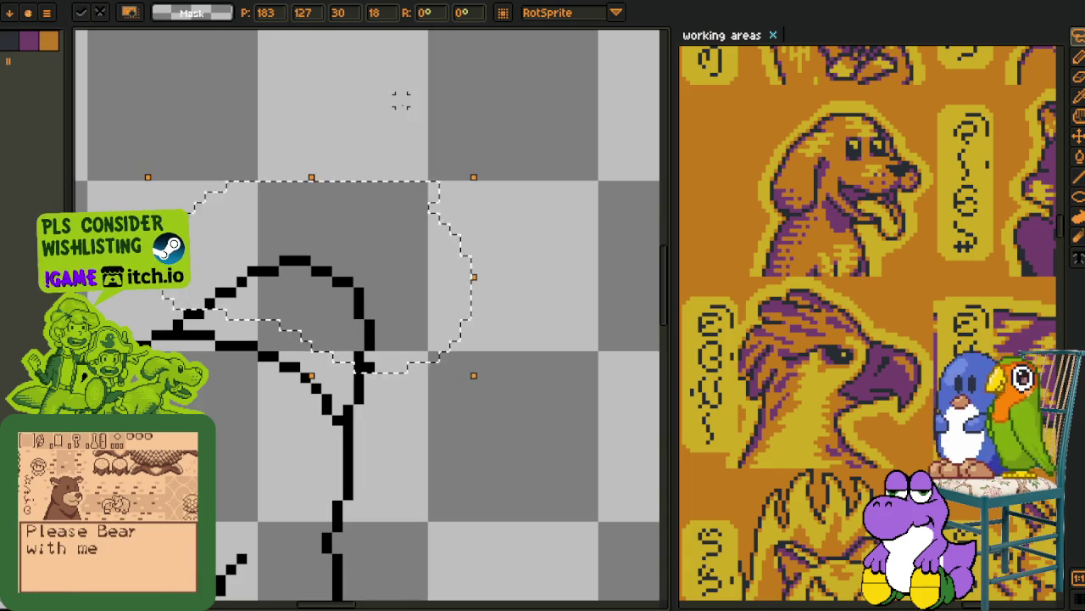
key("ctrl+d")
key("b")
- Erase pixels from the horizontal line on the head's left side
scroll(387, 344, "up", 1)
key("i")
scroll(356, 347, "up", 1)
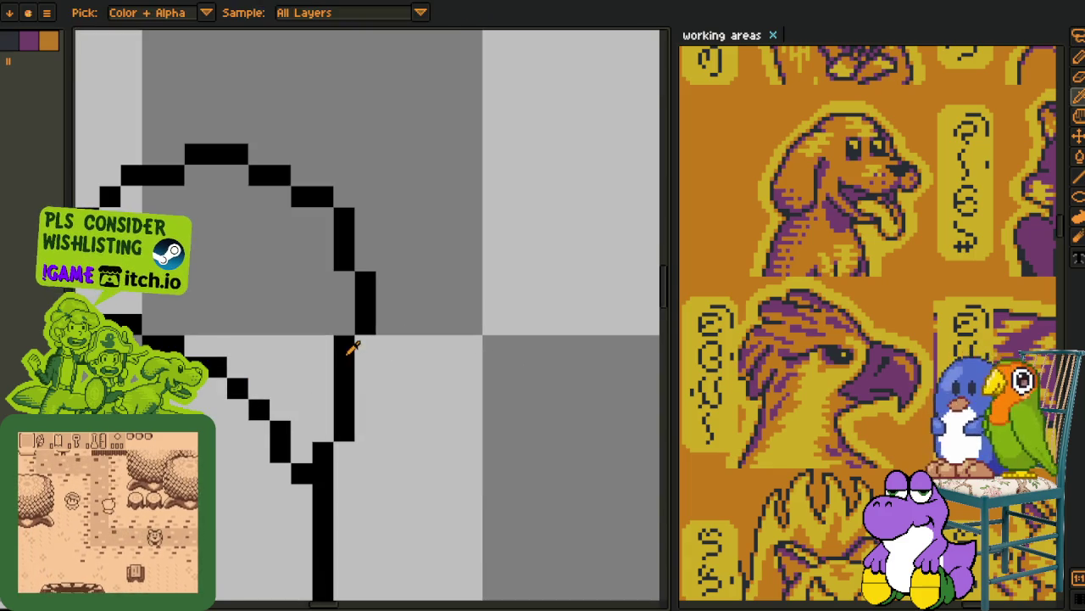
scroll(359, 347, "down", 1)
scroll(373, 356, "down", 1)
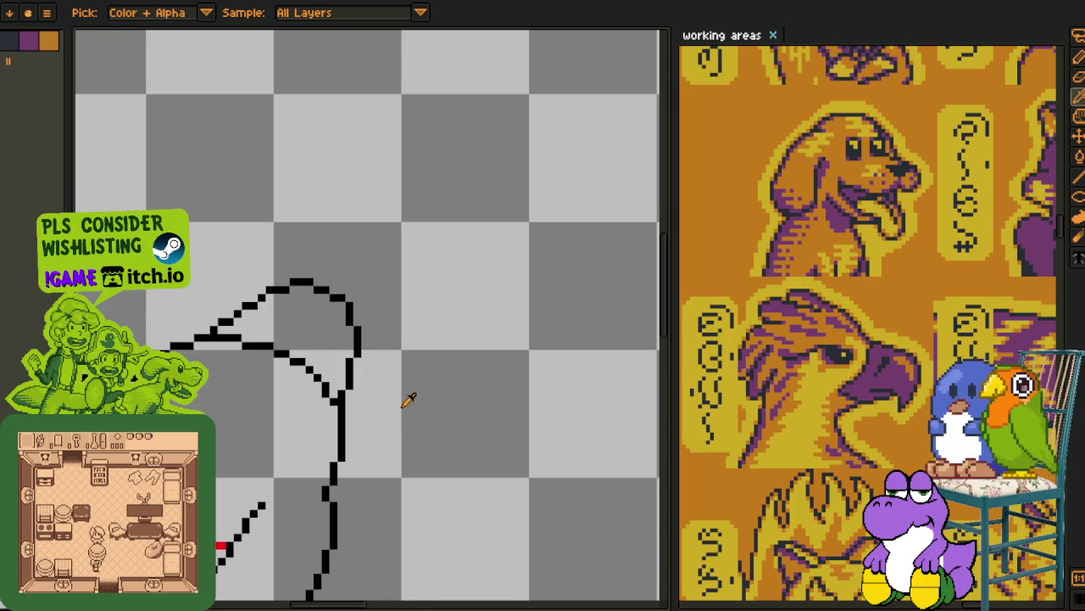
scroll(300, 412, "up", 1)
scroll(268, 359, "up", 2)
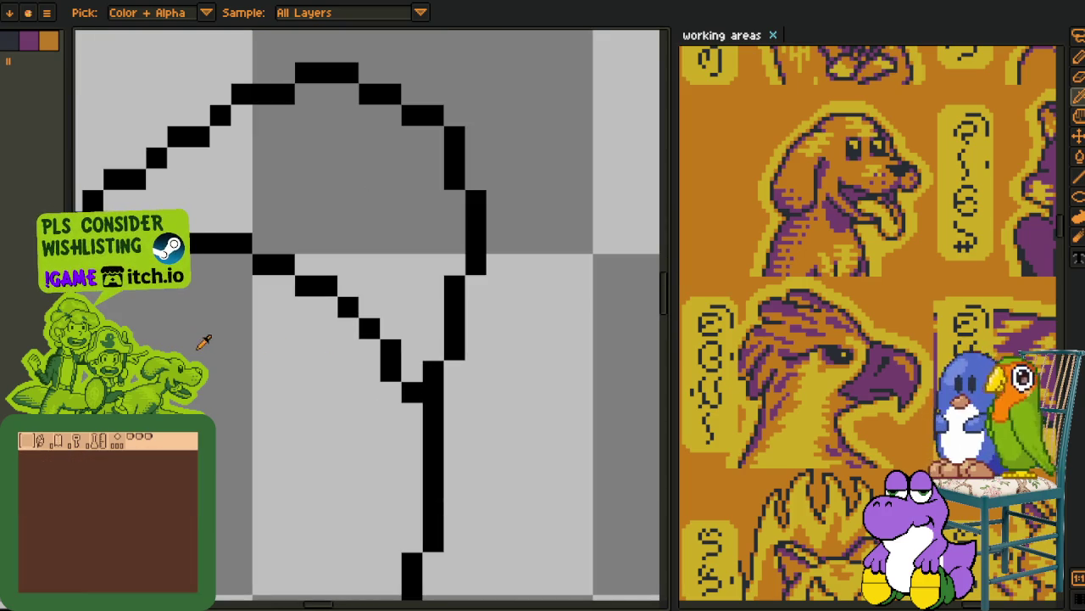
key("b")
scroll(204, 342, "down", 1)
scroll(179, 326, "up", 1)
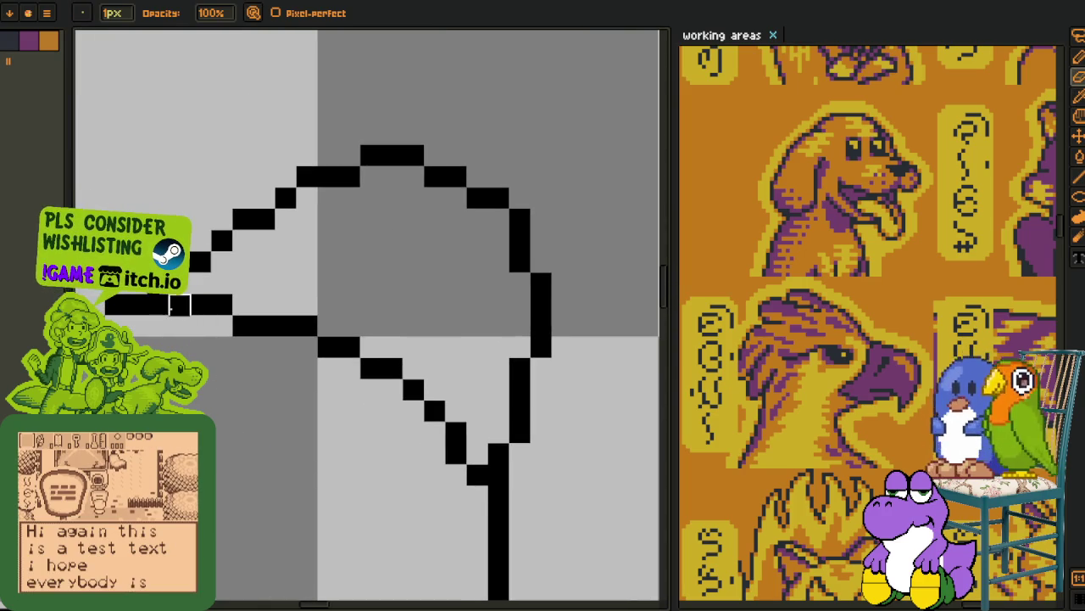
left_click_drag(157, 305, 200, 305)
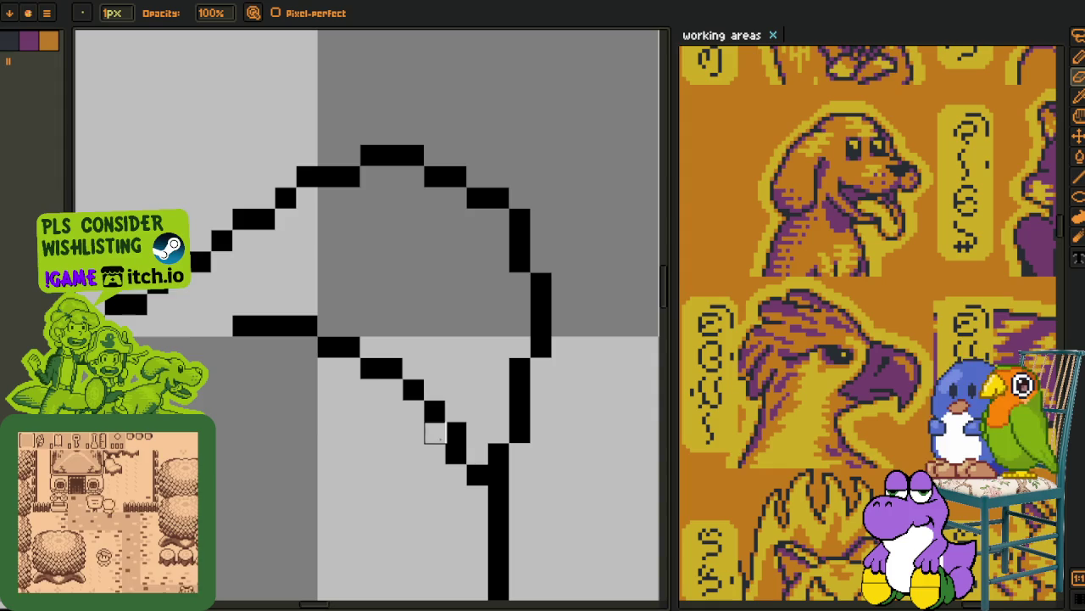
left_click_drag(434, 433, 477, 475)
scroll(466, 475, "down", 3)
scroll(413, 419, "down", 1)
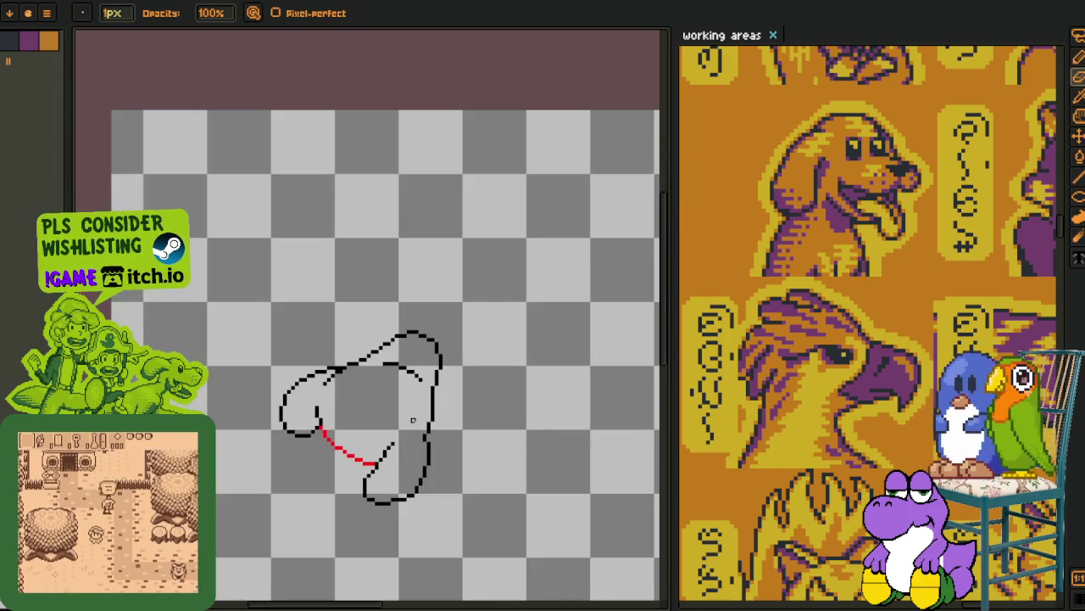
key("i")
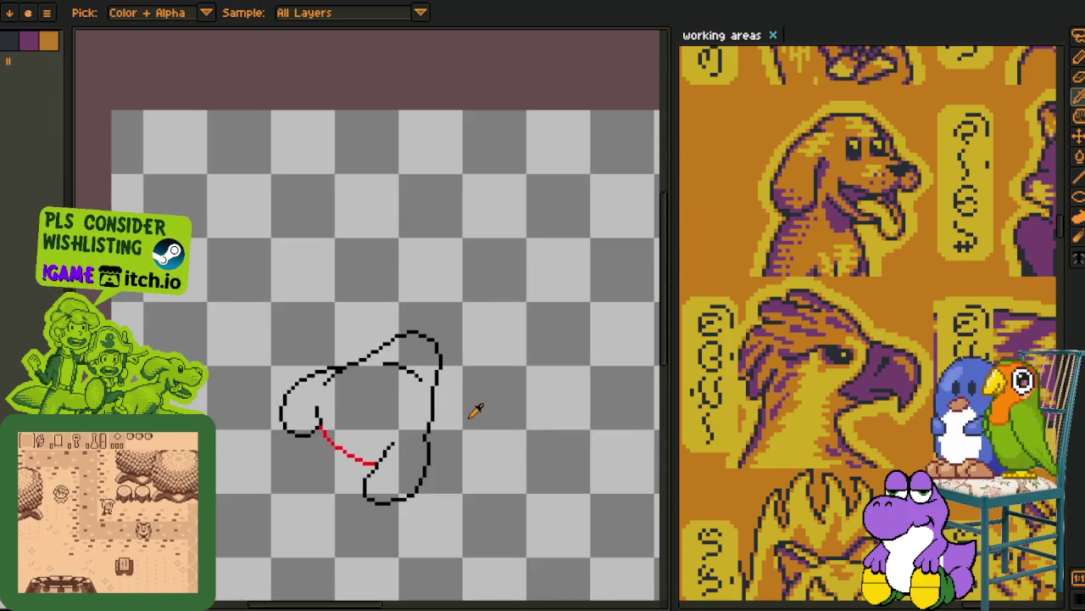
scroll(407, 382, "up", 1)
scroll(434, 356, "up", 1)
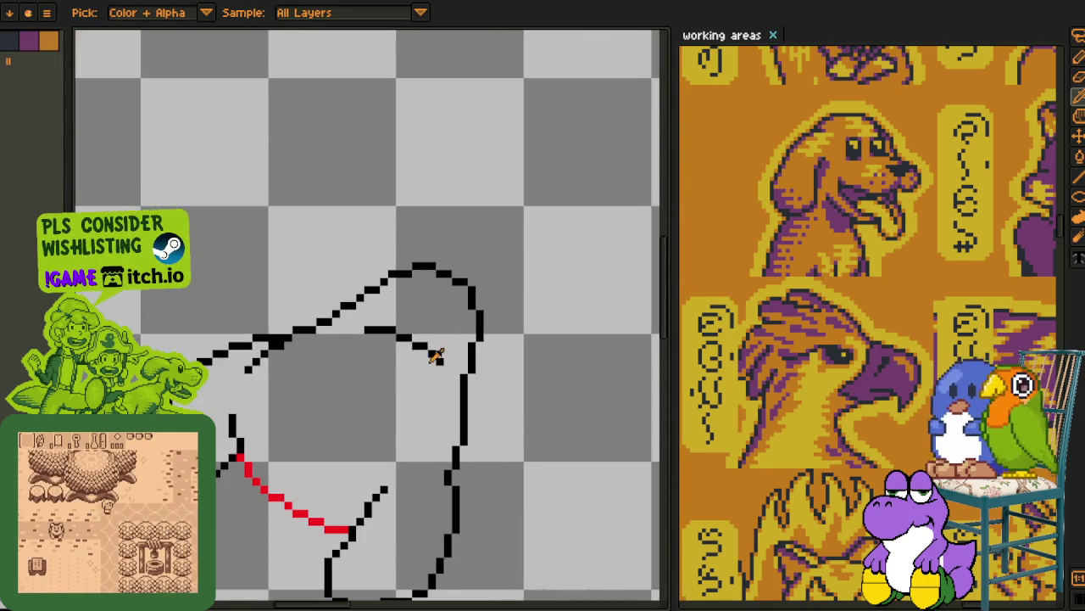
- Draw a freehand ellipse on empty canvas
left_click_drag(435, 356, 327, 390)
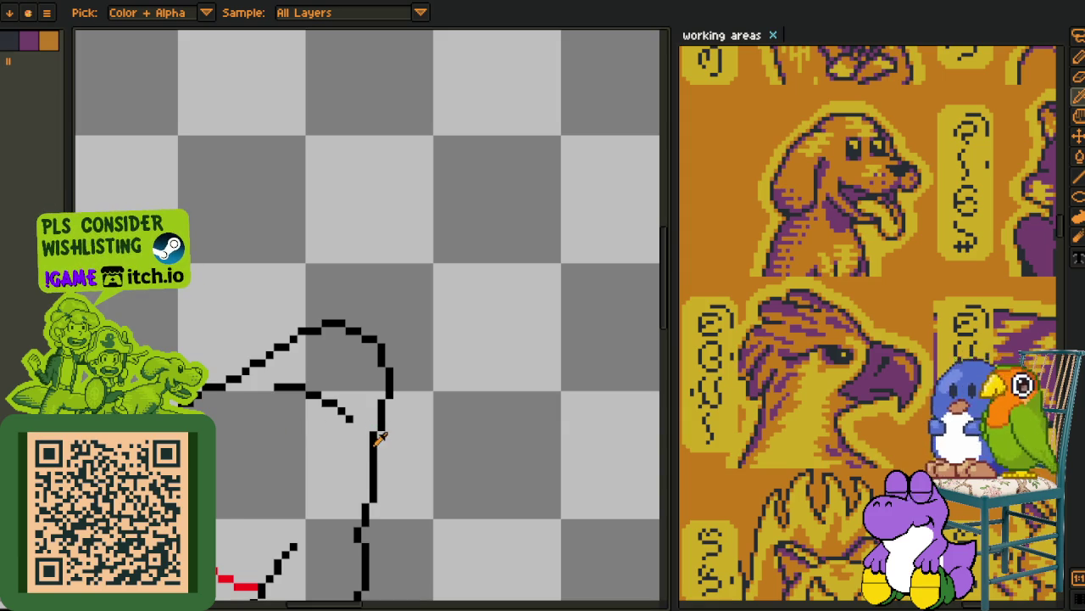
mouse_move(402, 342)
left_mouse_down()
mouse_move(322, 393)
mouse_move(263, 341)
left_mouse_up()
scroll(329, 384, "down", 1)
mouse_move(382, 208)
left_mouse_down()
mouse_move(315, 291)
mouse_move(365, 222)
left_mouse_up()
- Draw a small freehand loop above the head
mouse_move(357, 290)
left_mouse_down()
mouse_move(412, 279)
mouse_move(423, 264)
left_mouse_up()
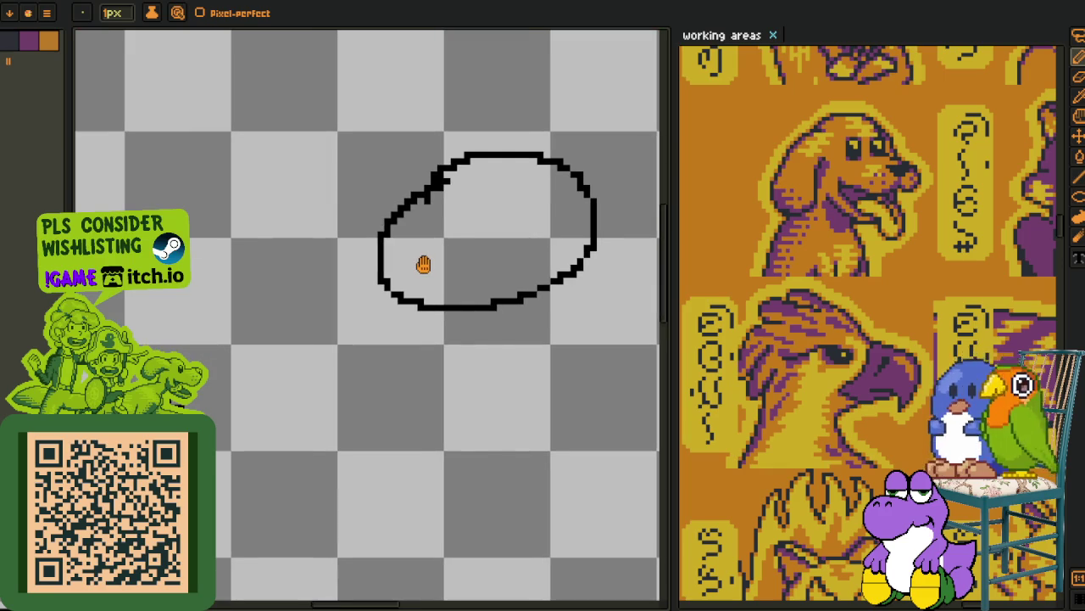
left_click_drag(310, 271, 468, 275)
mouse_move(152, 293)
left_mouse_down()
mouse_move(266, 280)
mouse_move(220, 229)
left_mouse_up()
scroll(246, 212, "up", 2)
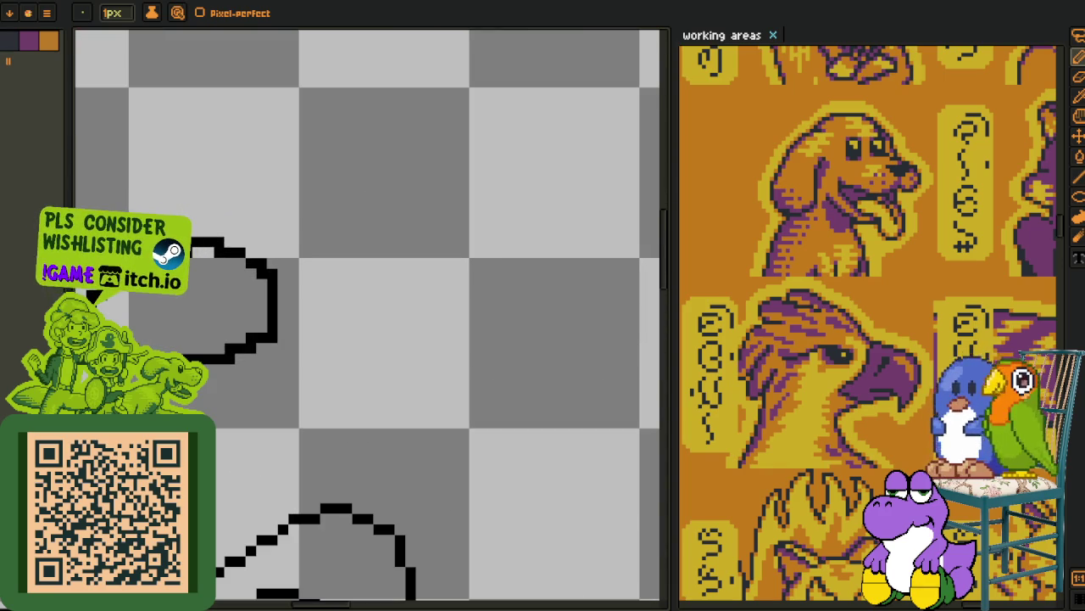
scroll(246, 305, "down", 3)
scroll(246, 308, "up", 1)
scroll(242, 303, "down", 1)
- Draw a large loop enclosing the small loop
left_click_drag(243, 302, 352, 286)
scroll(359, 267, "left", 3)
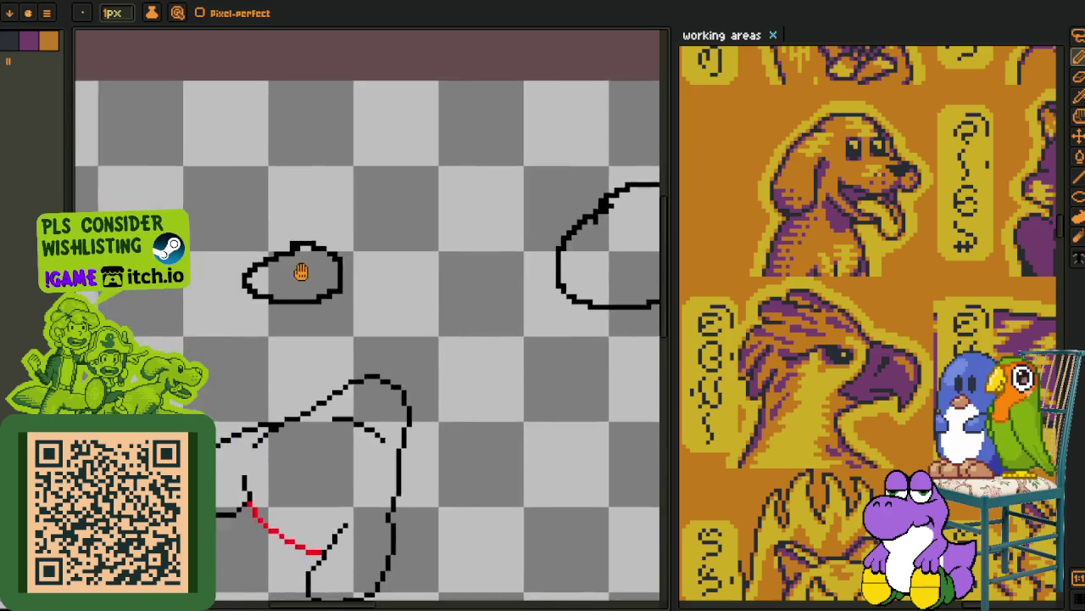
scroll(301, 271, "up", 1)
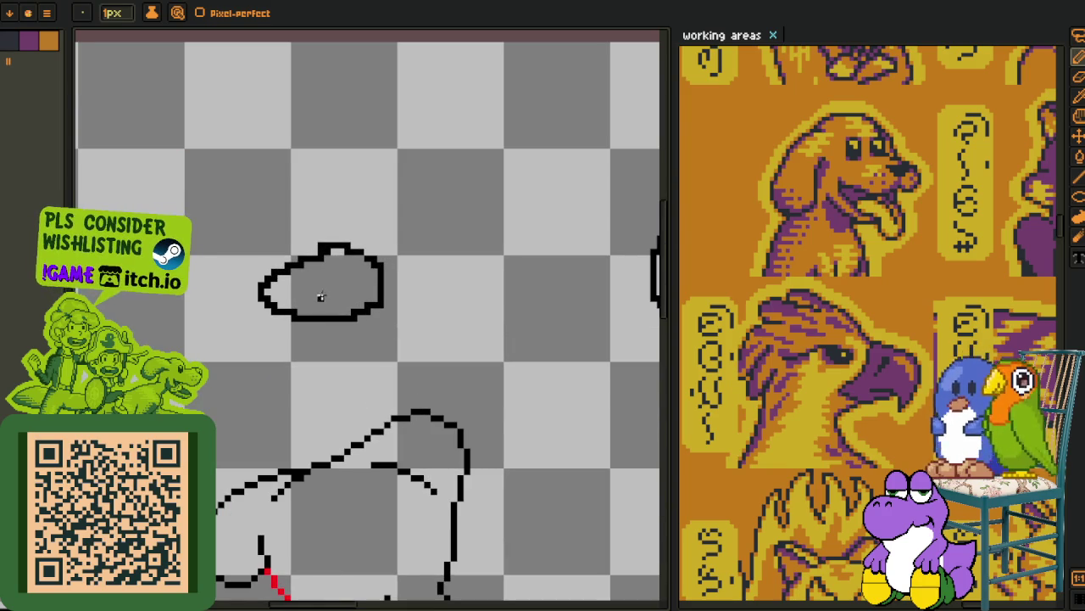
scroll(317, 342, "right", 2)
scroll(245, 331, "right", 2)
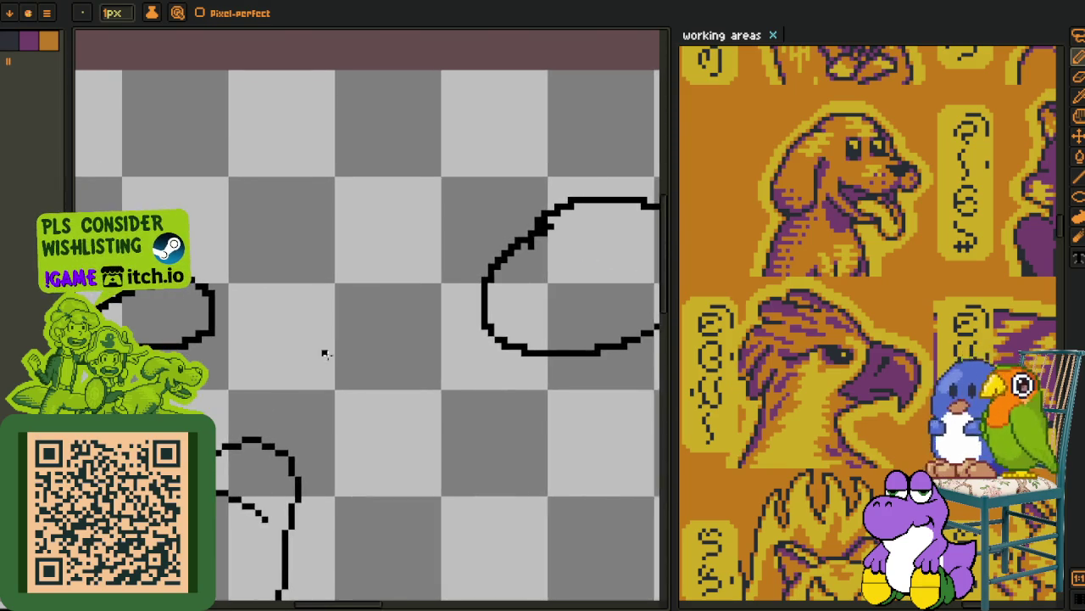
scroll(325, 354, "left", 3)
scroll(258, 342, "up", 1)
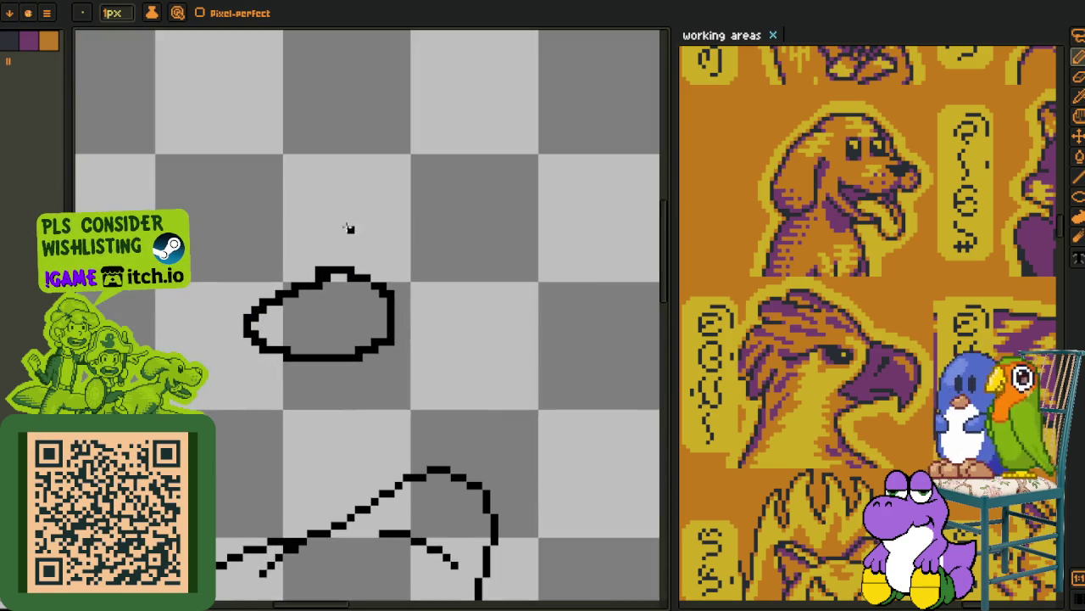
left_click_drag(277, 229, 206, 231)
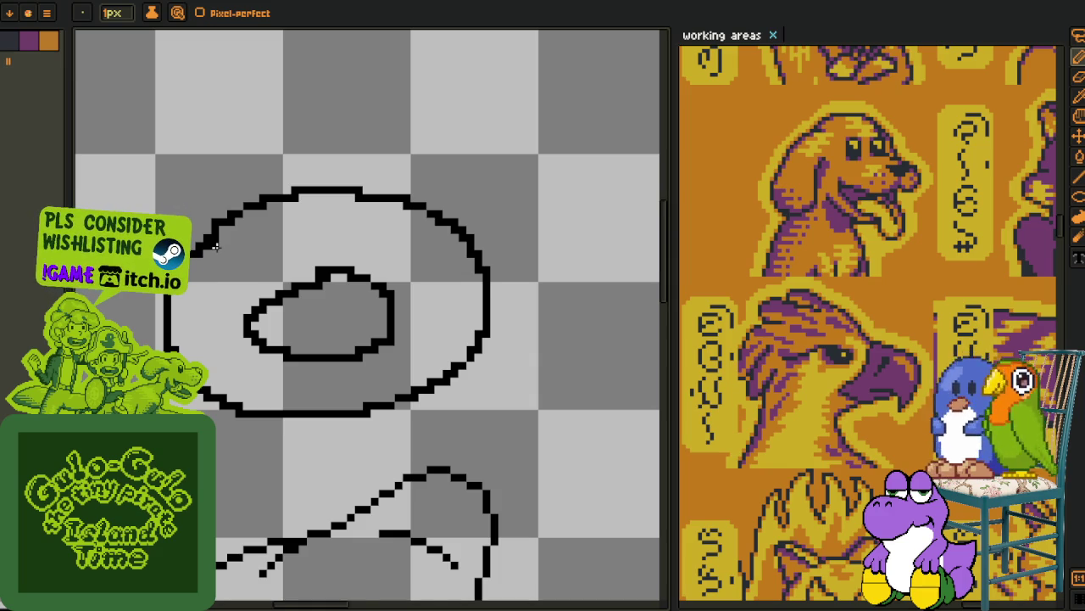
- Zoom and pan to frame the ellipse and the top of the canvas
scroll(217, 246, "down", 2)
scroll(391, 317, "up", 1)
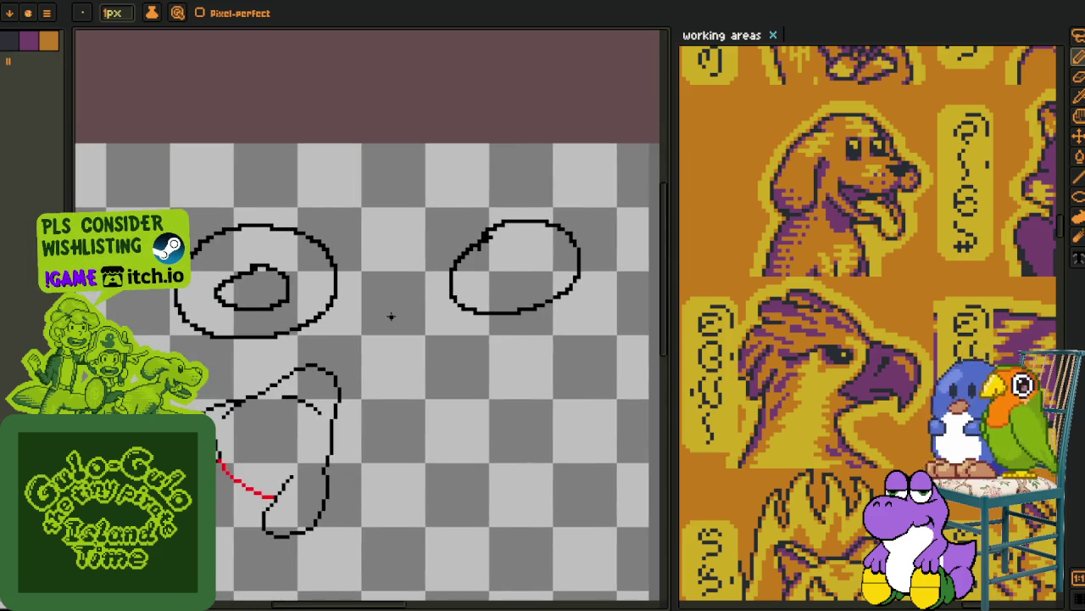
scroll(391, 316, "down", 1)
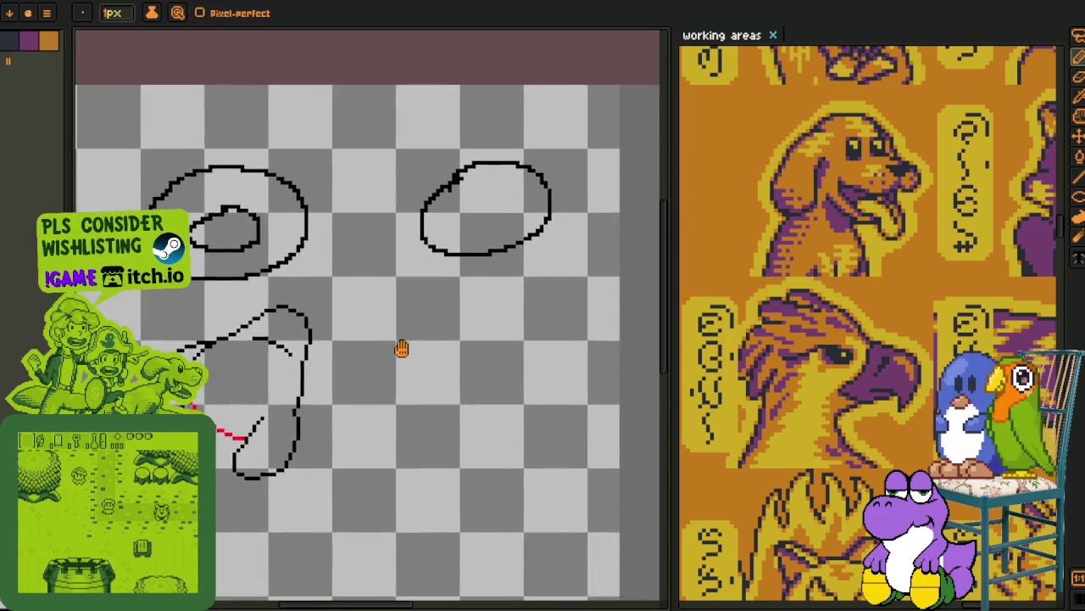
scroll(424, 302, "up", 1)
scroll(480, 445, "down", 1)
scroll(452, 356, "up", 1)
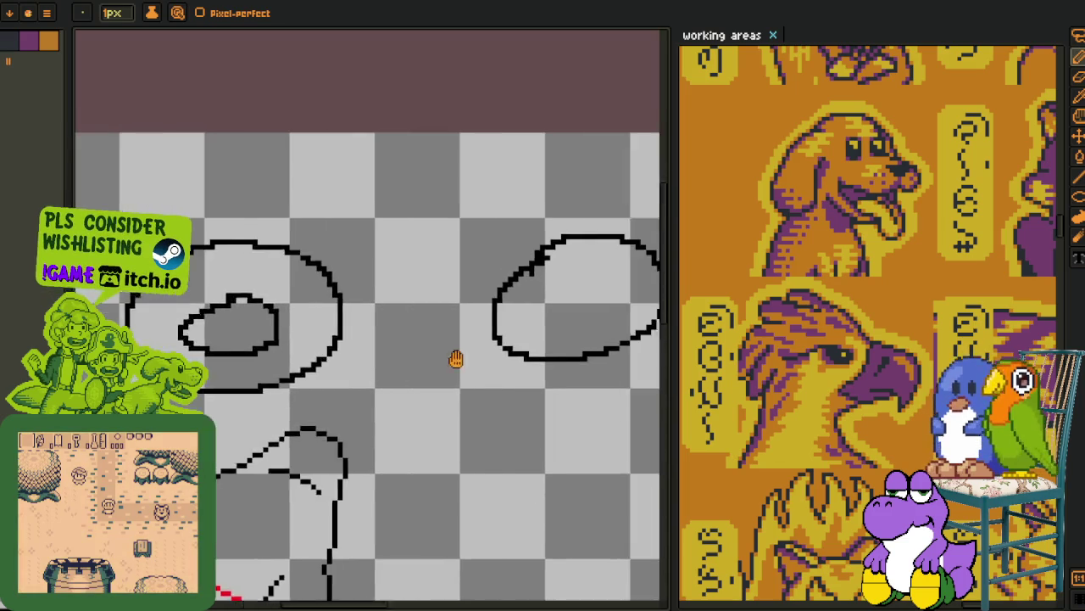
scroll(412, 286, "up", 1)
scroll(412, 286, "up", 1)
mouse_move(235, 352)
left_mouse_down()
mouse_move(296, 353)
mouse_move(459, 301)
mouse_move(433, 359)
mouse_move(385, 358)
left_mouse_up()
left_click_drag(424, 315, 435, 338)
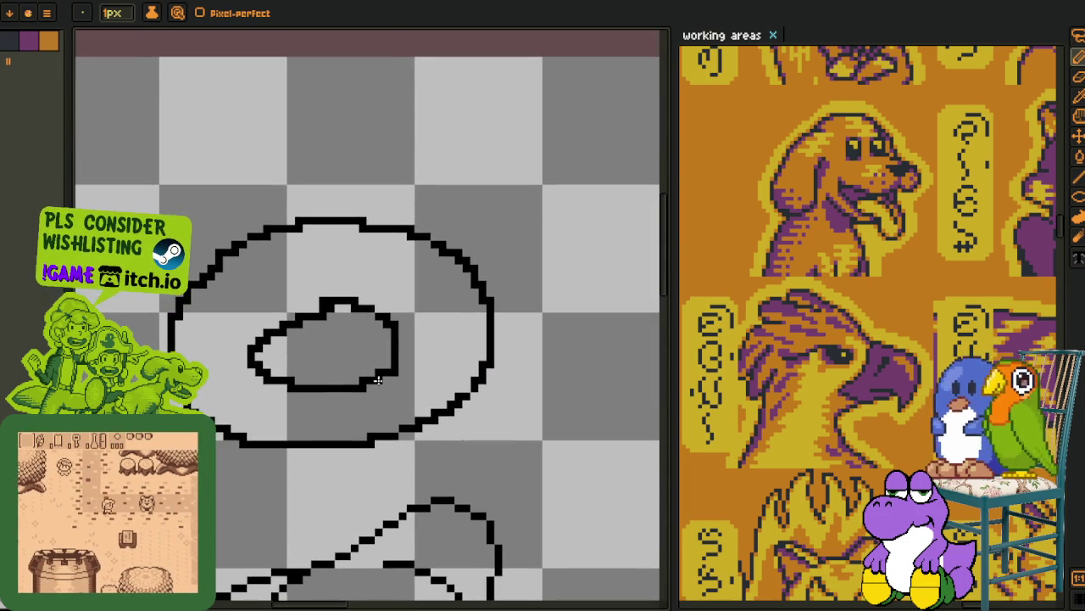
left_click_drag(361, 412, 366, 390)
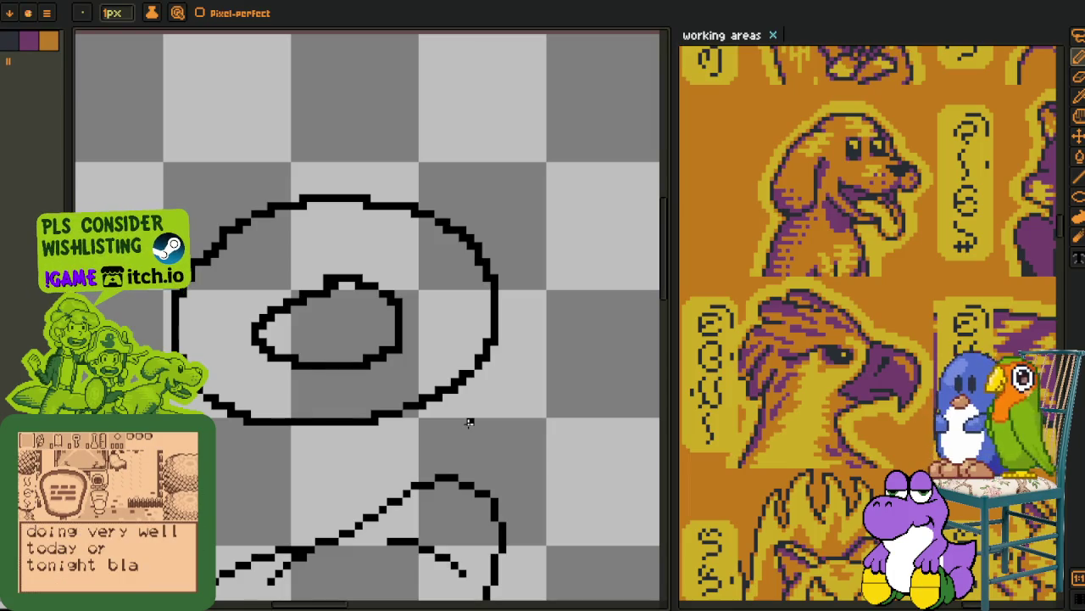
- Pan out to view the whole sketch, then move to an empty canvas area
scroll(316, 292, "down", 1)
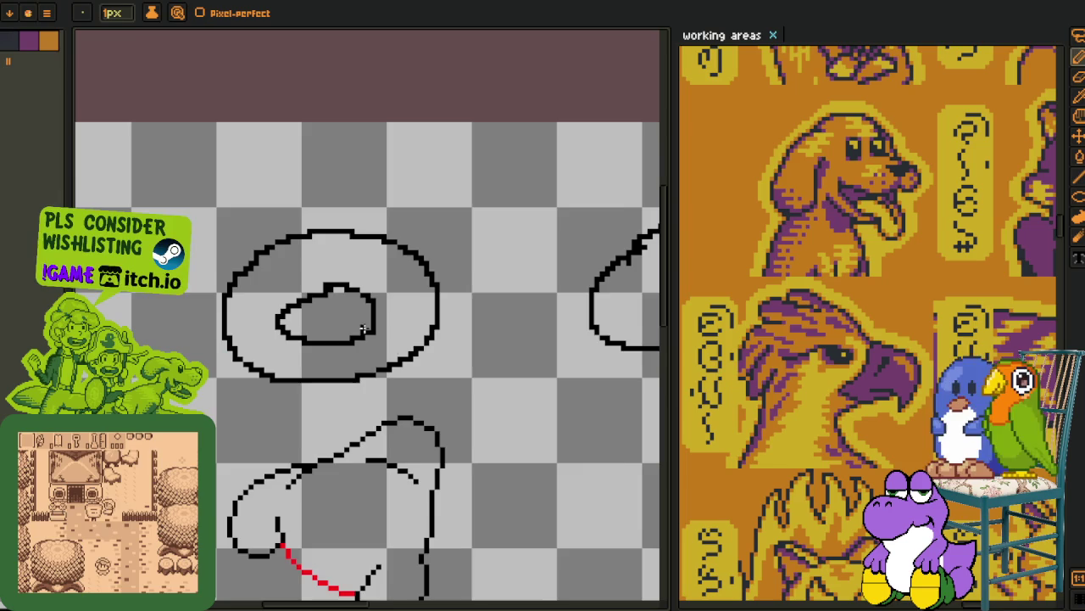
mouse_move(407, 356)
left_mouse_down()
mouse_move(427, 403)
mouse_move(412, 388)
left_mouse_up()
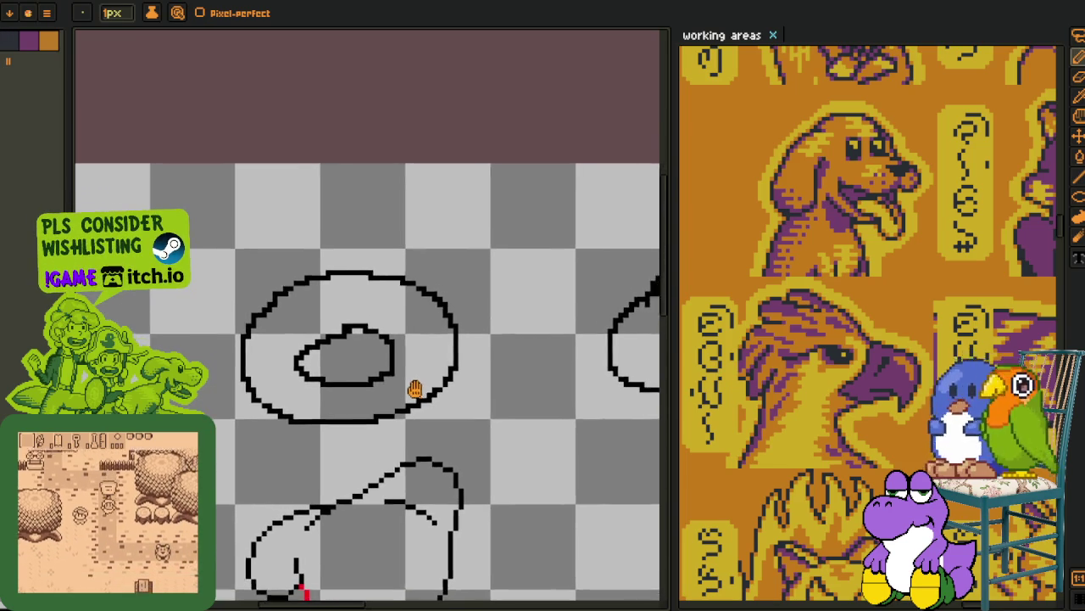
scroll(351, 356, "up", 1)
left_click_drag(351, 356, 352, 301)
key("ctrl+Tab")
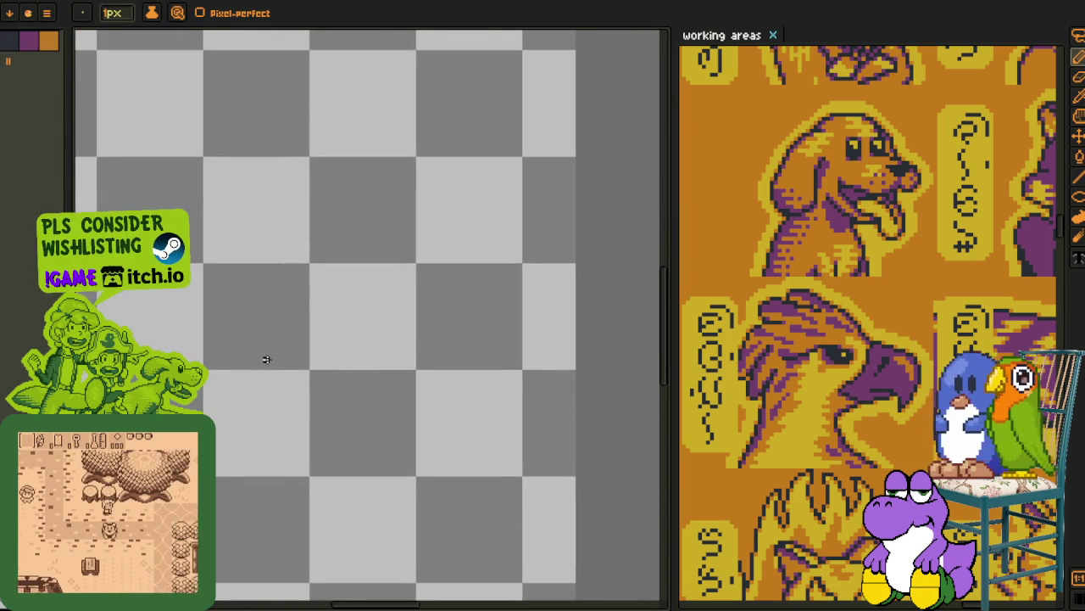
- Draw a small black freehand ellipse below the right-hand ellipse sketch
mouse_move(417, 256)
left_mouse_down()
mouse_move(300, 303)
mouse_move(349, 254)
left_mouse_up()
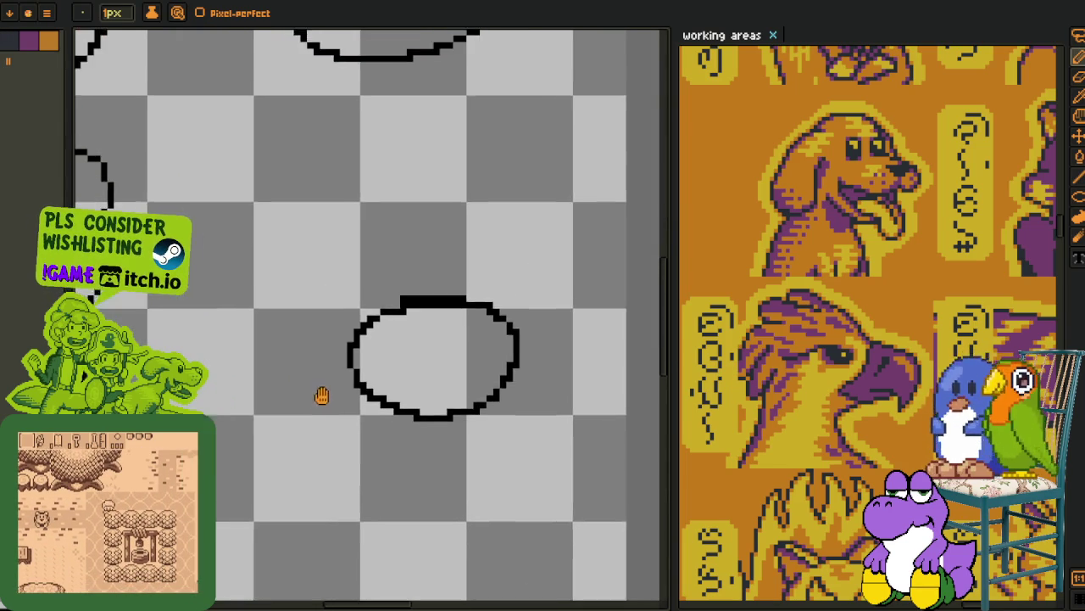
key("ctrl+Tab")
scroll(357, 231, "up", 1)
scroll(357, 231, "up", 1)
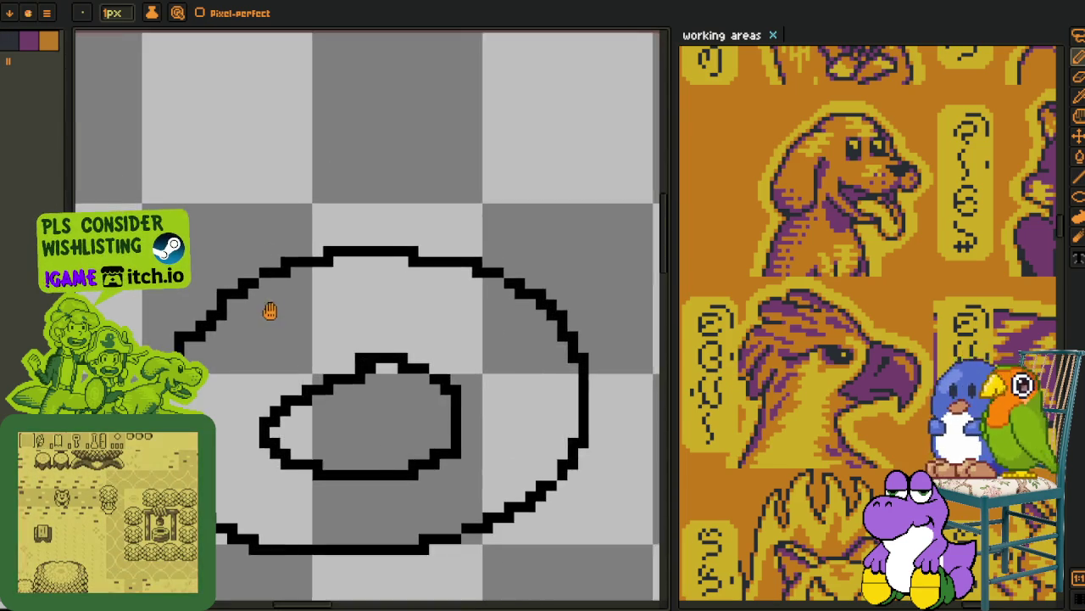
scroll(349, 417, "down", 2)
scroll(356, 419, "down", 1)
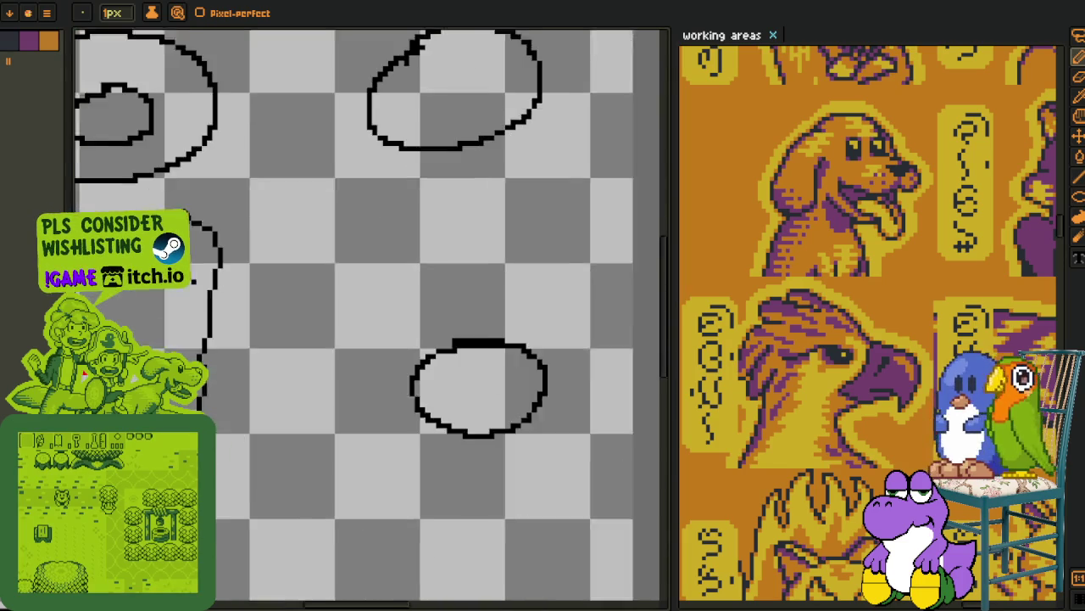
scroll(302, 356, "up", 2)
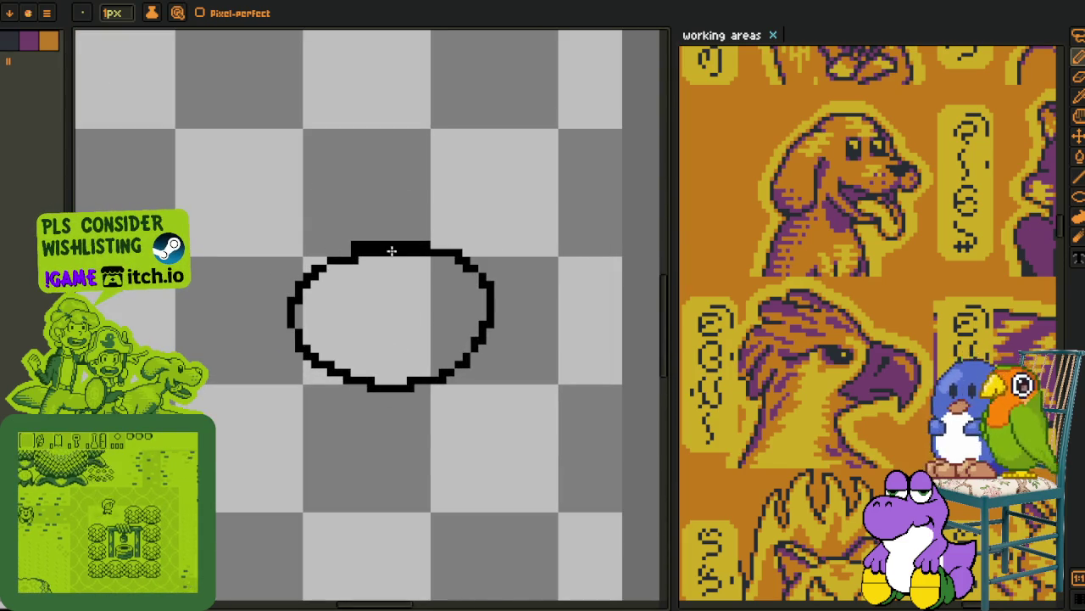
- Pan and zoom around the canvas to inspect the new and double ellipses
mouse_move(298, 246)
left_mouse_down()
mouse_move(257, 262)
mouse_move(320, 294)
left_mouse_up()
scroll(371, 368, "up", 3)
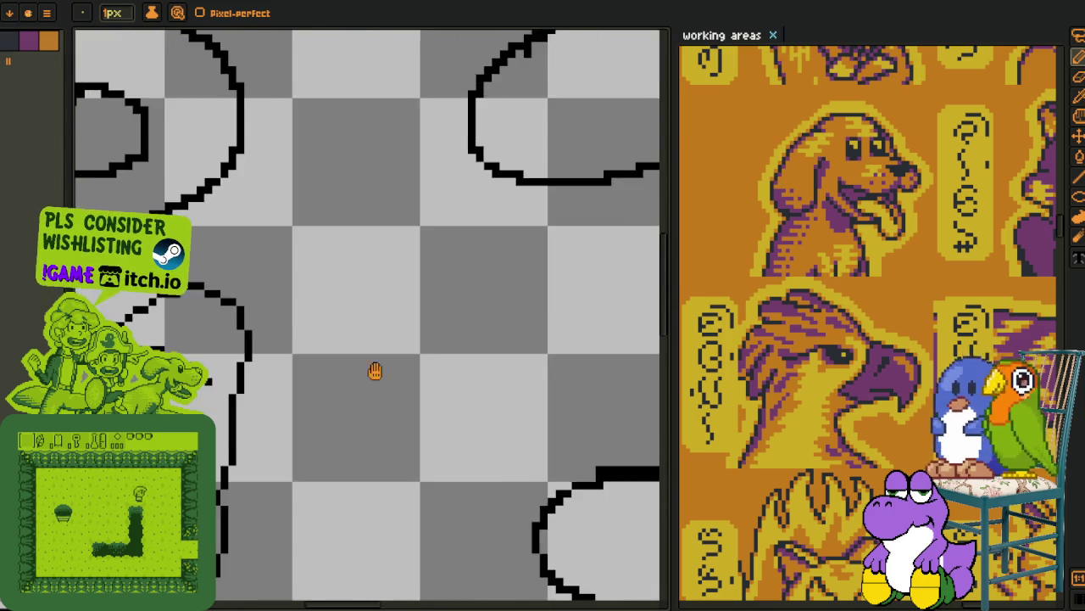
scroll(371, 368, "down", 5)
mouse_move(658, 559)
left_mouse_down()
mouse_move(134, 149)
mouse_move(121, 153)
left_mouse_up()
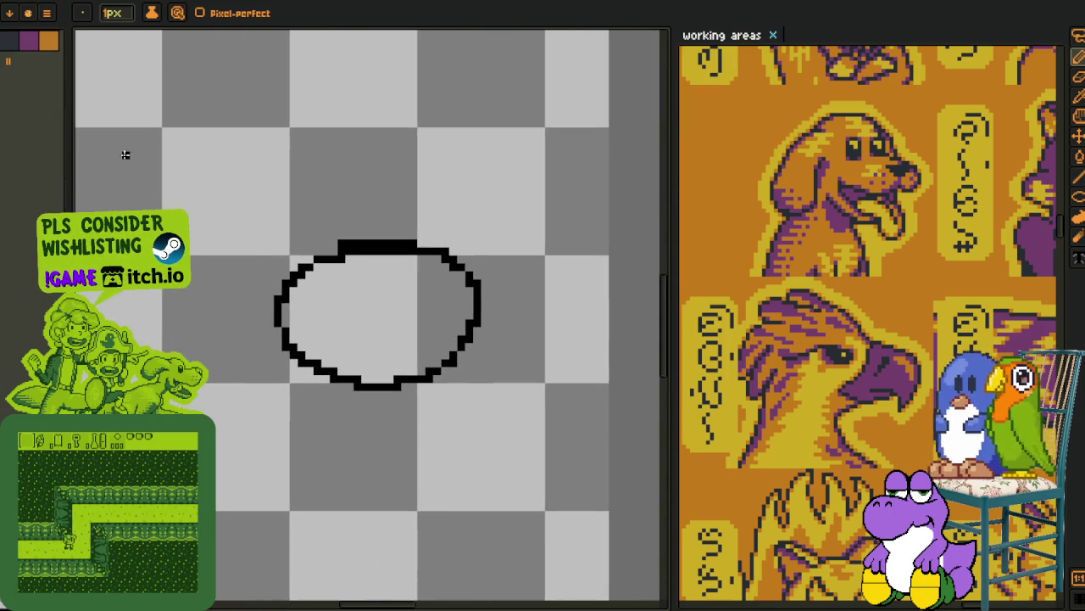
scroll(330, 255, "up", 1)
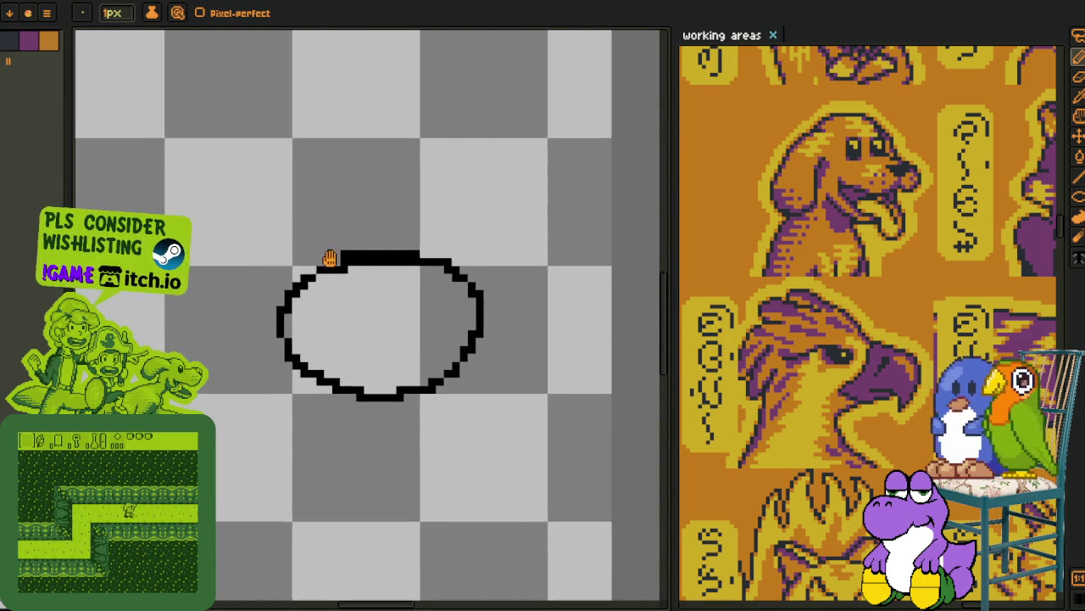
scroll(330, 255, "up", 3)
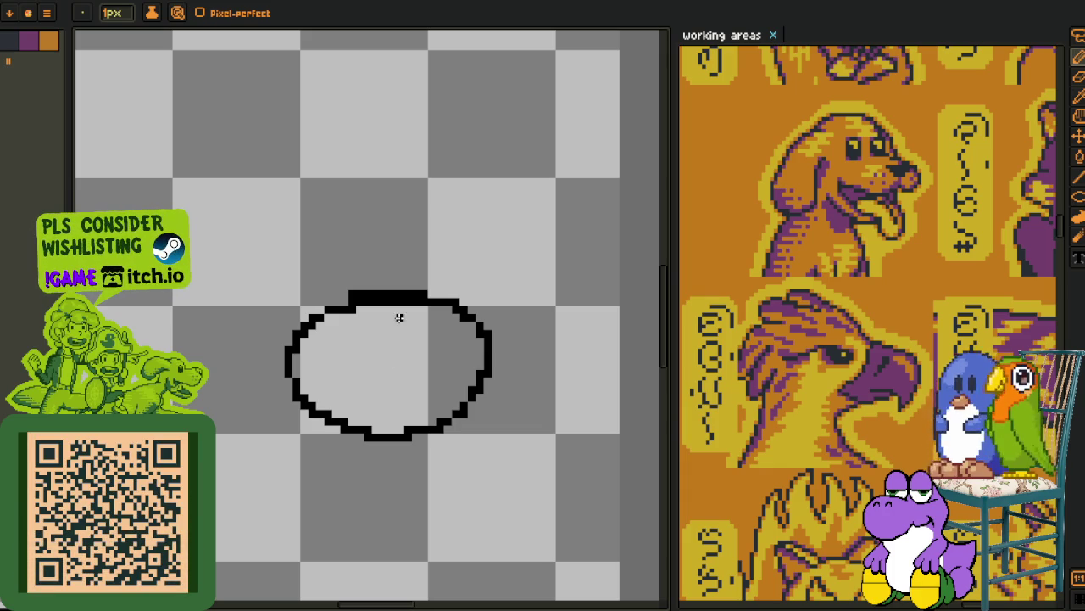
scroll(384, 254, "down", 1)
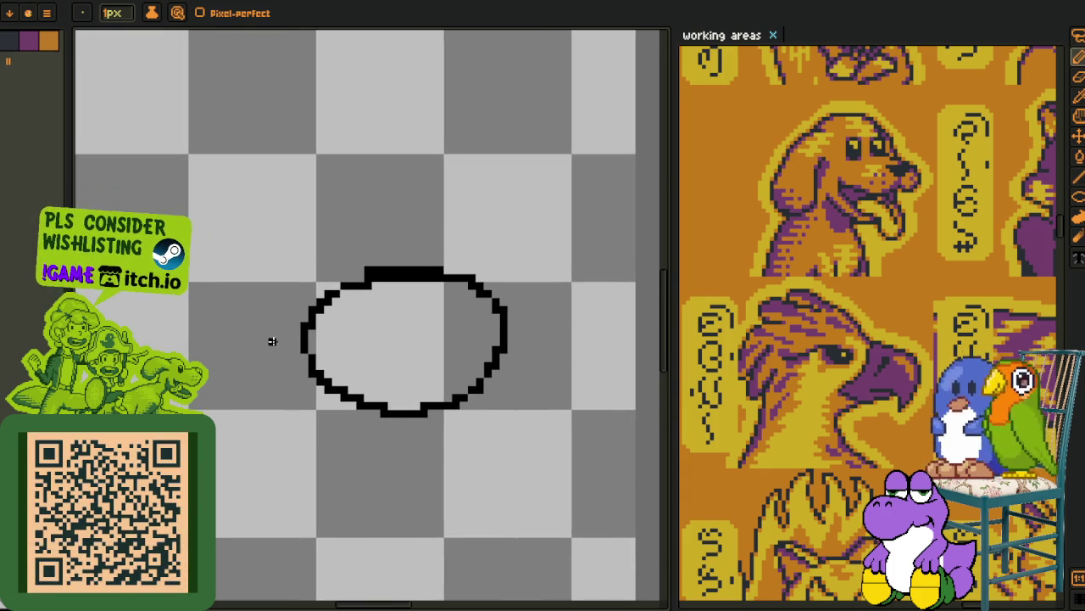
left_click_drag(264, 350, 268, 404)
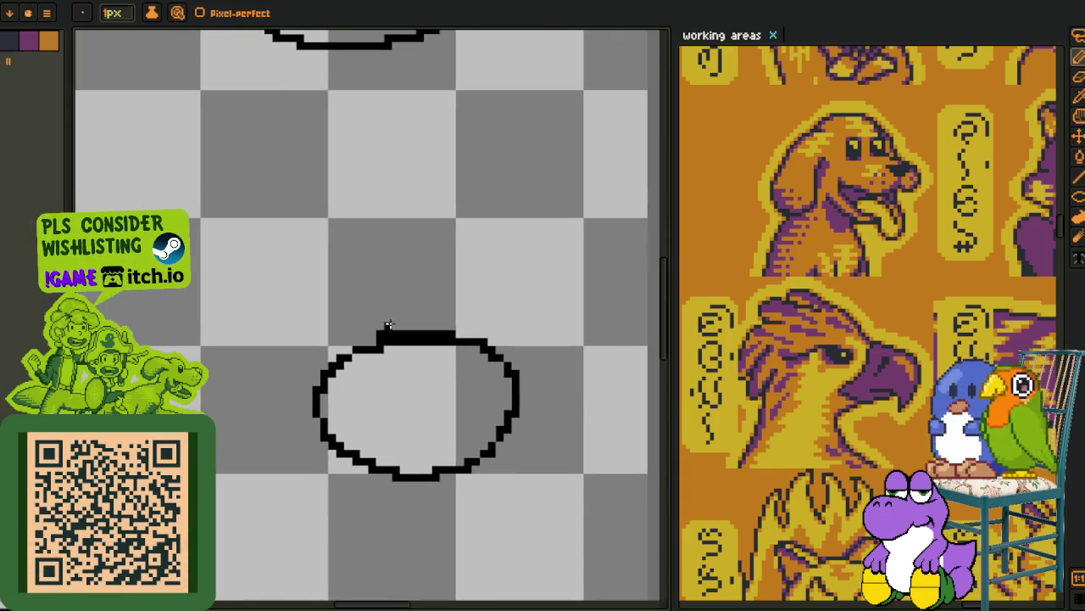
left_click_drag(387, 373, 352, 517)
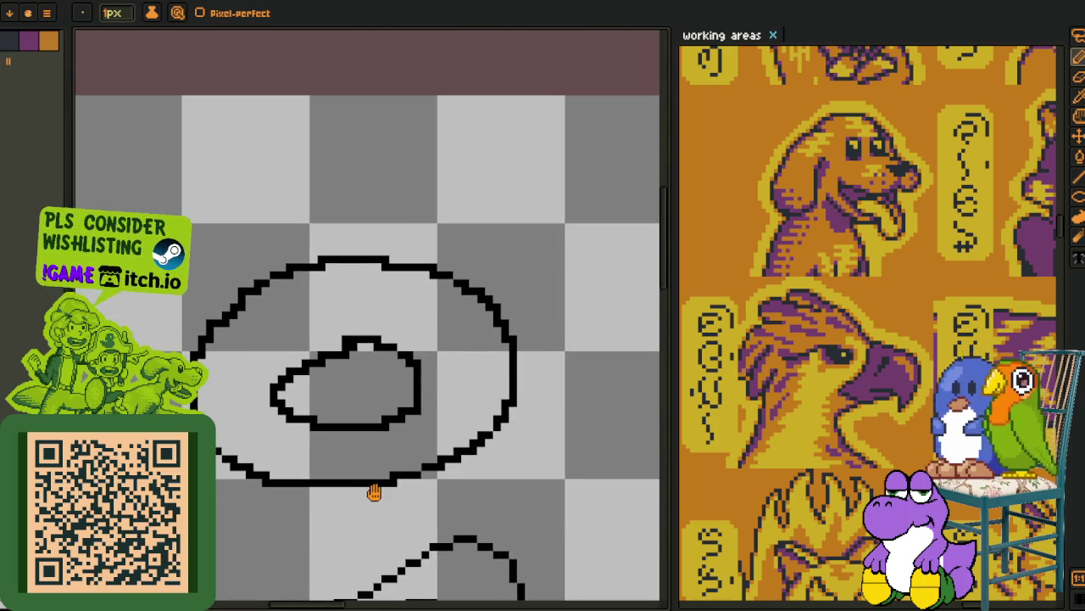
left_click_drag(412, 509, 312, 445)
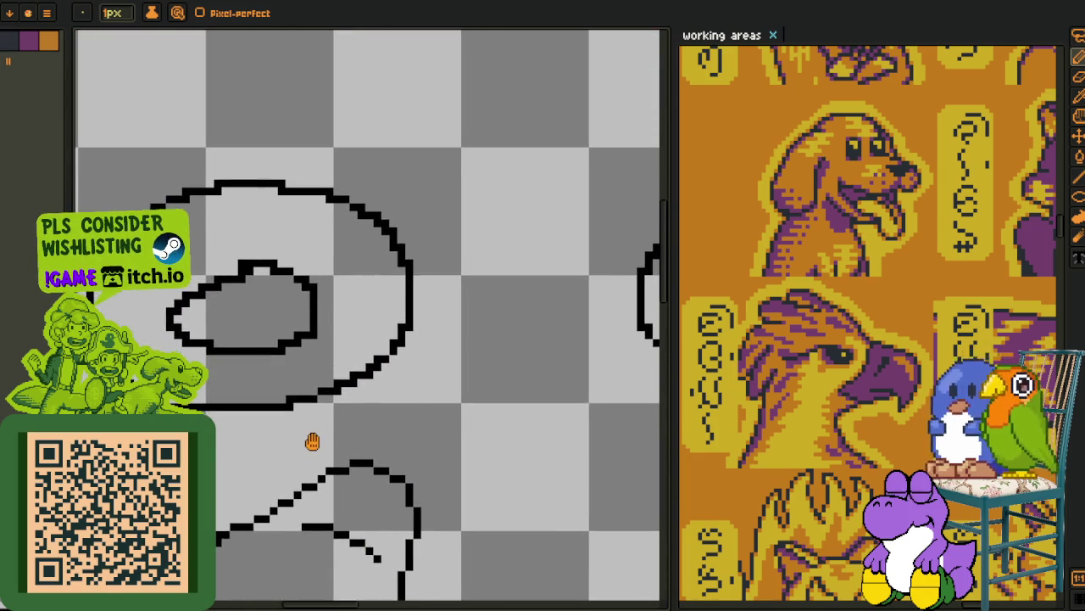
mouse_move(376, 448)
left_mouse_down()
mouse_move(360, 413)
mouse_move(382, 333)
mouse_move(499, 281)
left_mouse_up()
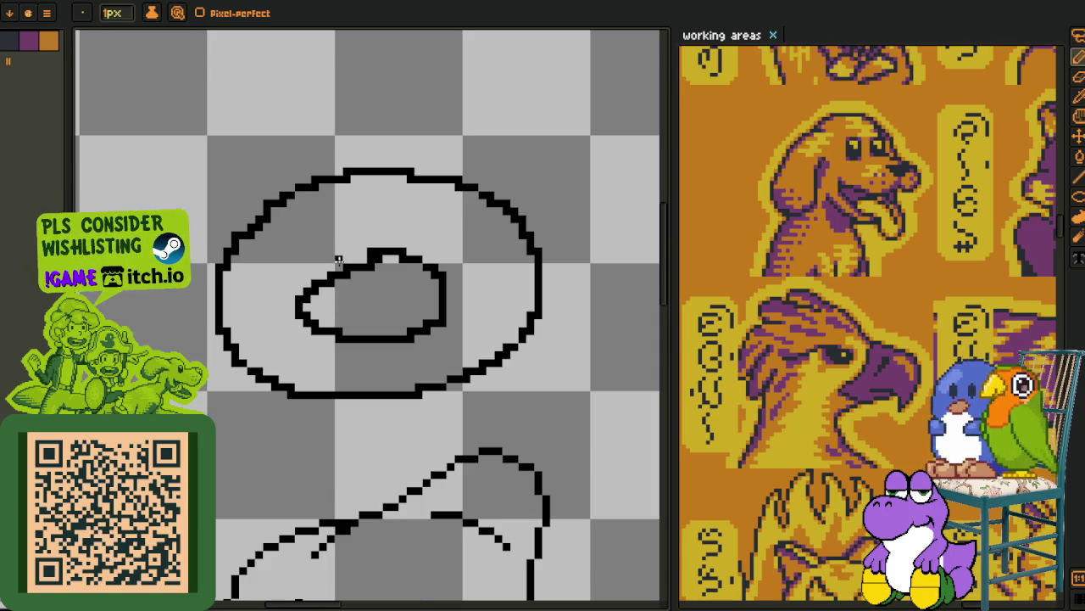
- Reframe the view leftward across the sketches and zoom out
scroll(379, 339, "down", 1)
mouse_move(382, 351)
left_mouse_down()
mouse_move(225, 339)
mouse_move(262, 390)
left_mouse_up()
scroll(262, 393, "down", 2)
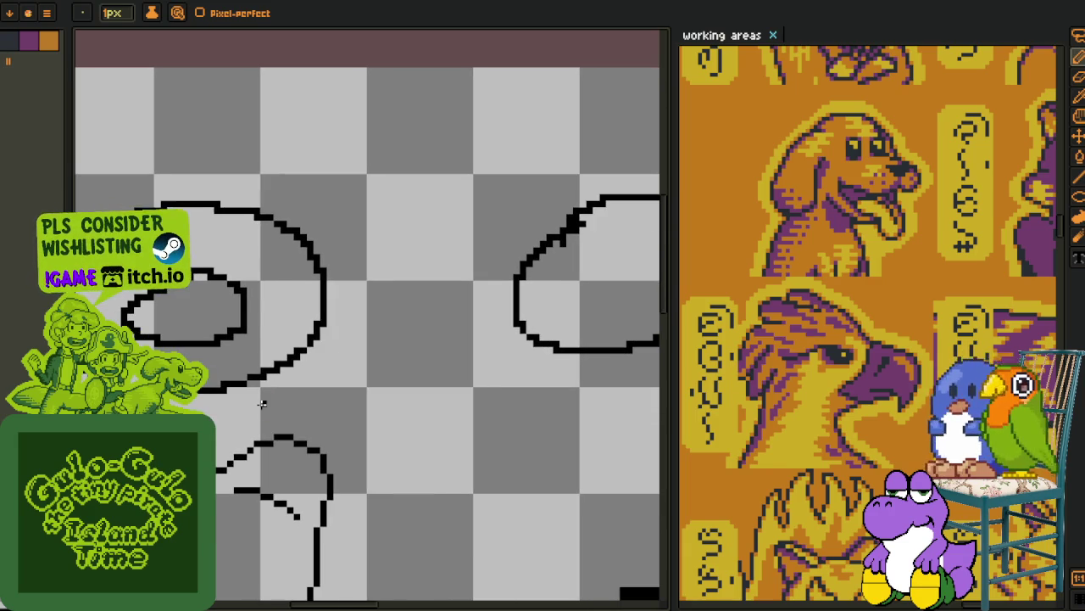
mouse_move(268, 404)
left_mouse_down()
mouse_move(338, 428)
mouse_move(240, 408)
mouse_move(316, 411)
left_mouse_up()
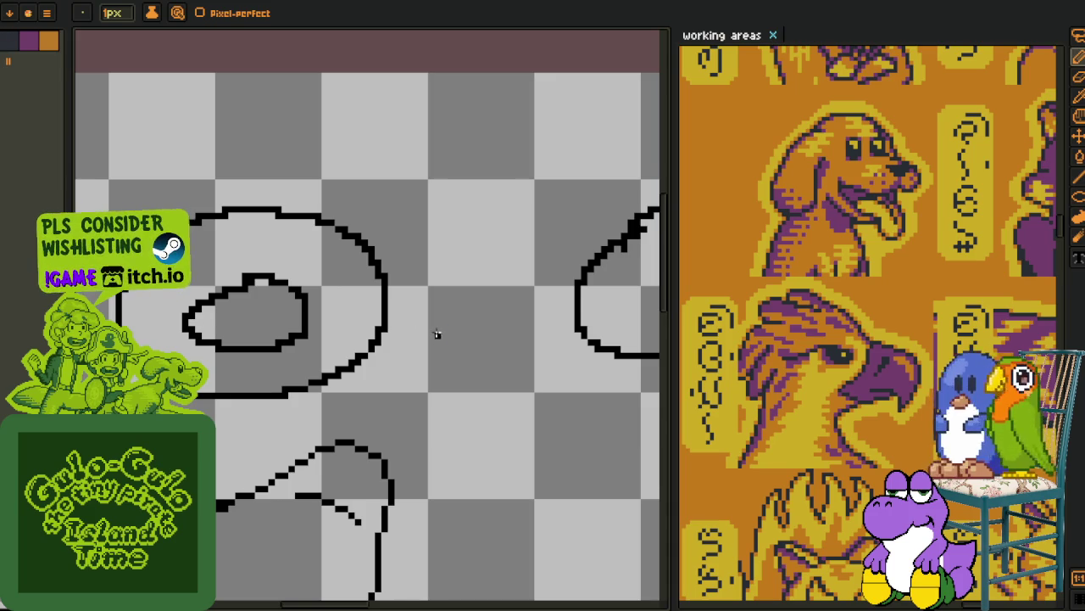
scroll(288, 320, "down", 2)
scroll(305, 349, "down", 1)
scroll(339, 374, "down", 1)
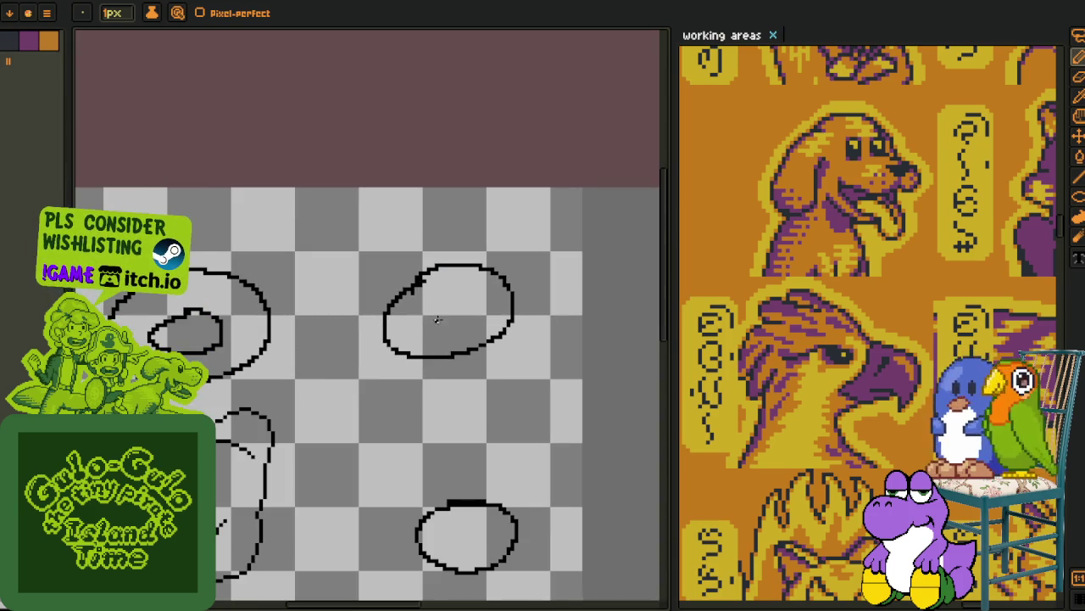
- Marquee-select and delete the bottom ellipse and the right-hand ellipse
key("i")
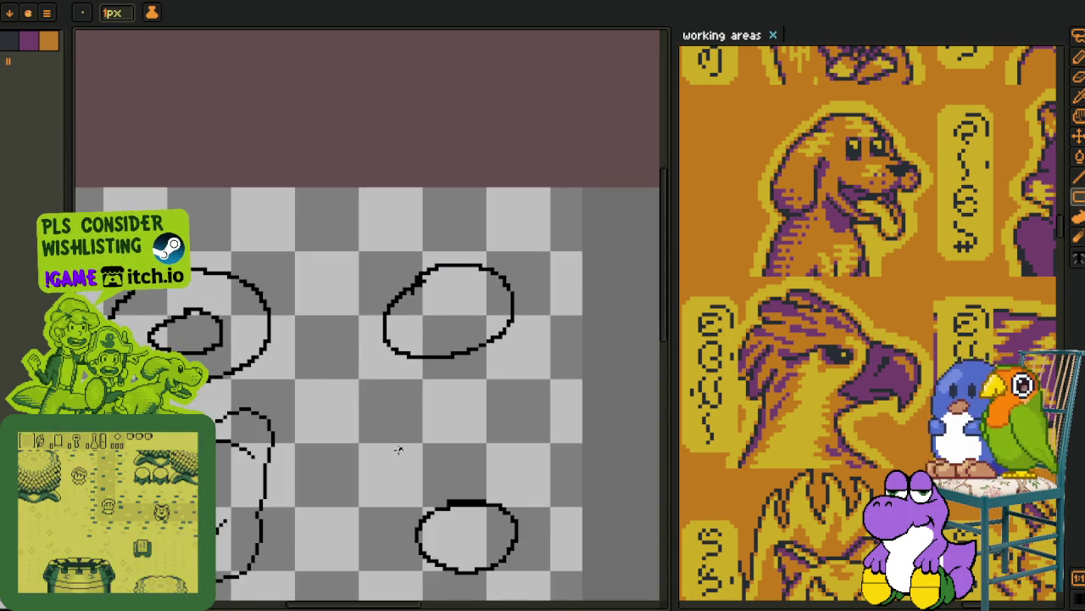
mouse_move(405, 443)
left_mouse_down()
mouse_move(354, 374)
mouse_move(519, 604)
left_mouse_up()
key("m")
key("Delete")
mouse_move(297, 319)
left_mouse_down()
mouse_move(352, 292)
mouse_move(467, 188)
left_mouse_up()
key("Delete")
- Select and delete the double ellipse on the left, leaving the blob outline
left_click_drag(286, 257, 411, 316)
left_click_drag(194, 242, 376, 375)
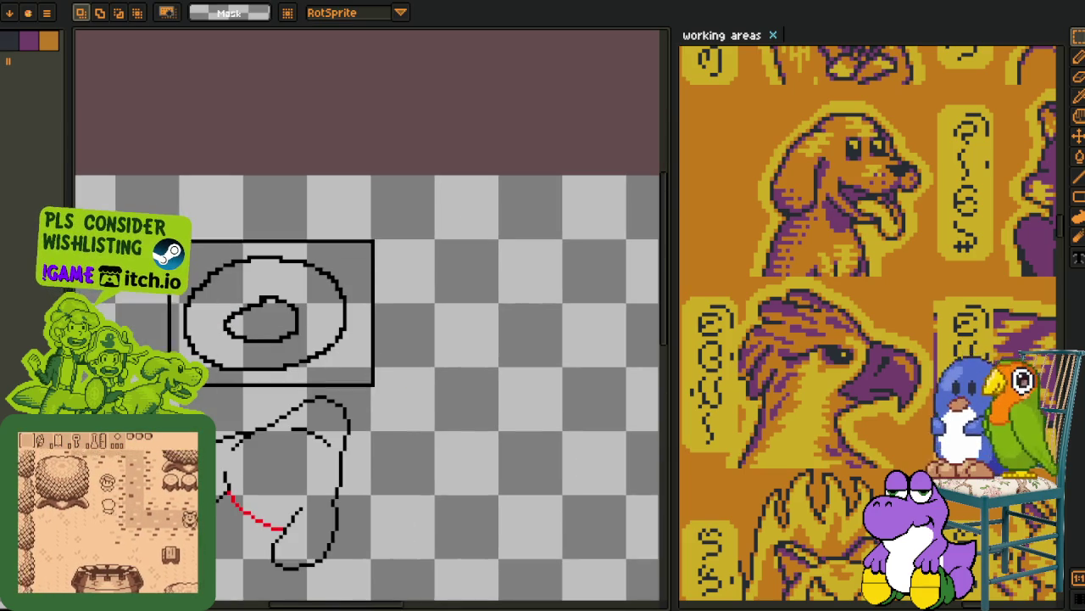
key("Delete")
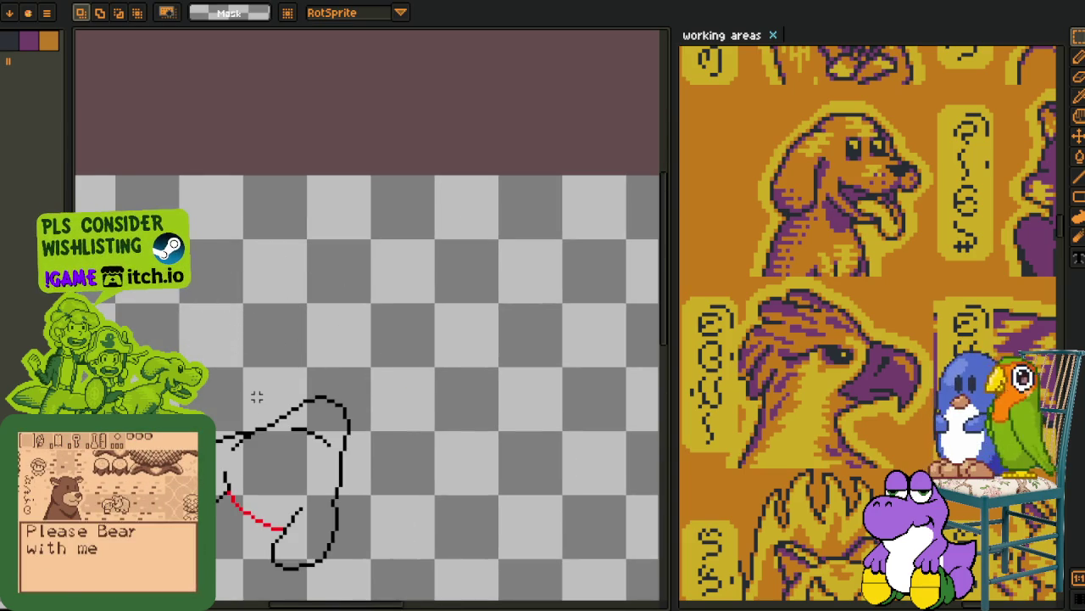
scroll(250, 398, "down", 1)
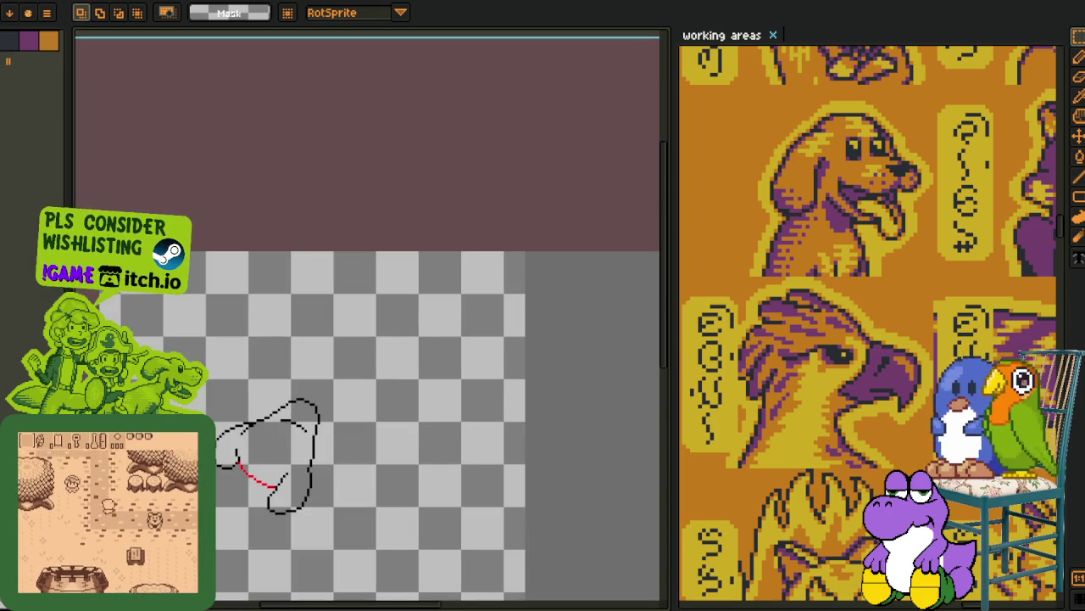
scroll(239, 461, "up", 1)
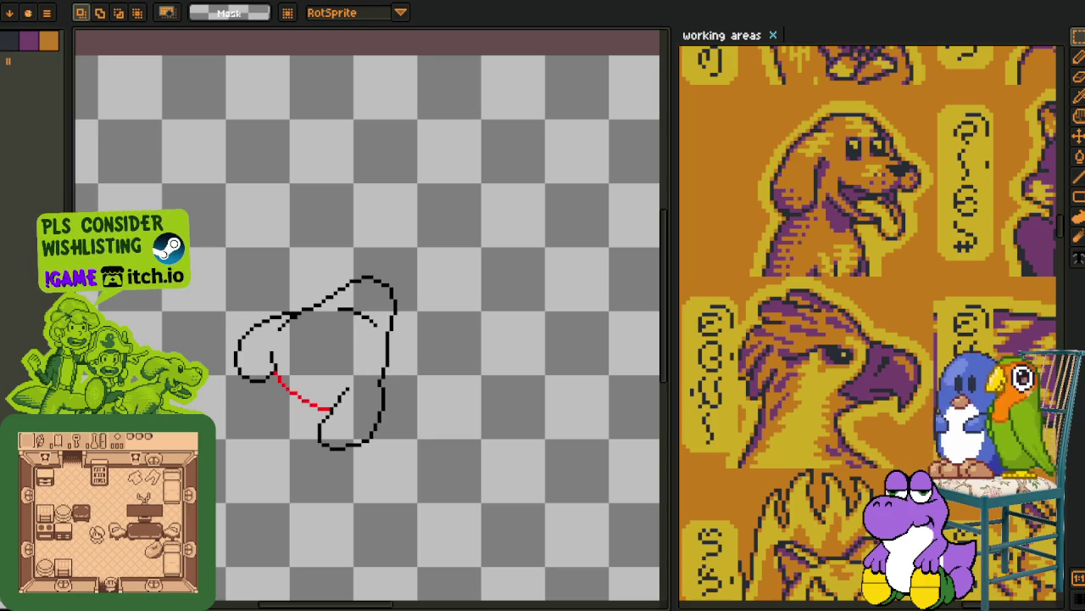
left_click_drag(392, 322, 385, 326)
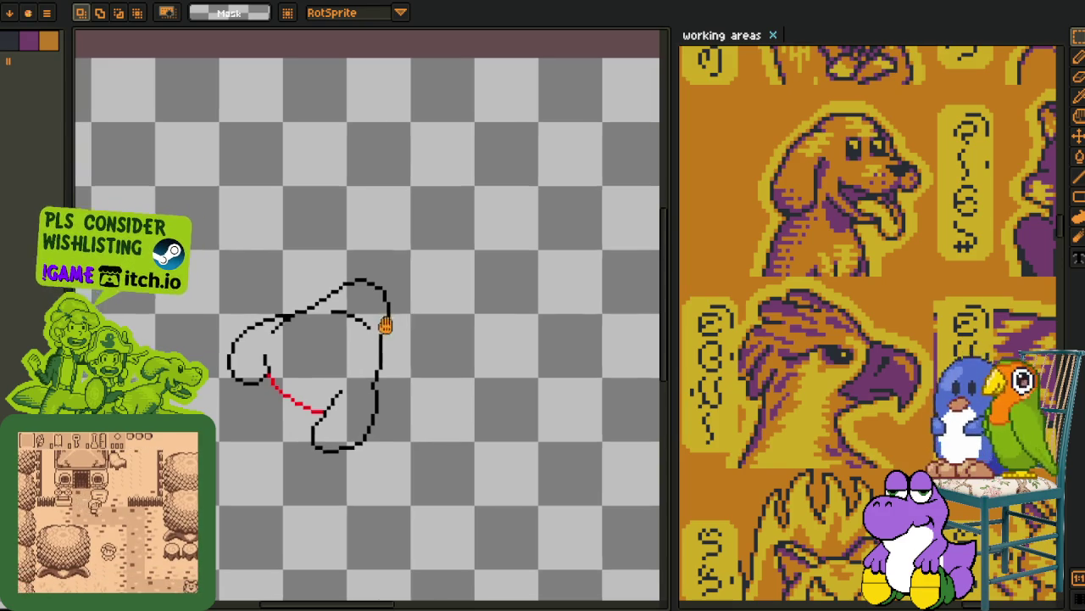
scroll(290, 327, "up", 2)
- Return to the pencil tool and pan to a blank area beside the blob
key("i")
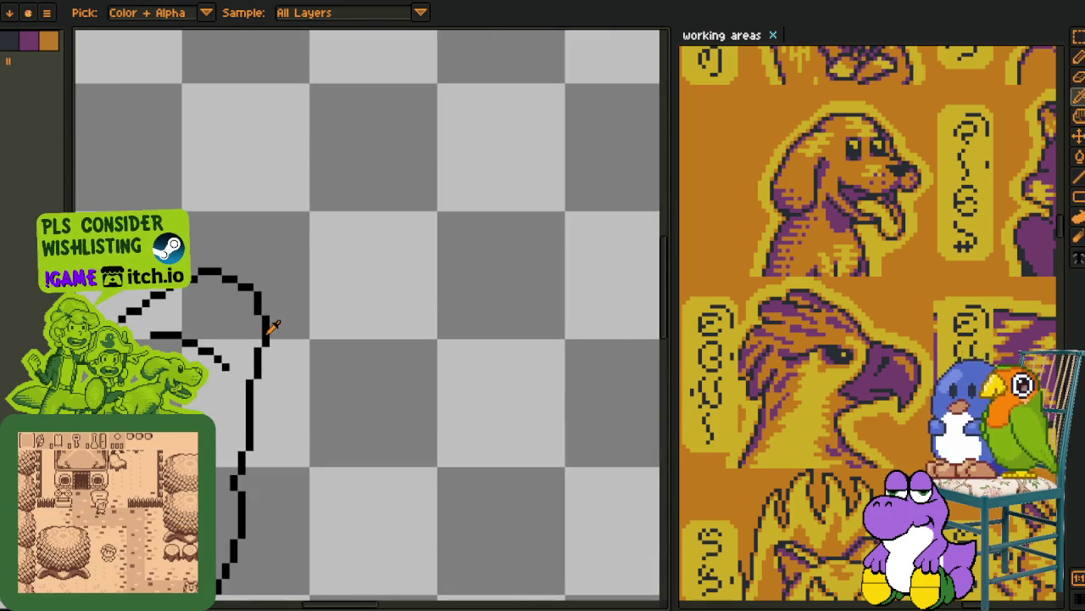
scroll(268, 328, "down", 1)
key("v")
key("b")
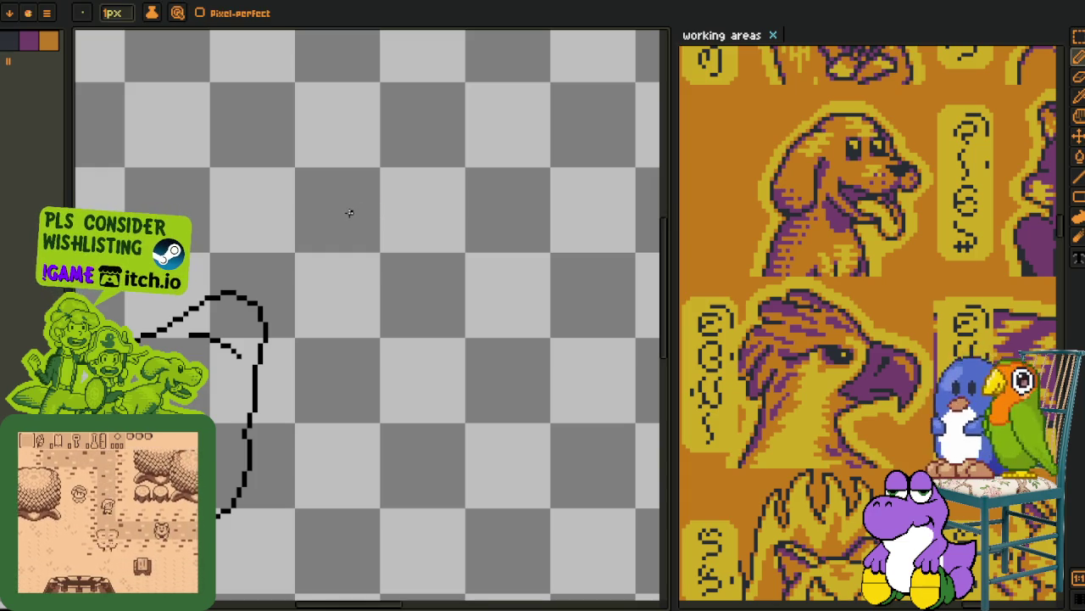
mouse_move(349, 212)
left_mouse_down()
mouse_move(306, 344)
mouse_move(383, 363)
mouse_move(346, 336)
left_mouse_up()
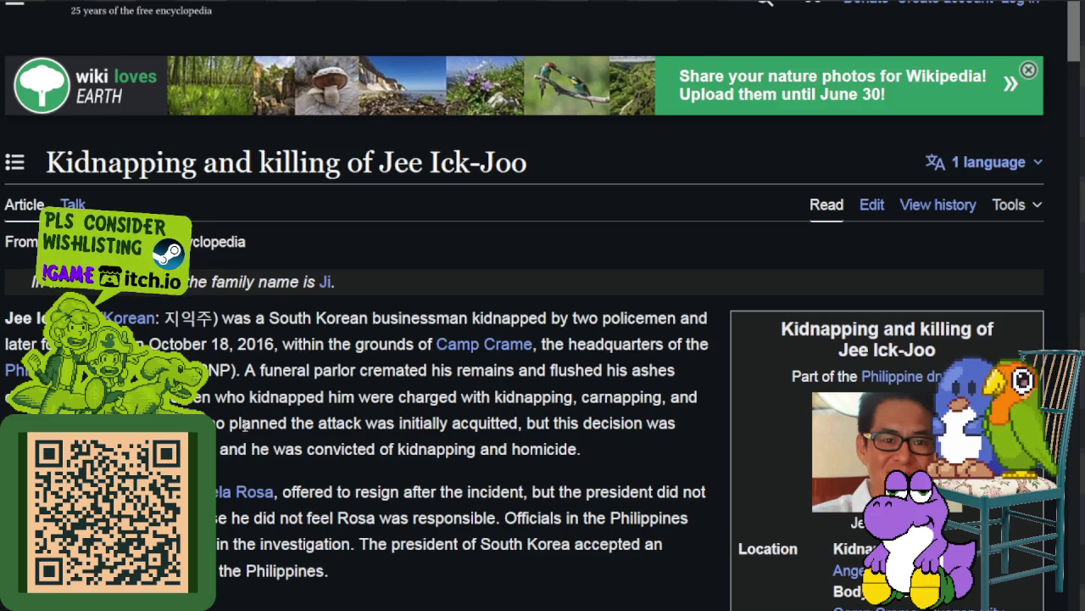
- Read the article intro, highlighting the subject's name, Camp Crame and the police chief's name
scroll(244, 426, "down", 2)
scroll(241, 431, "down", 2)
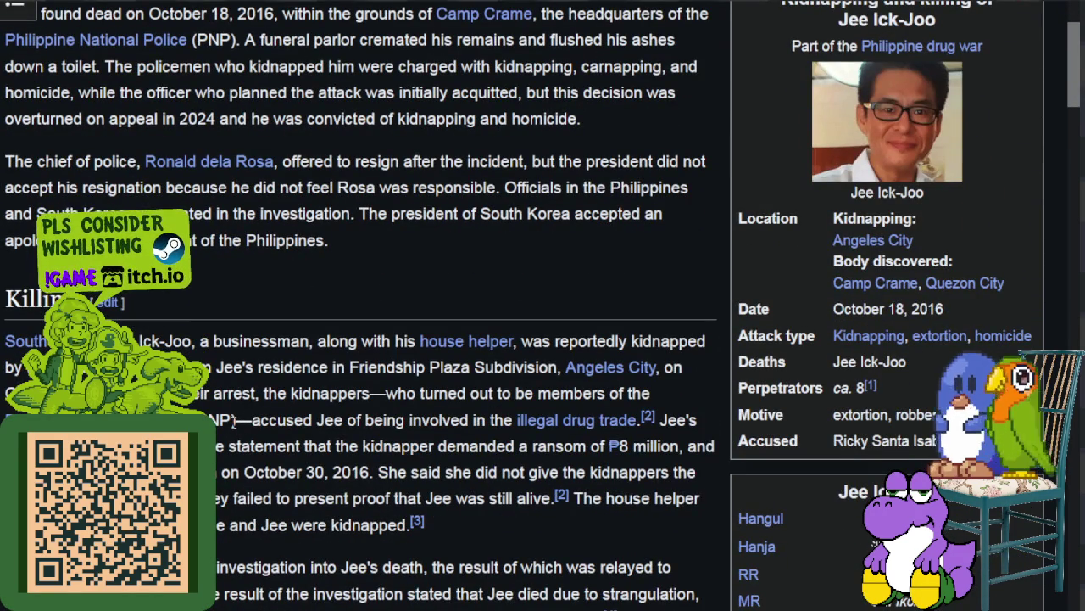
scroll(307, 321, "up", 1)
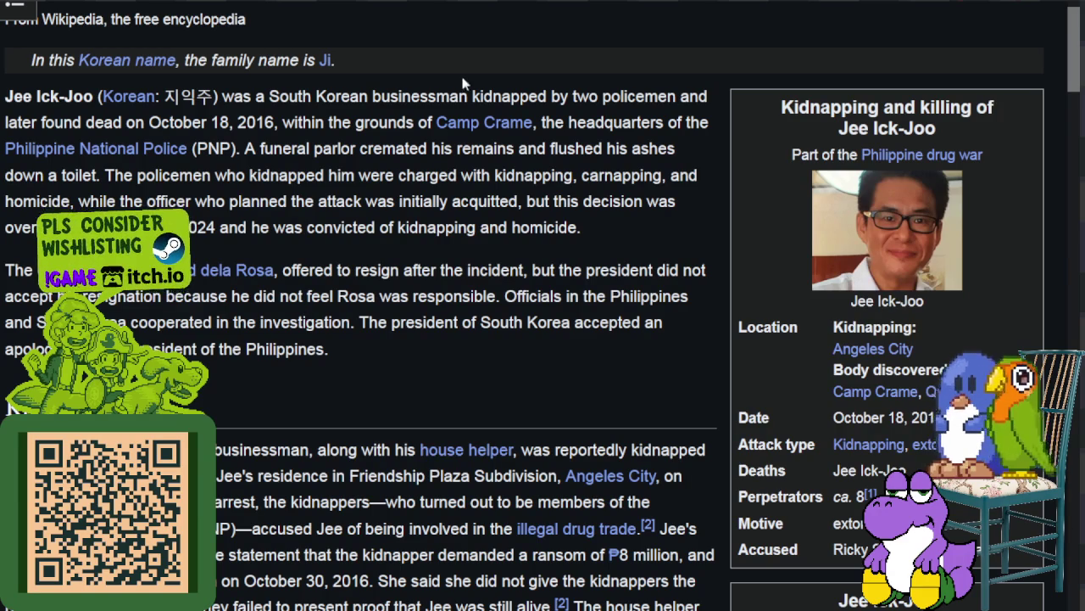
left_click_drag(5, 98, 93, 100)
left_click_drag(434, 123, 543, 125)
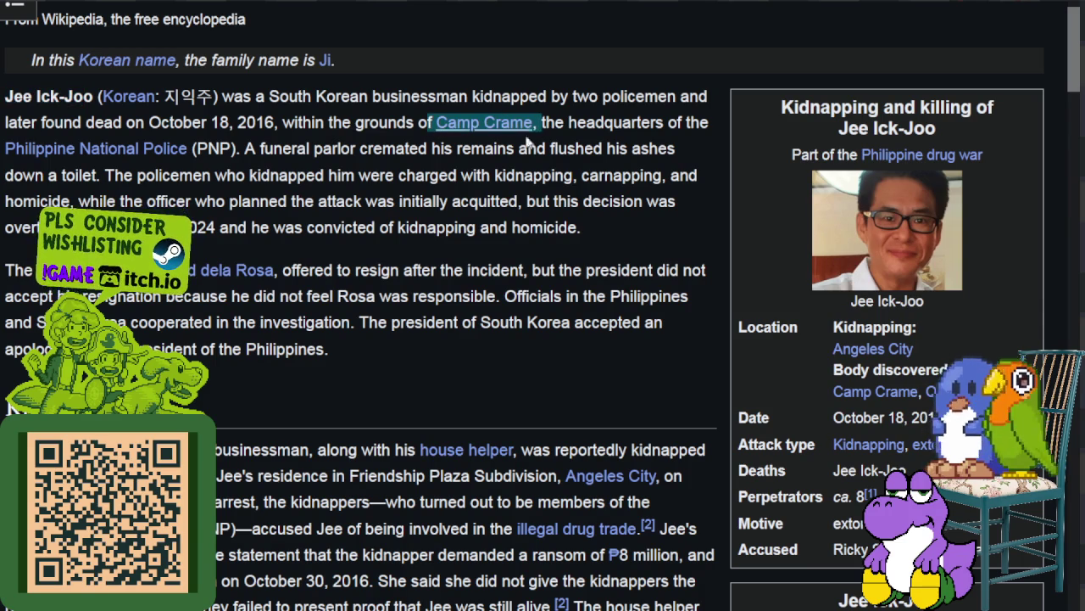
scroll(205, 188, "down", 3)
left_click_drag(131, 52, 276, 52)
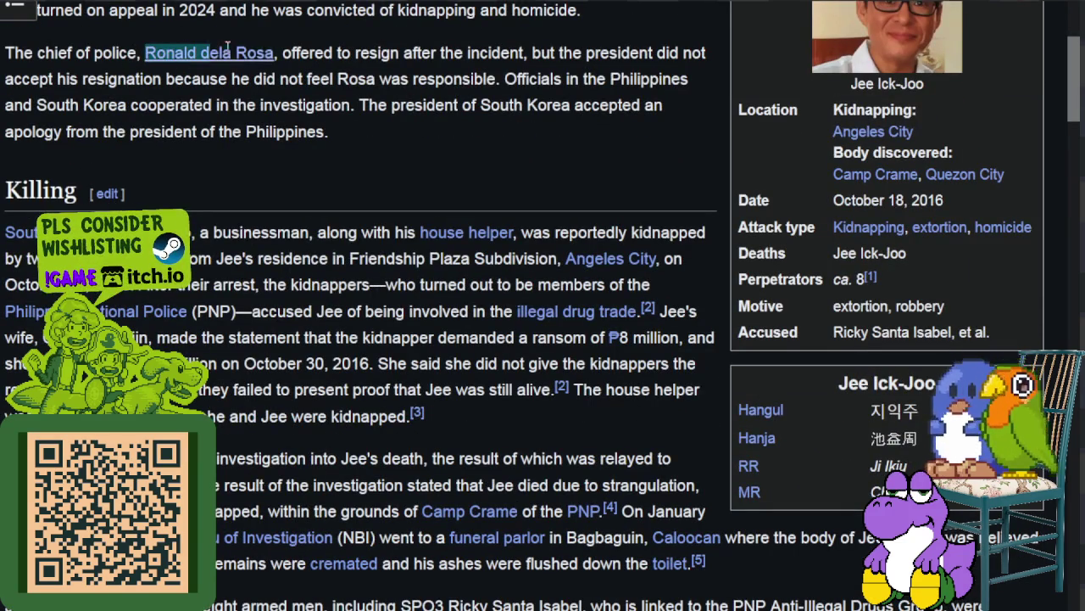
mouse_move(209, 52)
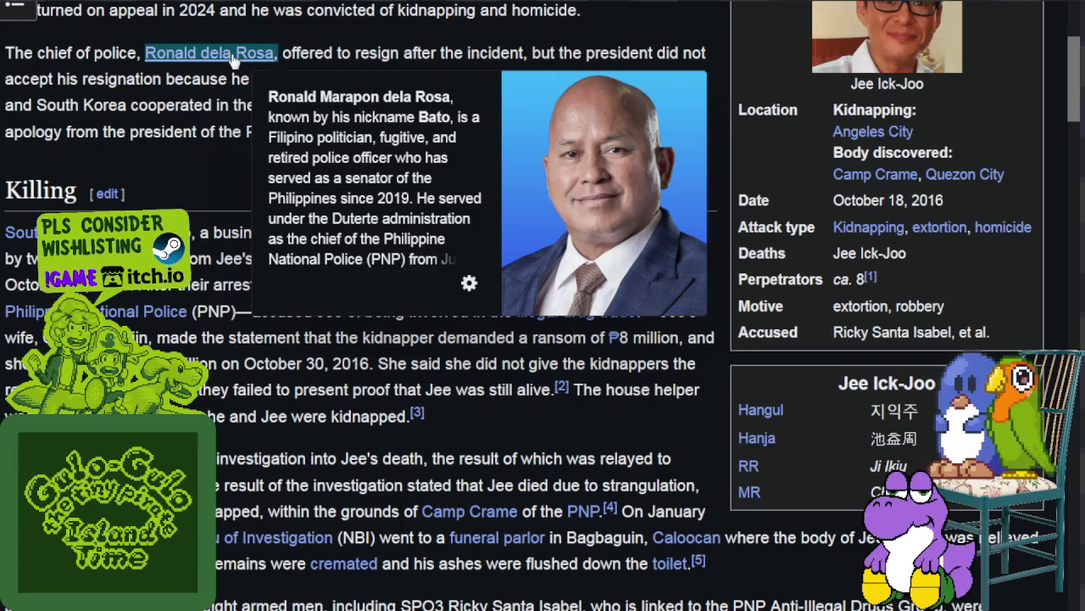
- Read on in the Jee Ick-Joo article, reselecting Camp Crame and the police chief's name
right_click(240, 53)
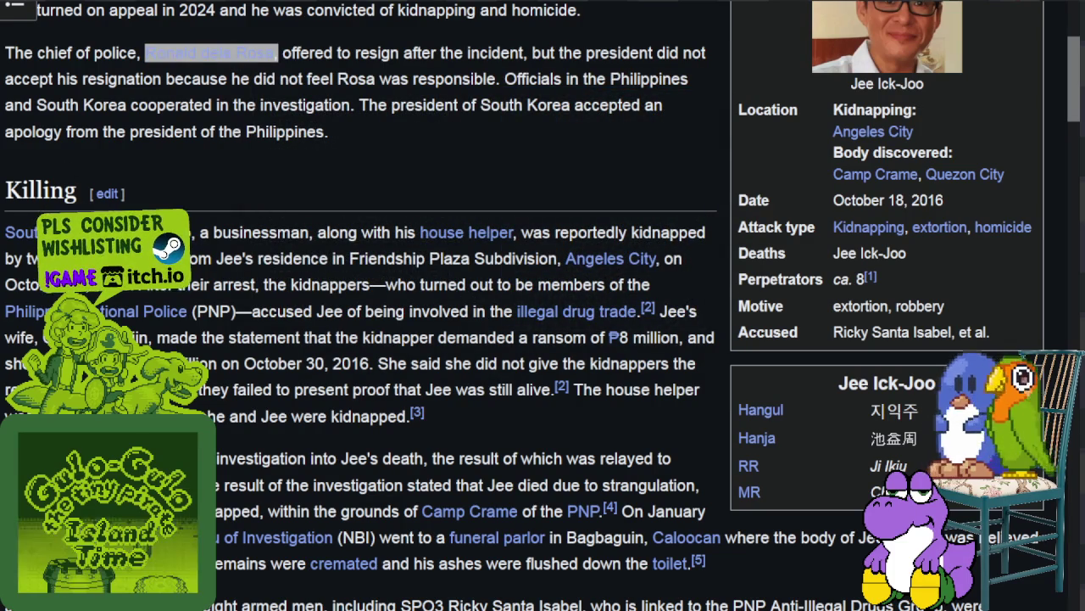
scroll(869, 165, "up", 2)
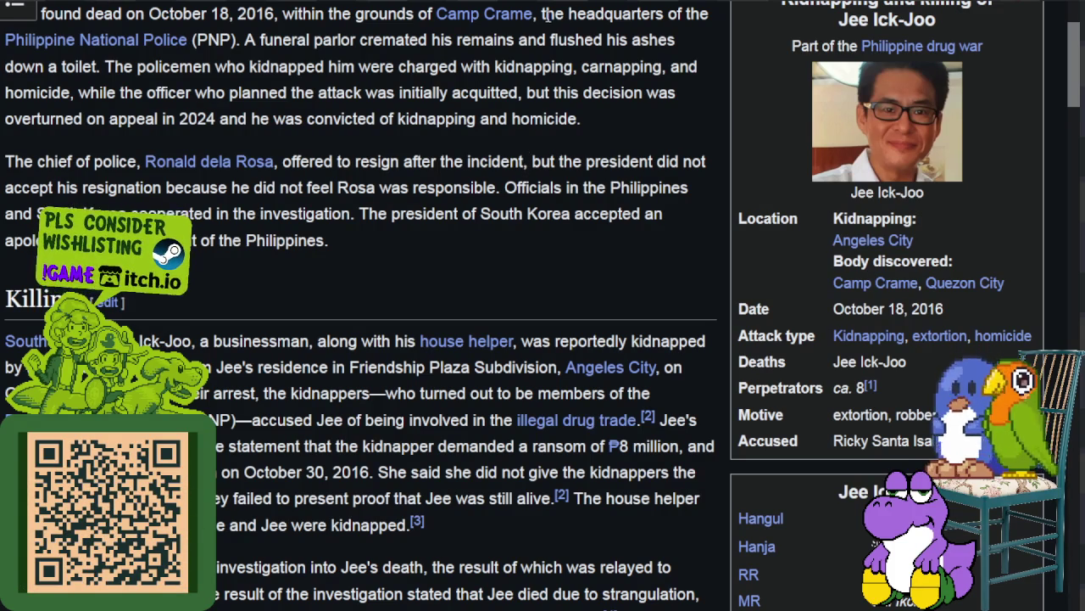
left_click_drag(546, 14, 437, 29)
scroll(429, 66, "down", 2)
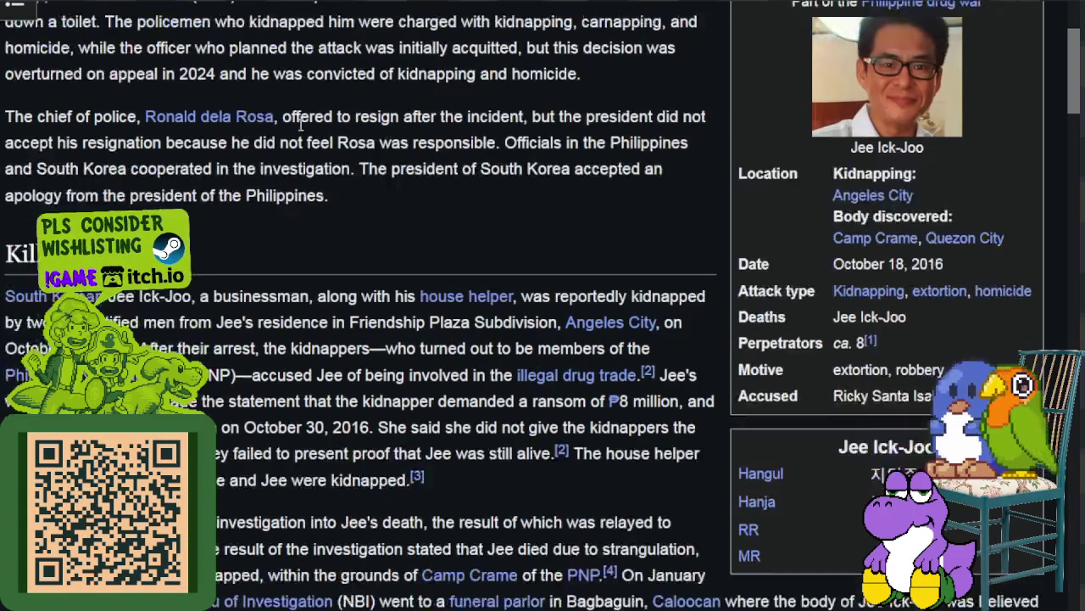
left_click_drag(127, 53, 280, 52)
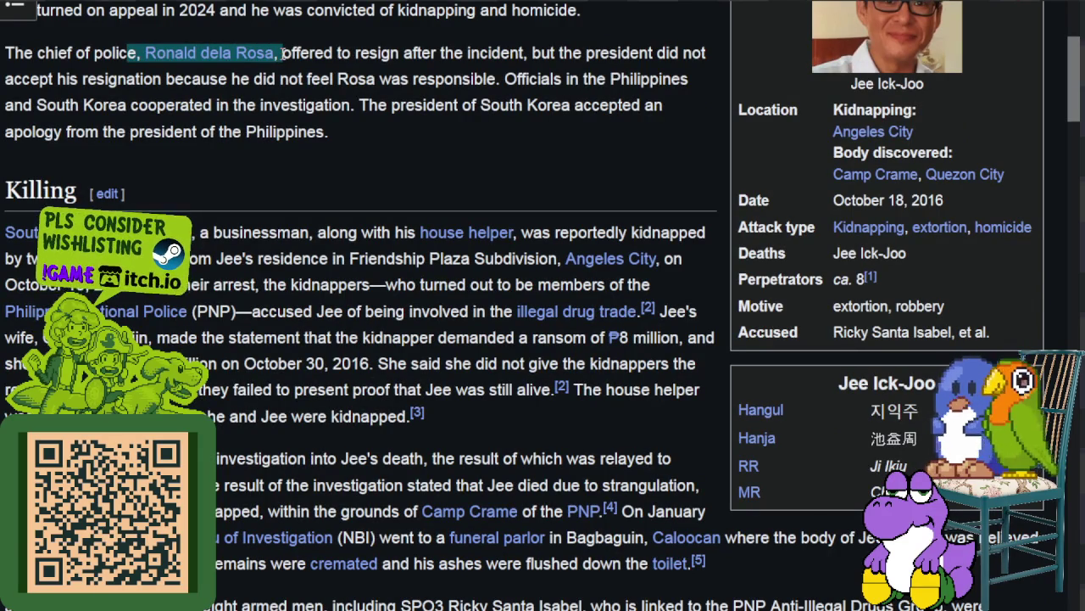
scroll(787, 116, "up", 4)
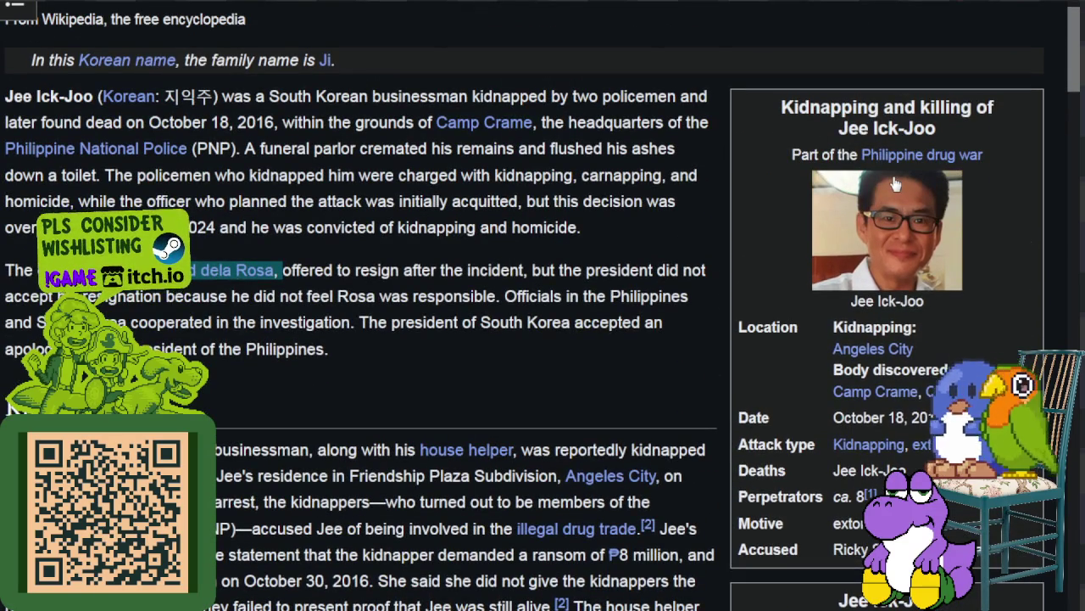
scroll(526, 156, "down", 2)
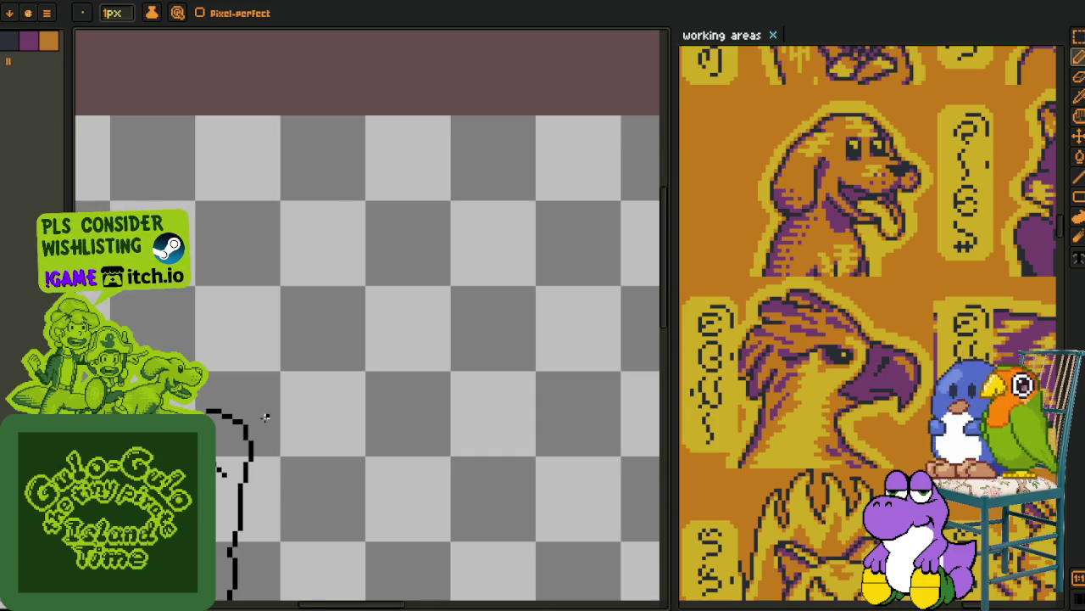
- Close the gaps along the outline's top-right curve with four black pixels
scroll(266, 417, "down", 1)
left_click_drag(358, 407, 373, 345)
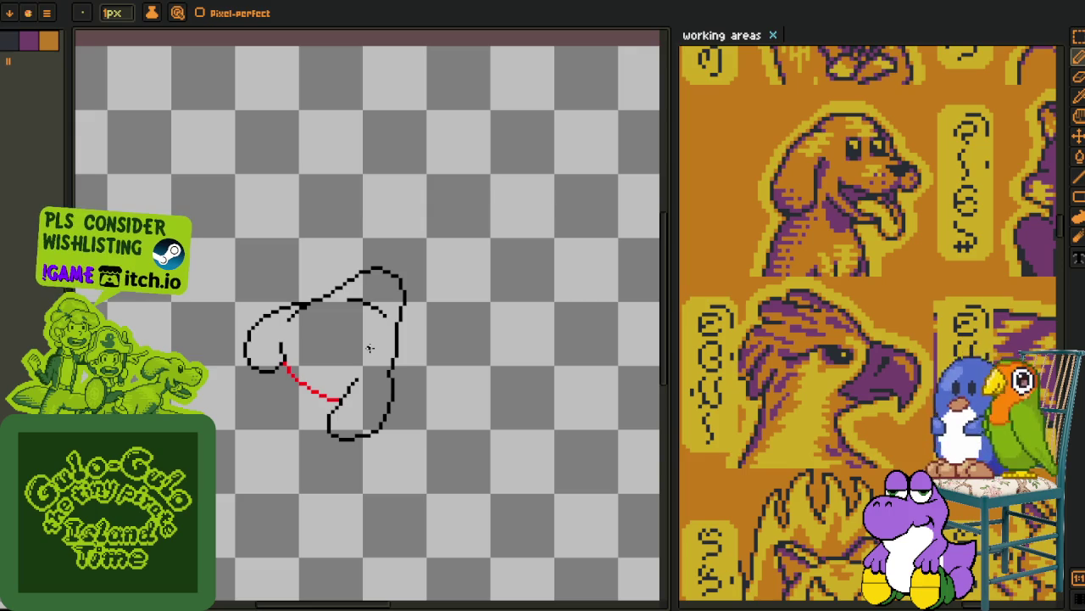
scroll(478, 279, "up", 1)
scroll(436, 296, "up", 1)
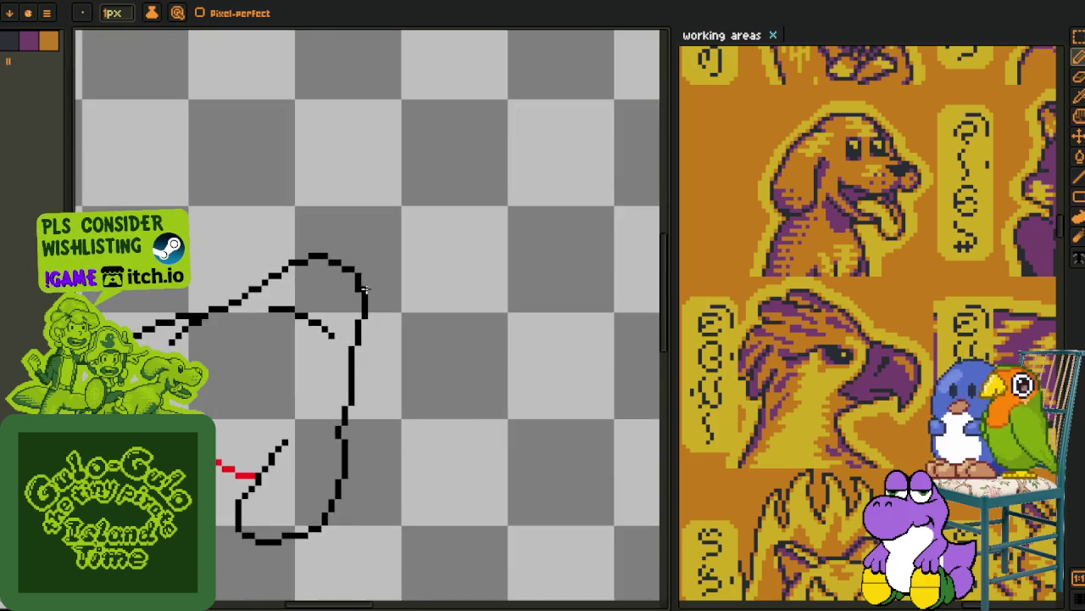
scroll(330, 275, "up", 1)
scroll(320, 268, "up", 1)
left_click(299, 277)
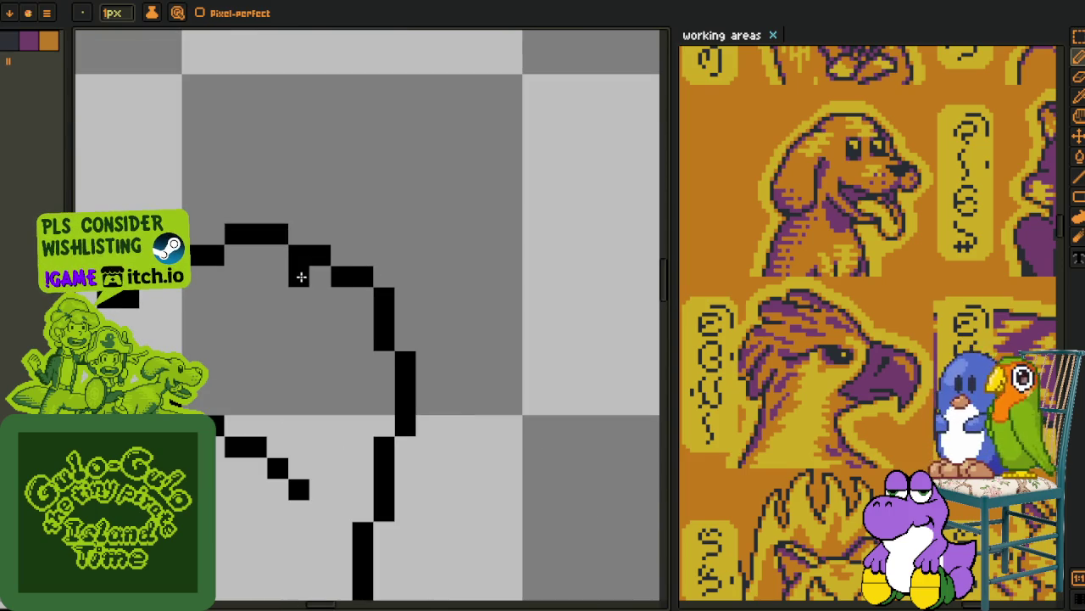
left_click(341, 299)
left_click(362, 297)
left_click(280, 257)
- Recentre the outline and fill the blob's interior with orange using the paint bucket
scroll(283, 255, "down", 2)
scroll(288, 289, "down", 1)
scroll(297, 323, "up", 1)
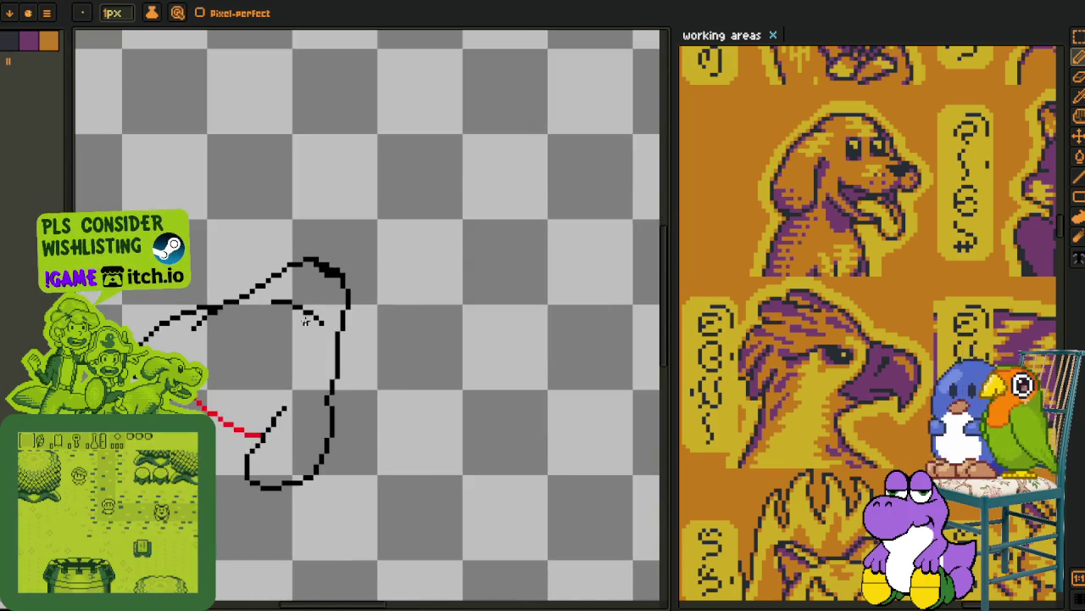
scroll(304, 340, "up", 1)
scroll(324, 346, "down", 1)
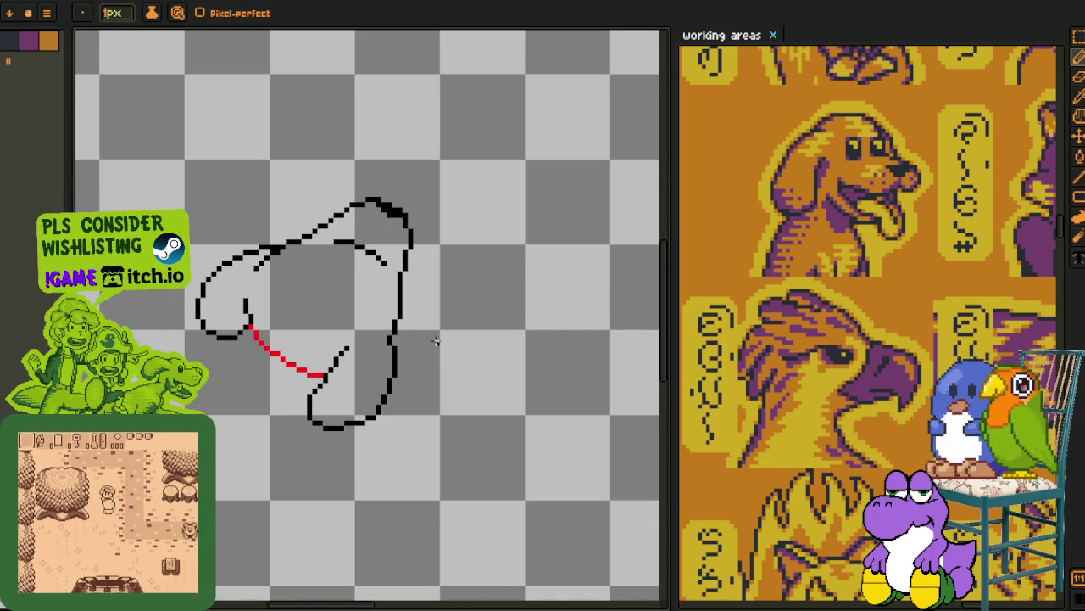
left_click_drag(364, 344, 413, 336)
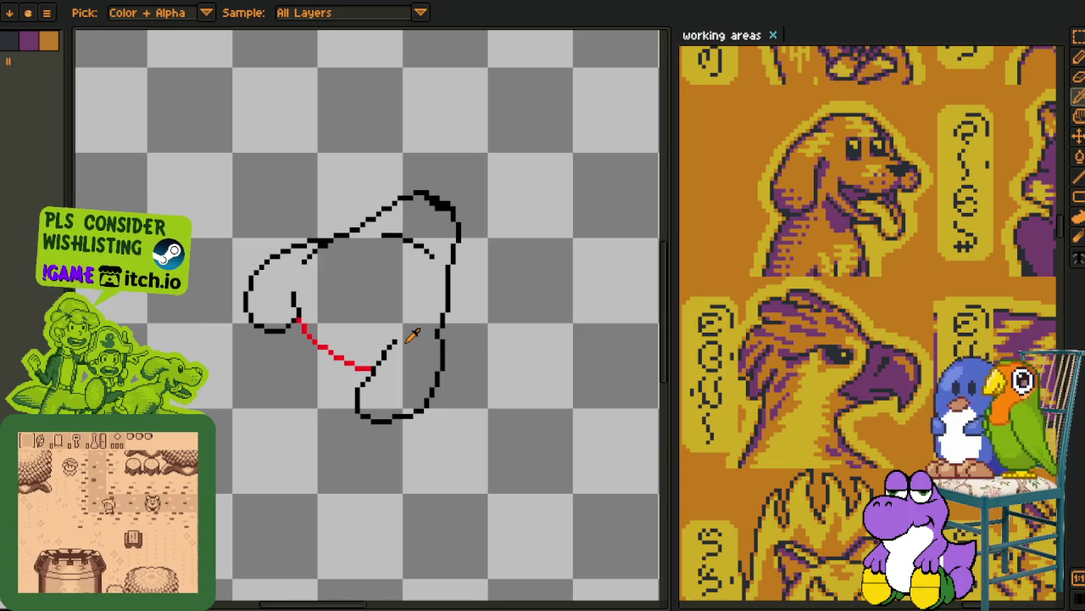
left_click_drag(394, 307, 404, 273)
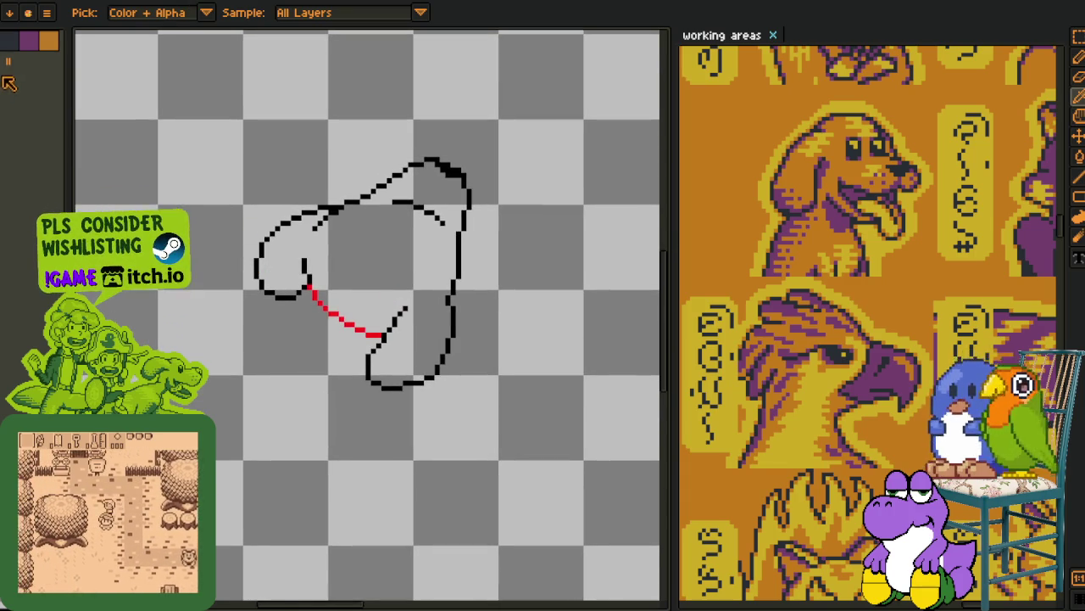
key("g")
left_click(381, 245)
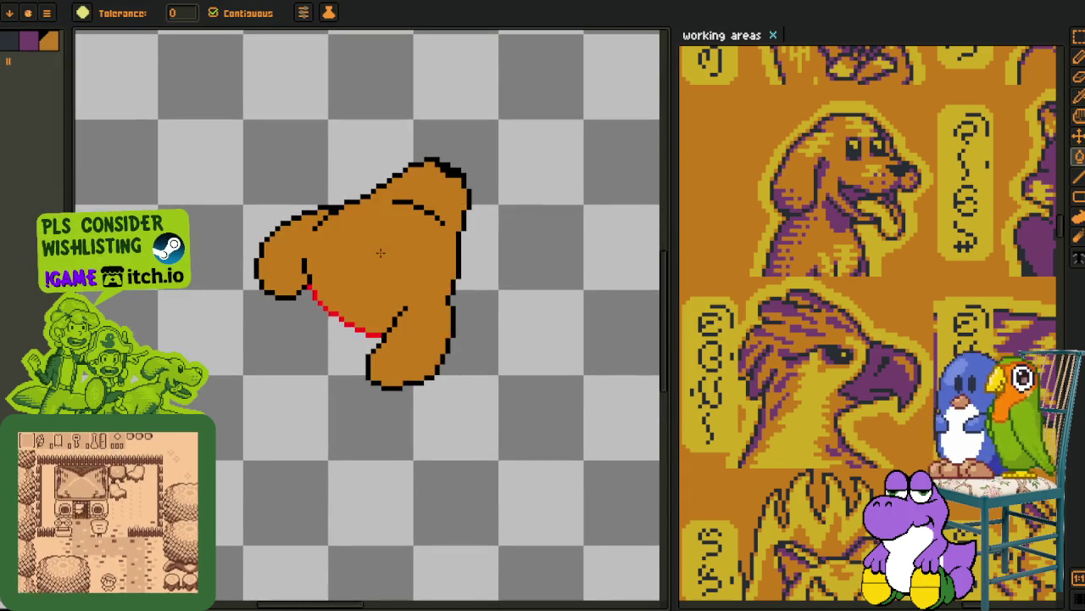
- Scroll away from the orange-filled blob before leaving Aseprite
scroll(410, 243, "down", 1)
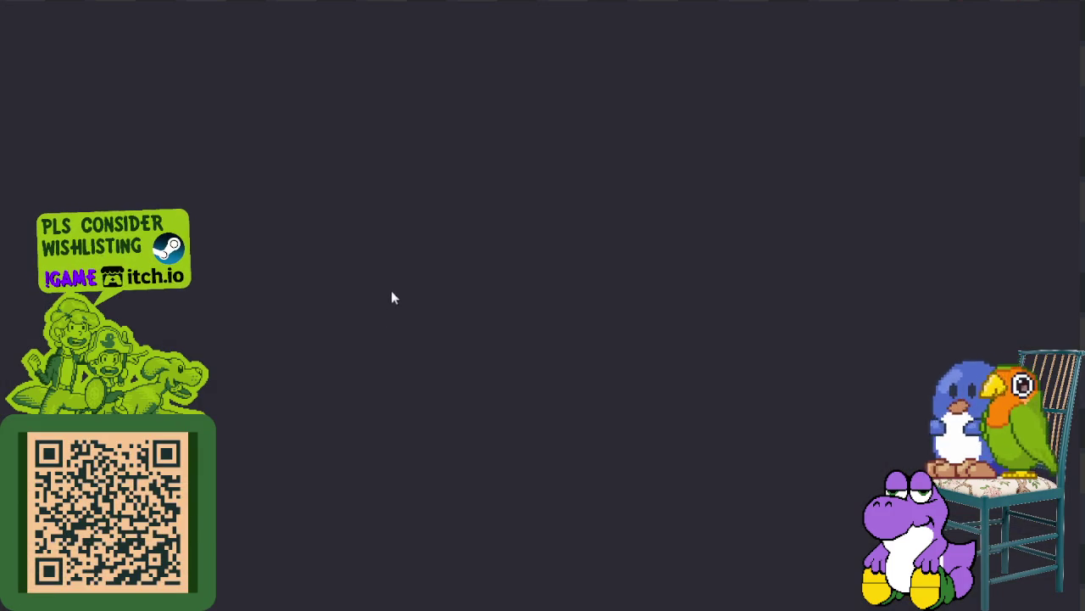
- Scroll up and down through the Leni Robredo Wikipedia article
scroll(632, 247, "down", 3)
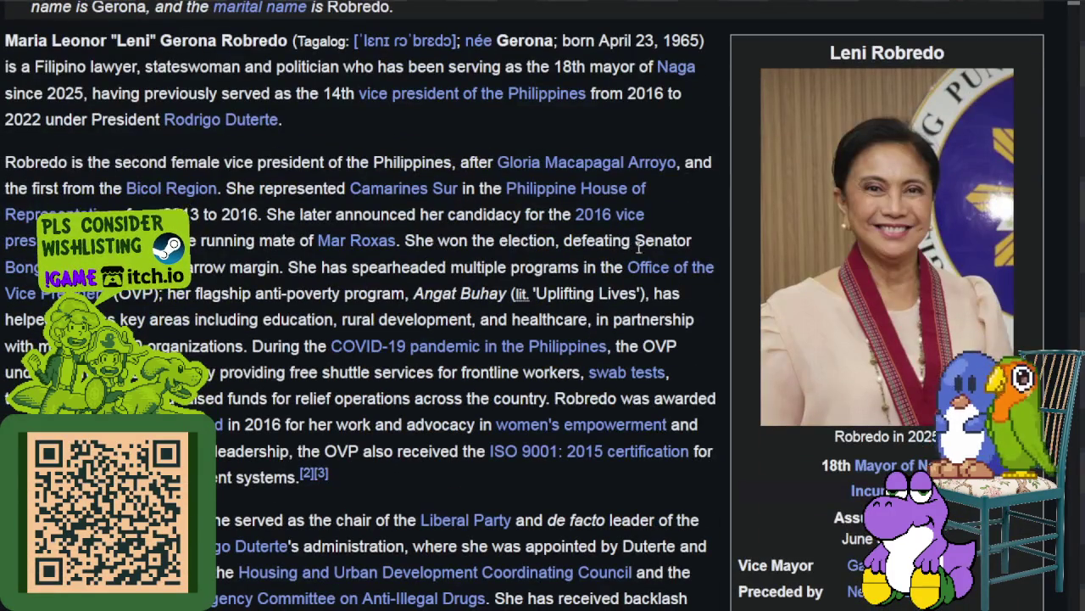
scroll(554, 118, "down", 2)
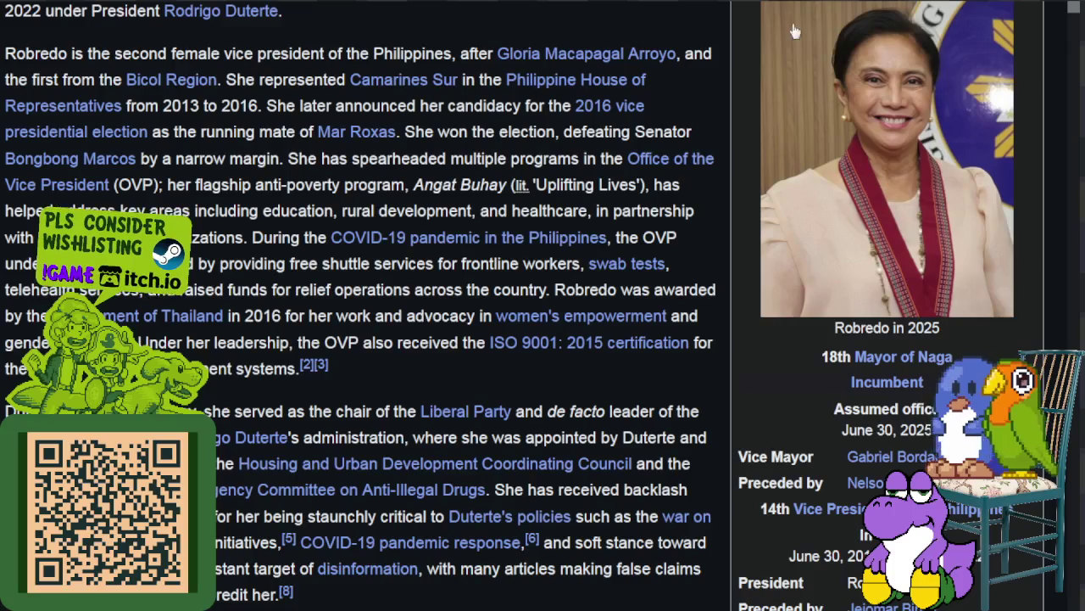
scroll(975, 153, "up", 2)
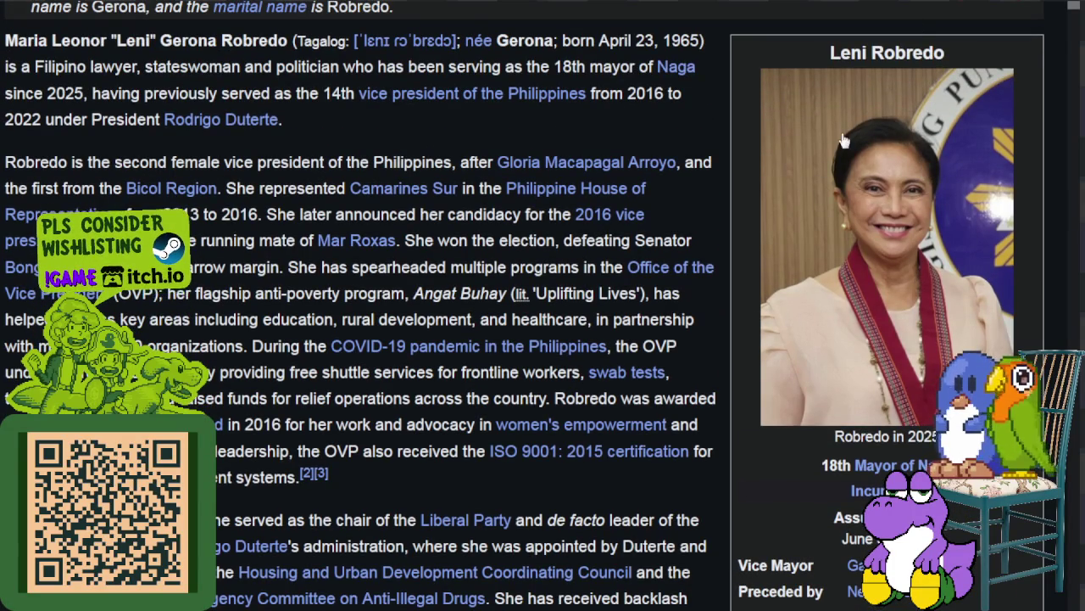
scroll(844, 142, "down", 2)
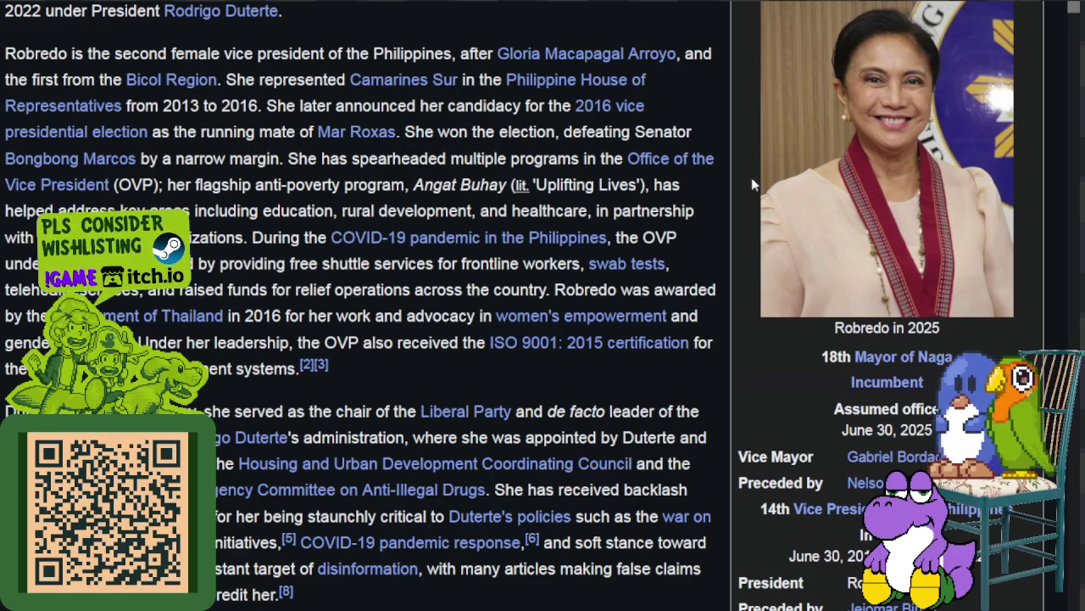
scroll(858, 101, "up", 1)
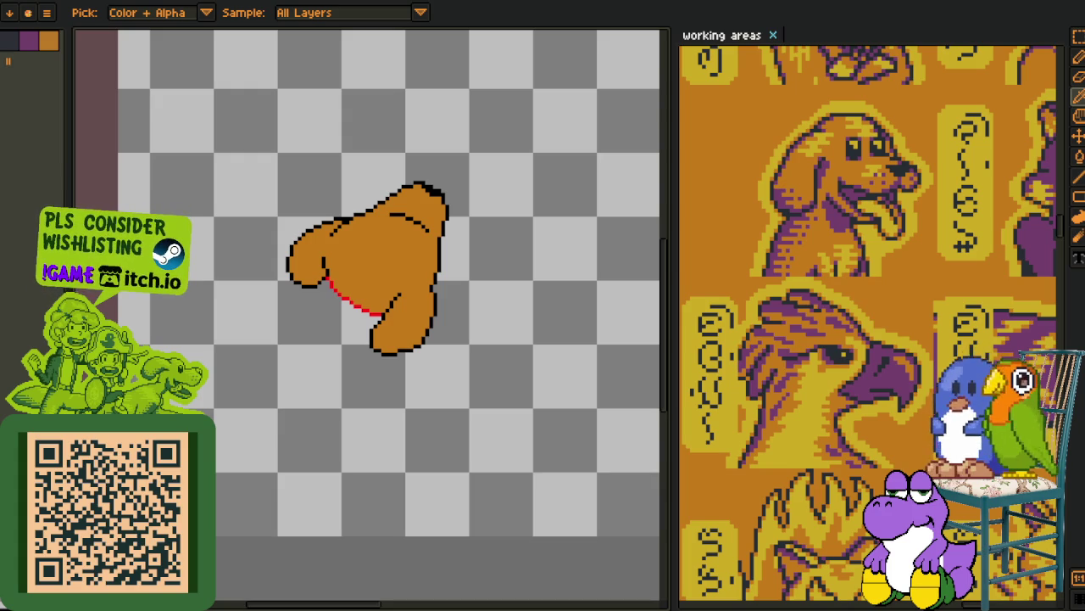
- Open and cancel Replace Color, then reveal the Timeline layer list with Tab
scroll(305, 347, "down", 2)
scroll(324, 327, "up", 1)
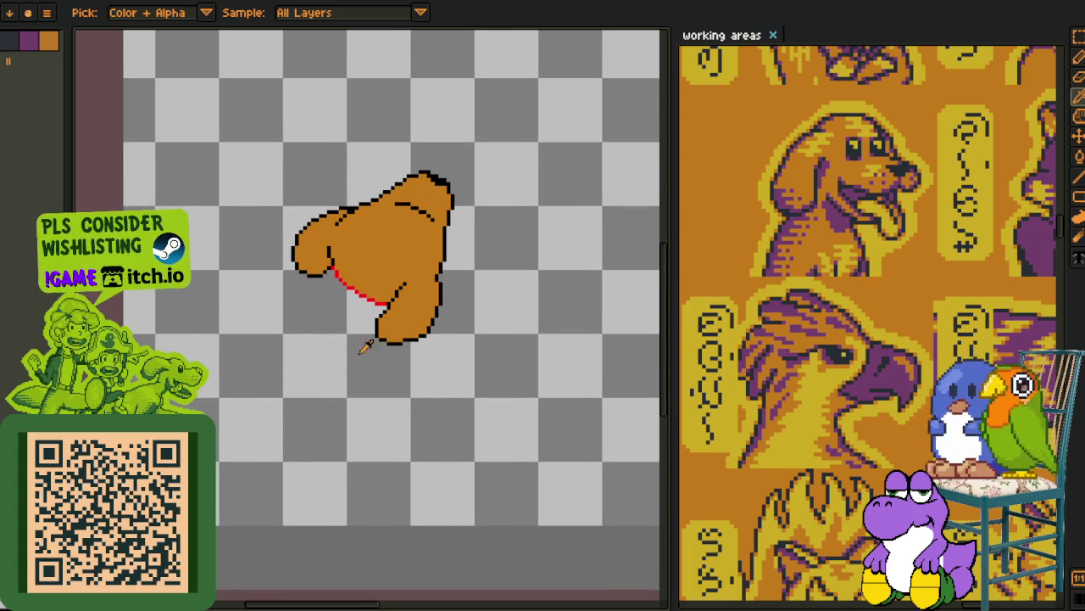
scroll(407, 250, "up", 2)
scroll(415, 246, "up", 2)
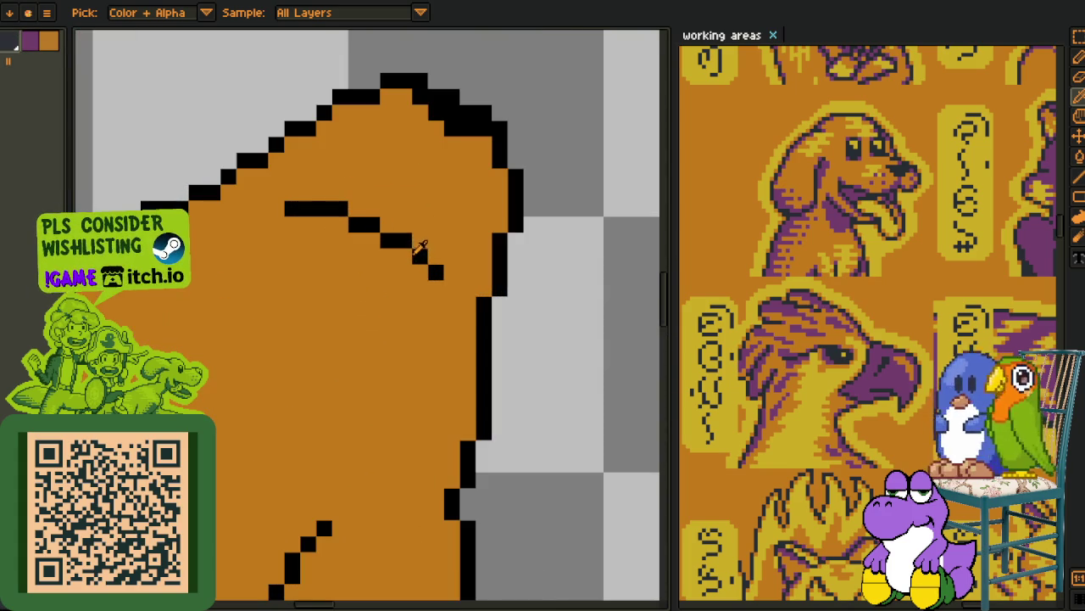
key("shift+r")
left_click(454, 473)
scroll(474, 462, "down", 3)
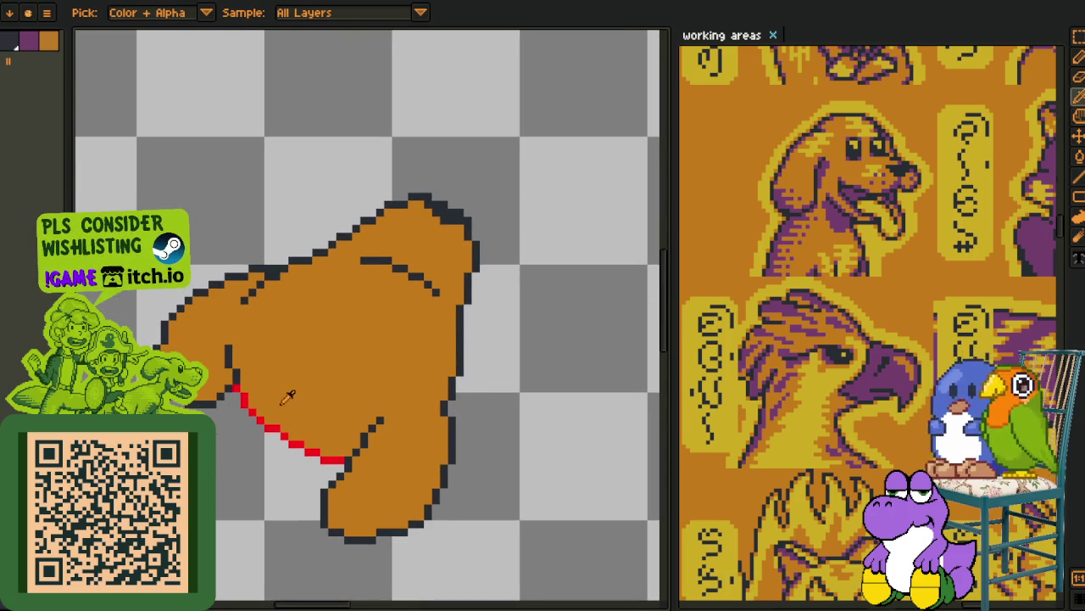
key("Tab")
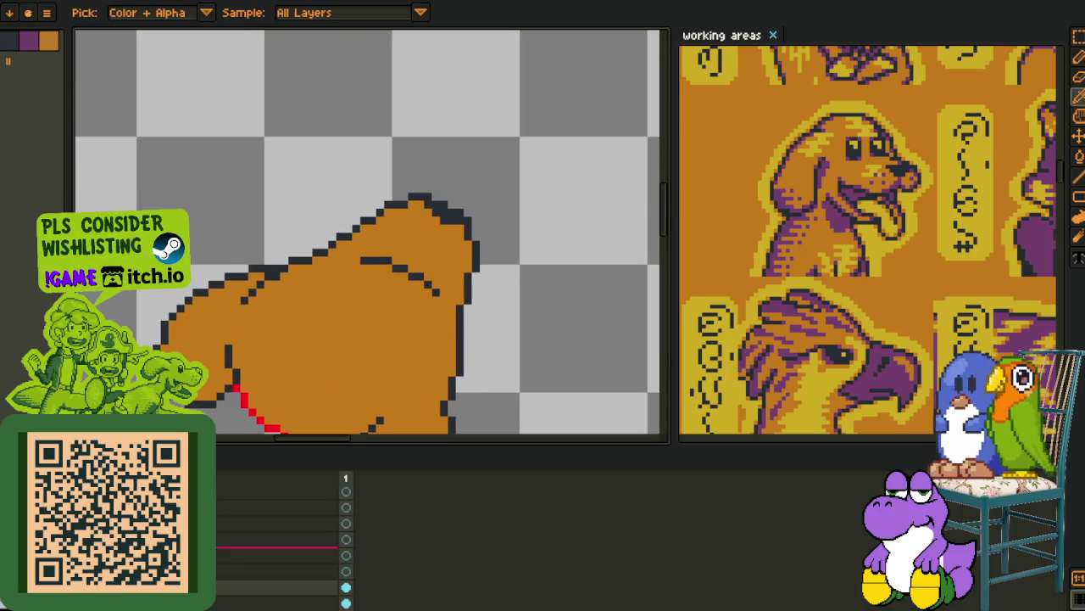
- Add a new layer from the Timeline, hide the Timeline, and reselect the pencil
left_click(241, 530)
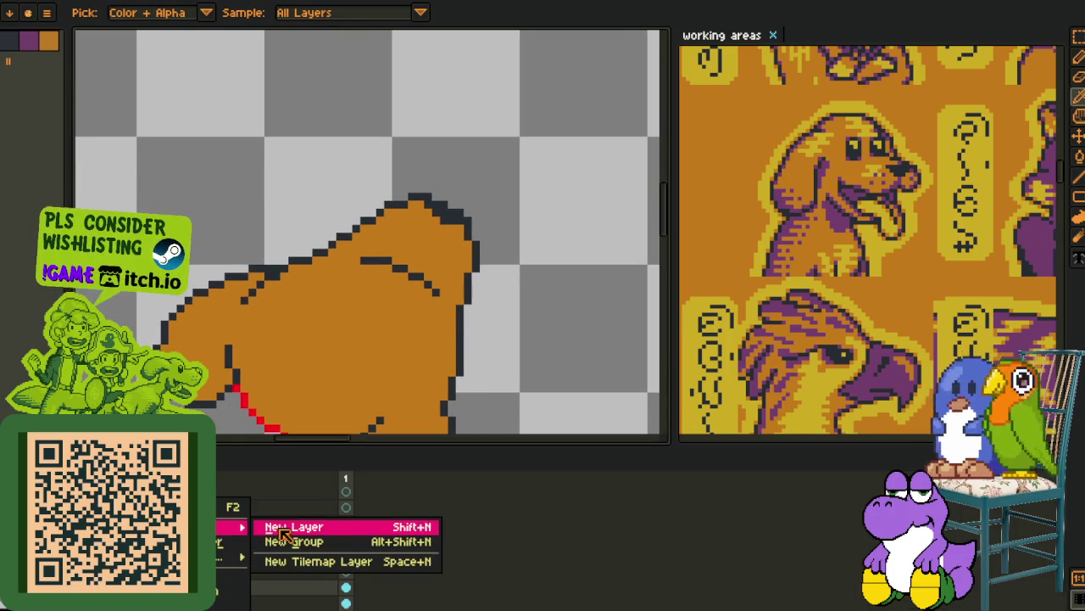
key("Tab")
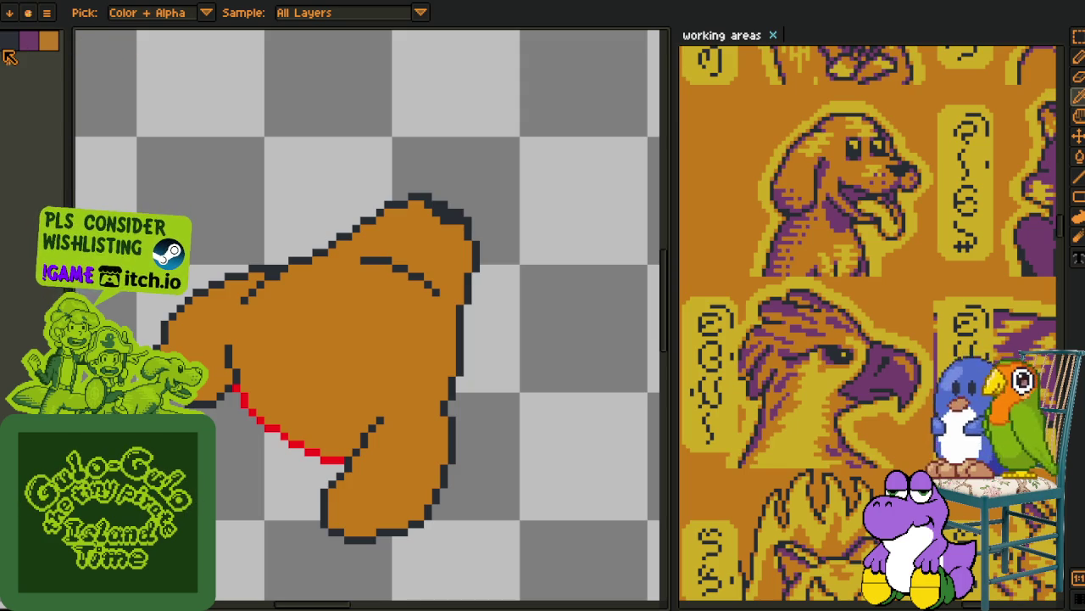
key("b")
scroll(339, 269, "up", 1)
- Draw short dark marks inside the blob's top, undoing the extra eye stroke
scroll(339, 269, "up", 2)
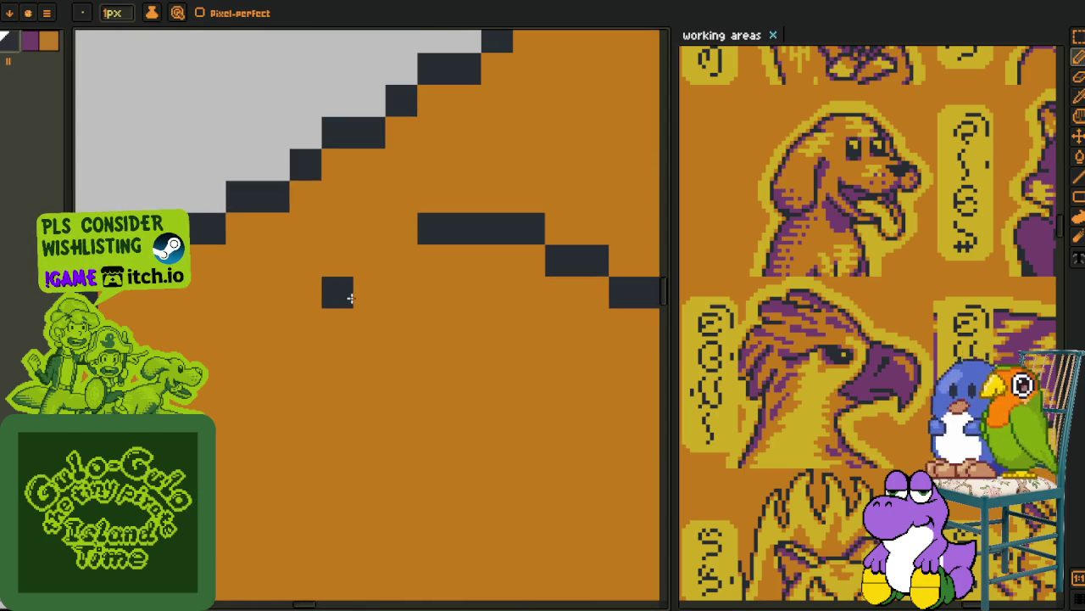
scroll(368, 314, "down", 2)
mouse_move(370, 314)
left_mouse_down()
mouse_move(385, 286)
mouse_move(373, 286)
mouse_move(373, 272)
mouse_move(352, 297)
left_mouse_up()
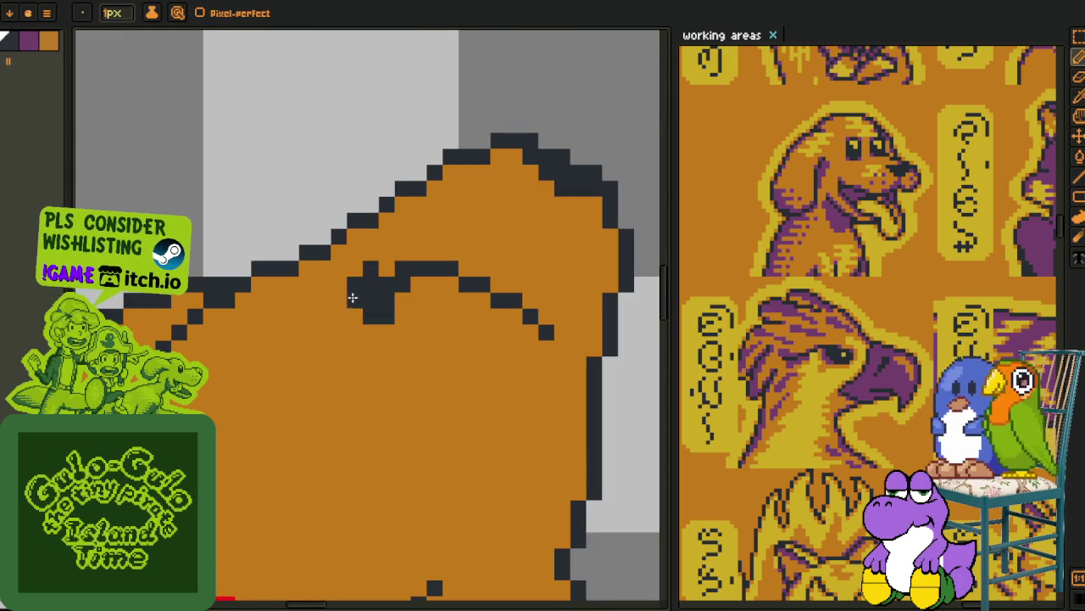
scroll(382, 280, "down", 2)
scroll(381, 280, "right", 2)
scroll(456, 283, "up", 1)
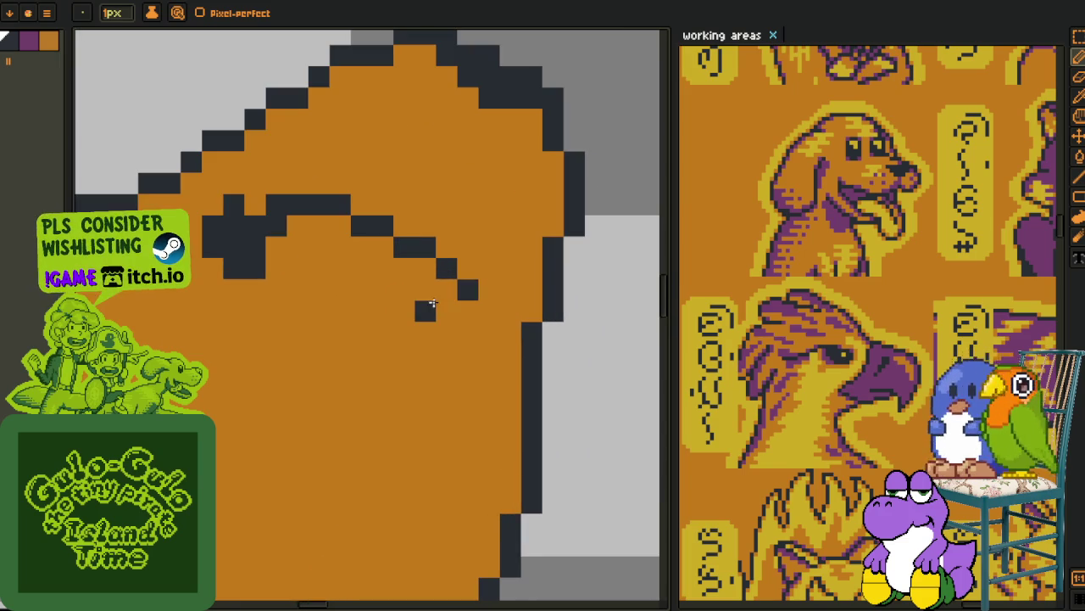
mouse_move(437, 311)
left_mouse_down()
mouse_move(402, 351)
mouse_move(450, 322)
left_mouse_up()
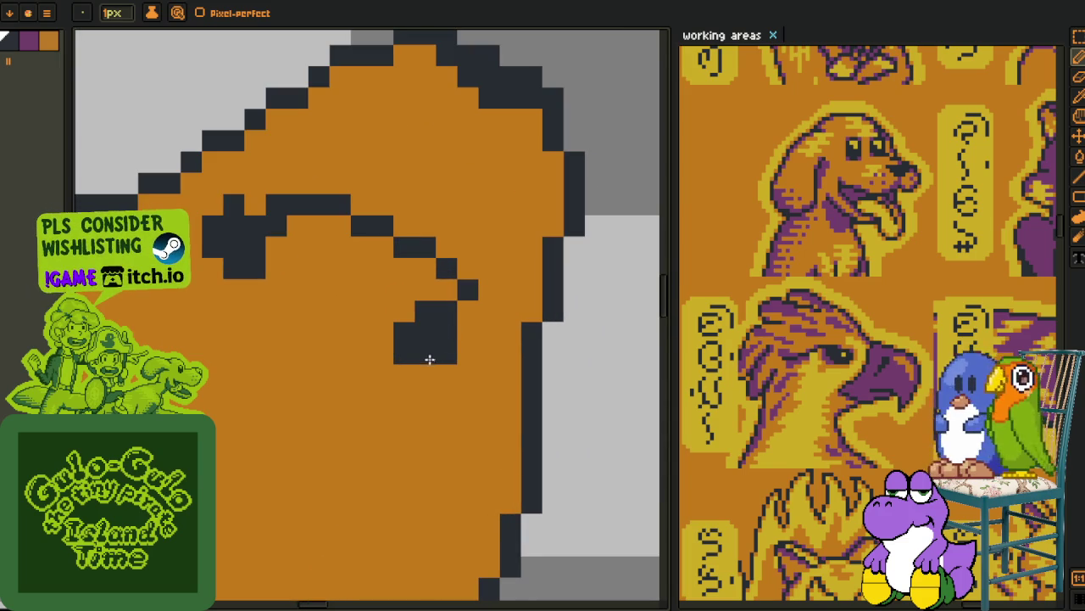
left_click_drag(431, 359, 424, 377)
scroll(427, 347, "down", 1)
scroll(426, 346, "down", 3)
scroll(426, 344, "up", 1)
scroll(426, 339, "down", 1)
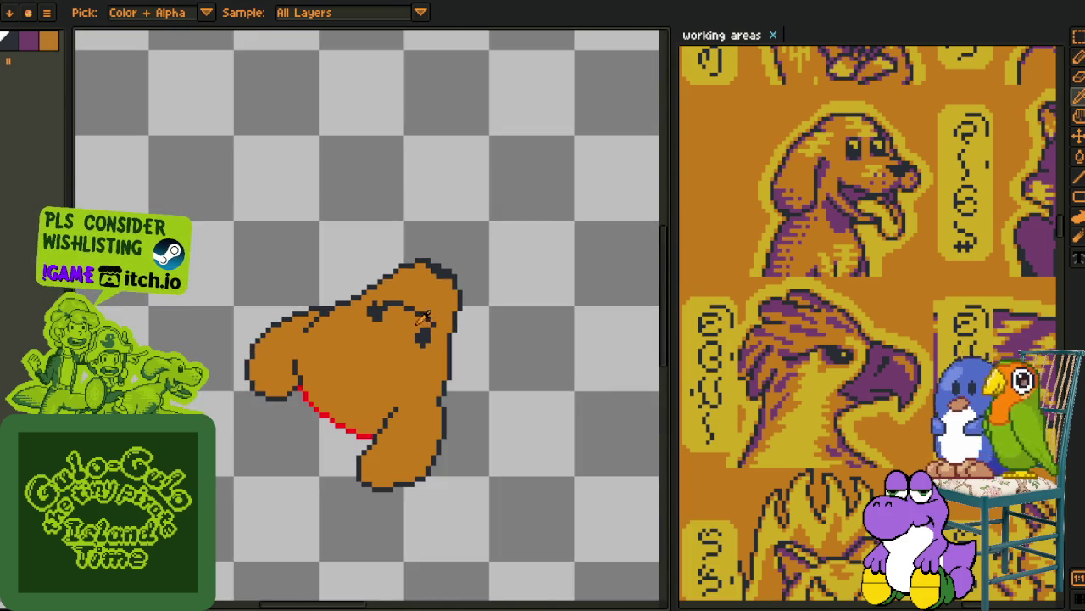
key("ctrl+z")
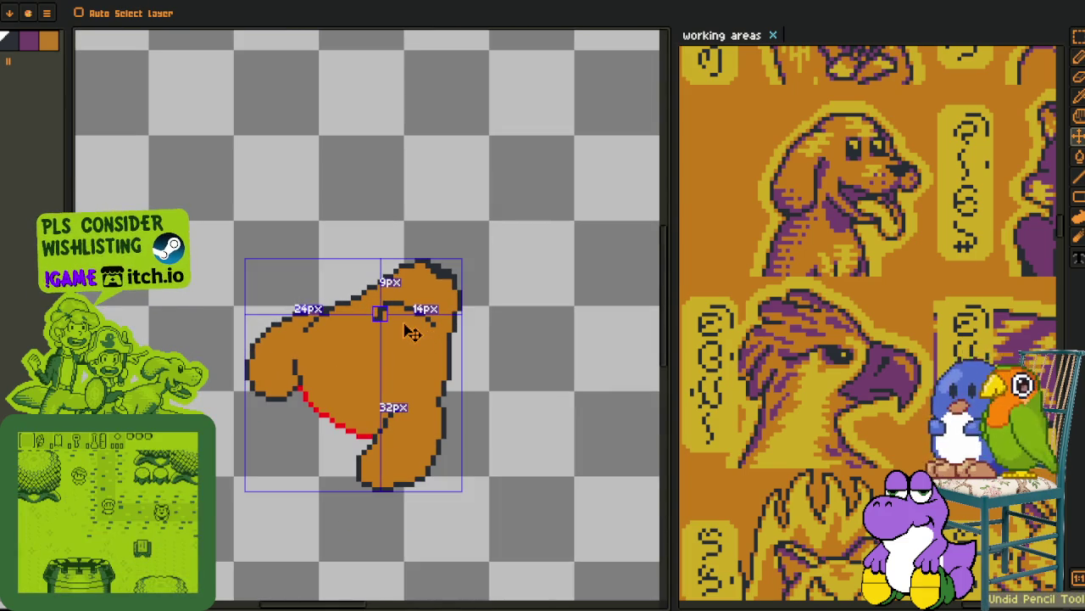
- Draw a small dark eye mark and paint over stray dark pixels in orange
key("o")
scroll(398, 326, "up", 2)
key("b")
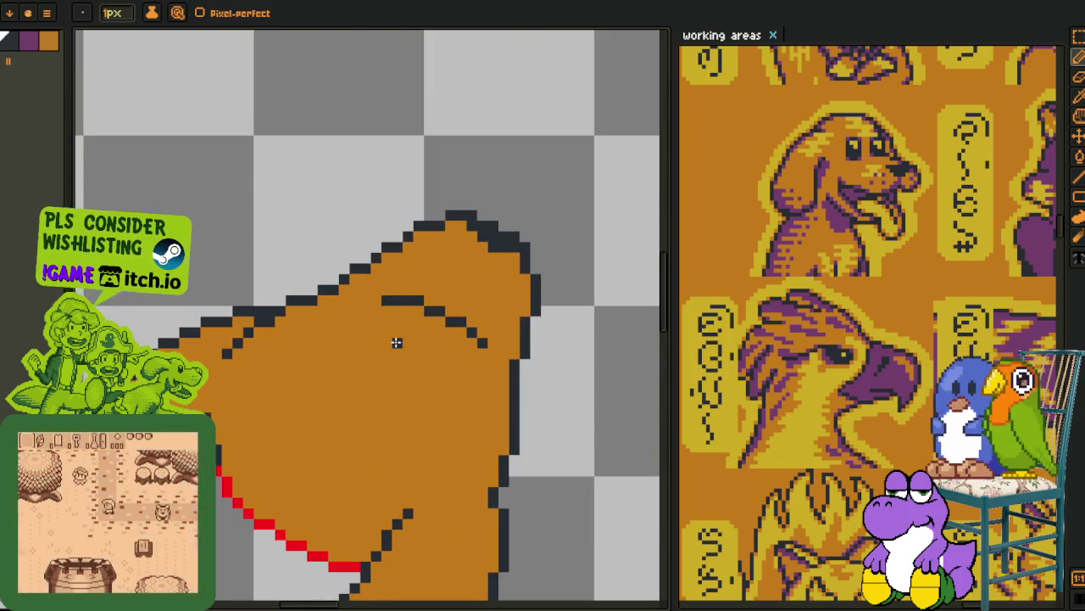
mouse_move(386, 341)
left_mouse_down()
mouse_move(394, 306)
mouse_move(378, 309)
left_mouse_up()
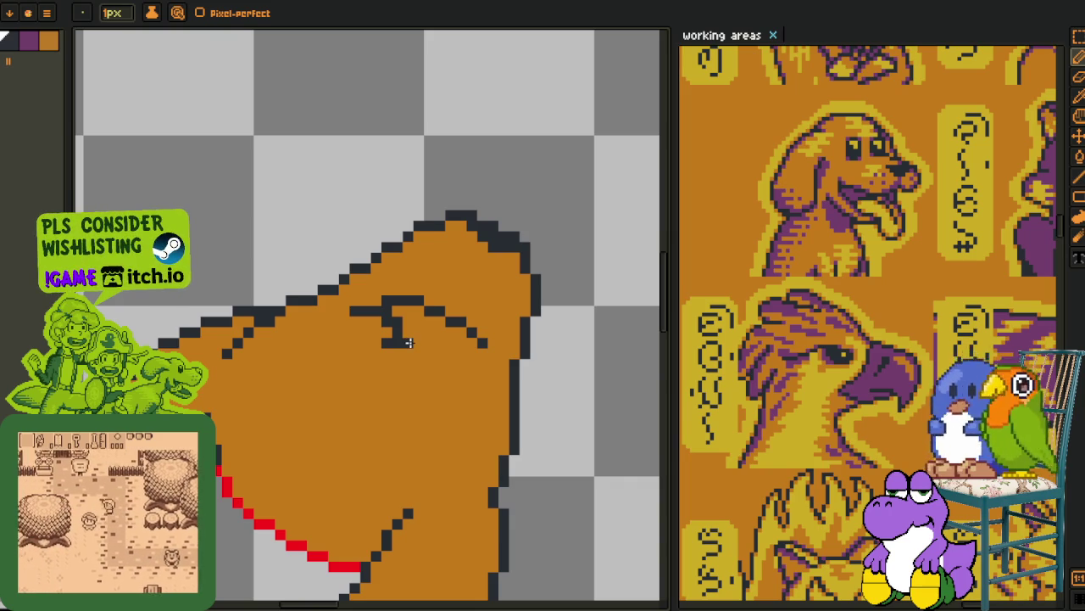
left_click(419, 336, "alt")
left_click_drag(409, 341, 394, 342)
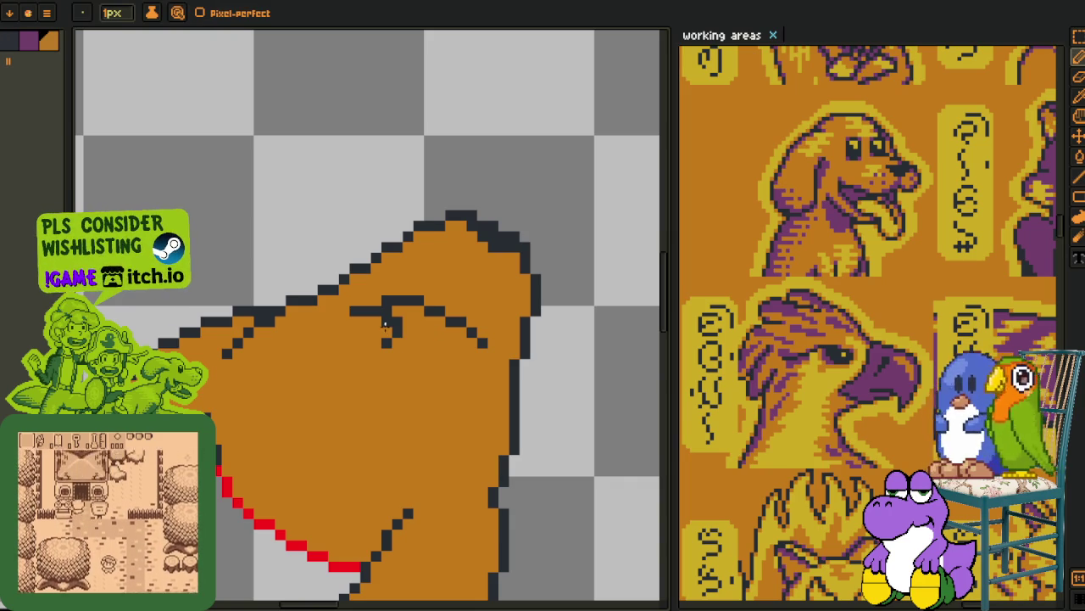
- With black, draw a small arched staircase of pixels down-right, undoing the last pixels
left_click(395, 327, "alt")
scroll(433, 358, "up", 3)
left_click(424, 367)
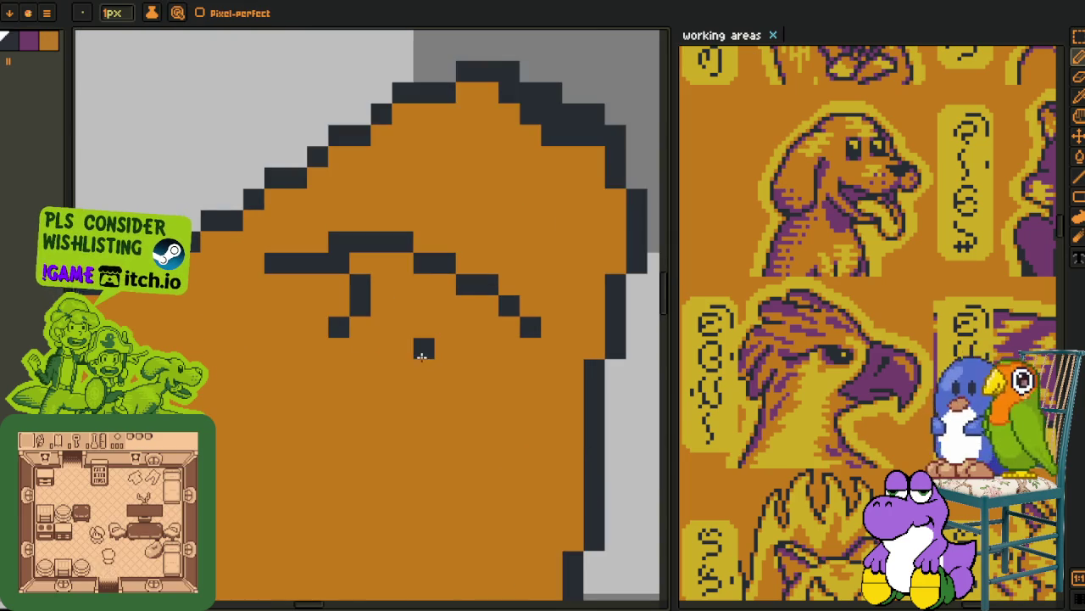
left_click(465, 347)
left_click(488, 369)
left_click(507, 388)
left_click(509, 411)
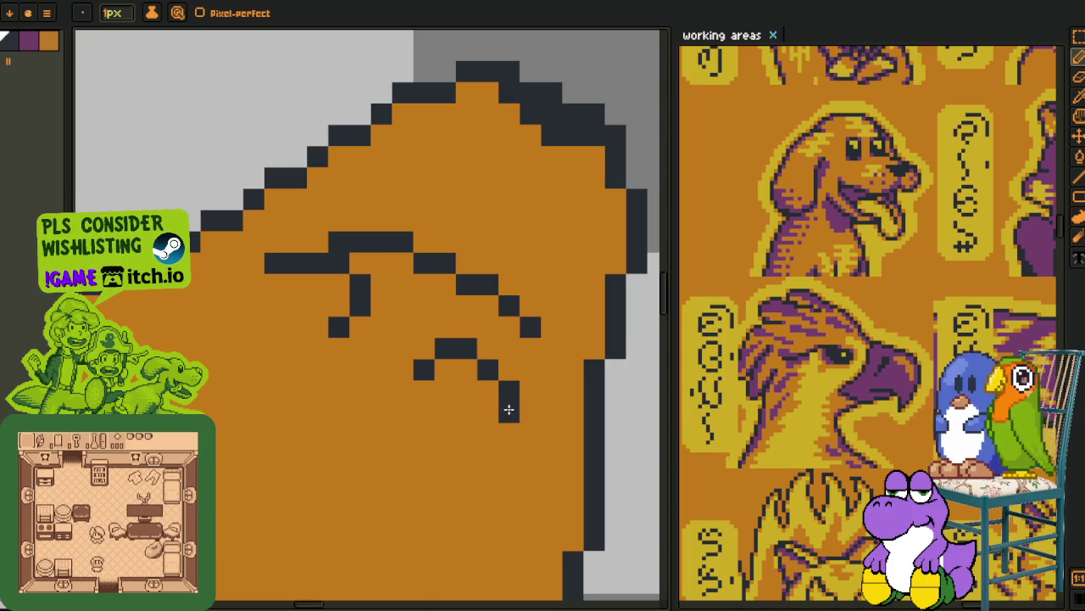
scroll(521, 342, "down", 1)
key("ctrl+z")
key("ctrl+z")
key("ctrl+z")
key("ctrl+z")
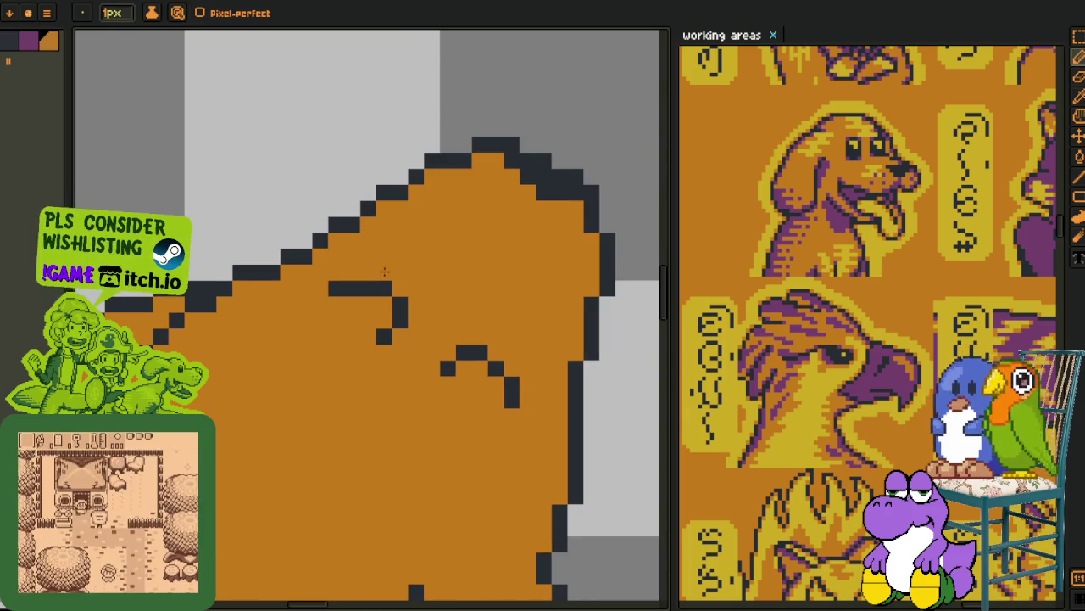
scroll(377, 276, "down", 1)
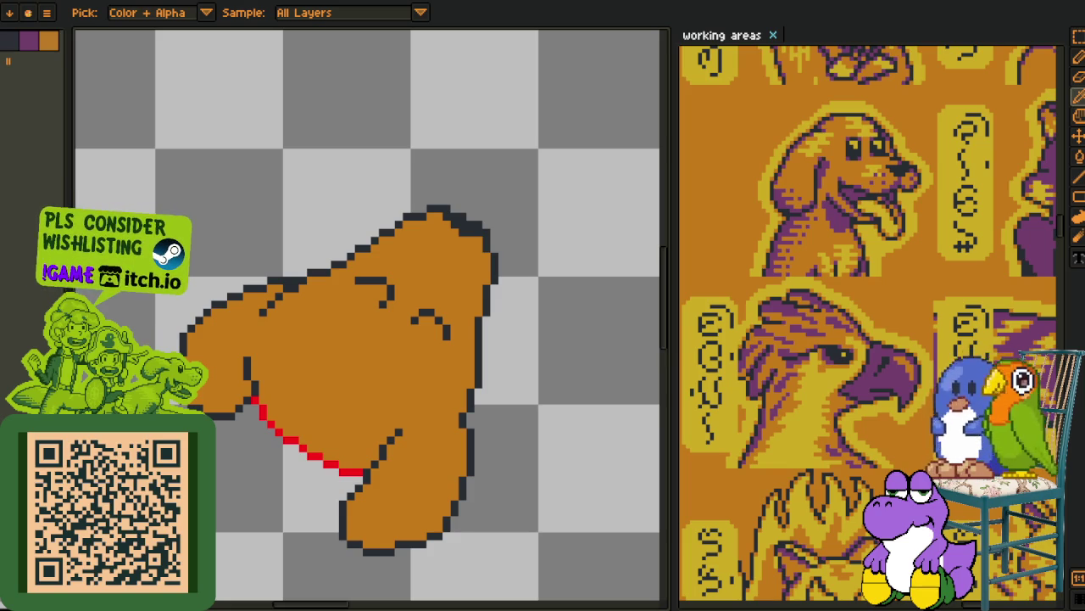
- Show the layers timeline and use the current layer's context menu to add Layer 2
scroll(419, 334, "up", 2)
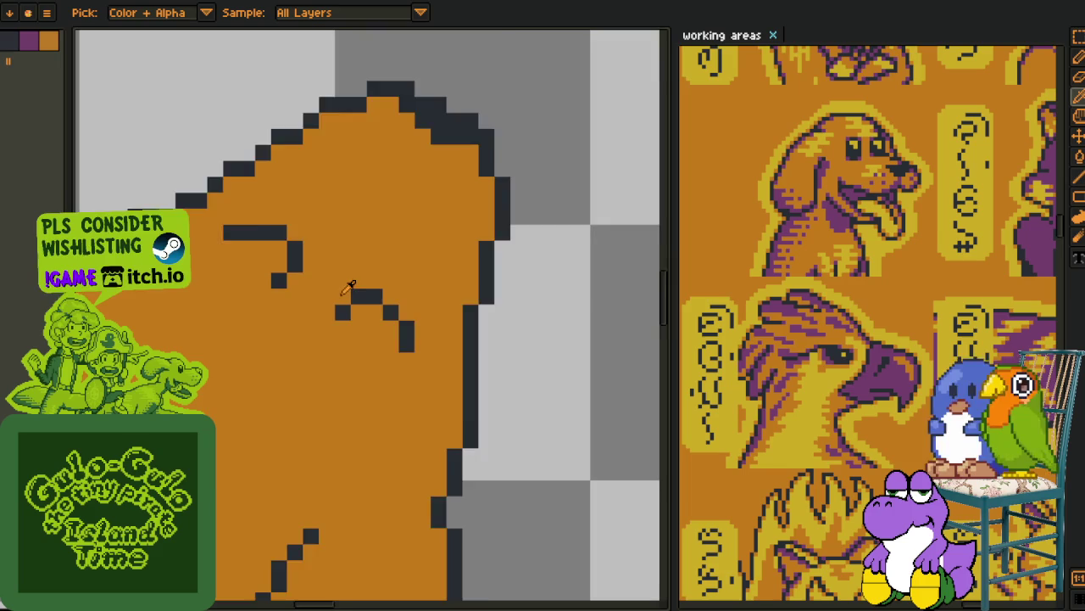
scroll(347, 286, "down", 1)
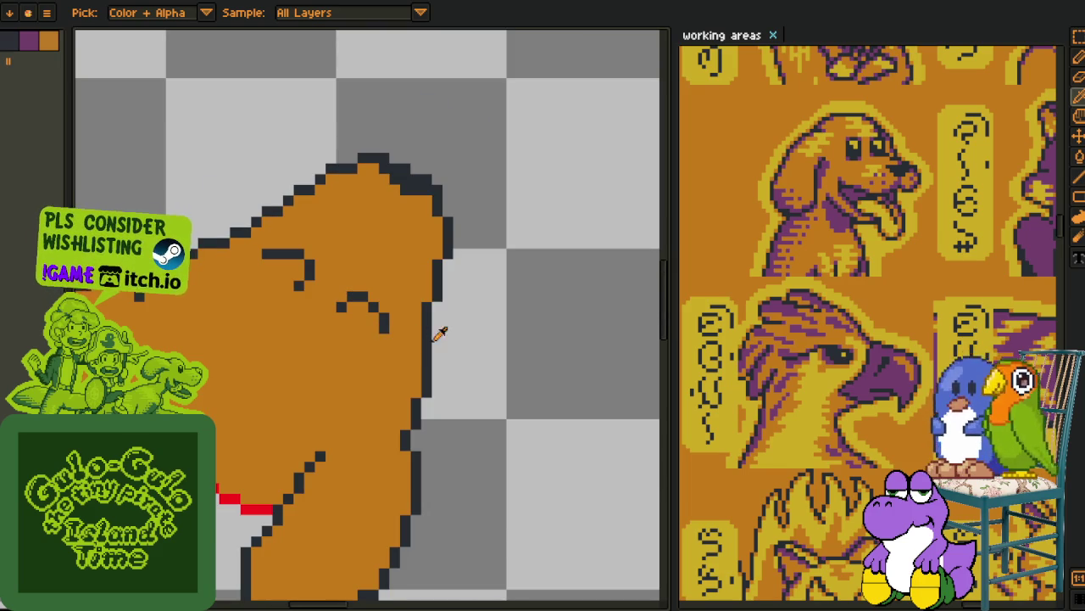
scroll(440, 333, "down", 1)
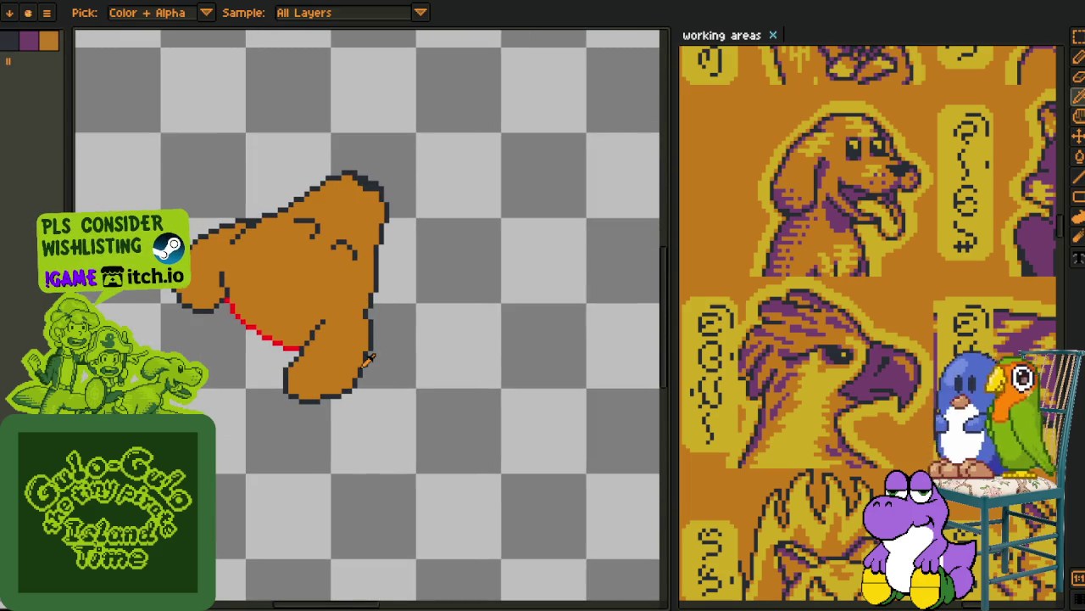
scroll(388, 327, "up", 1)
scroll(365, 319, "up", 1)
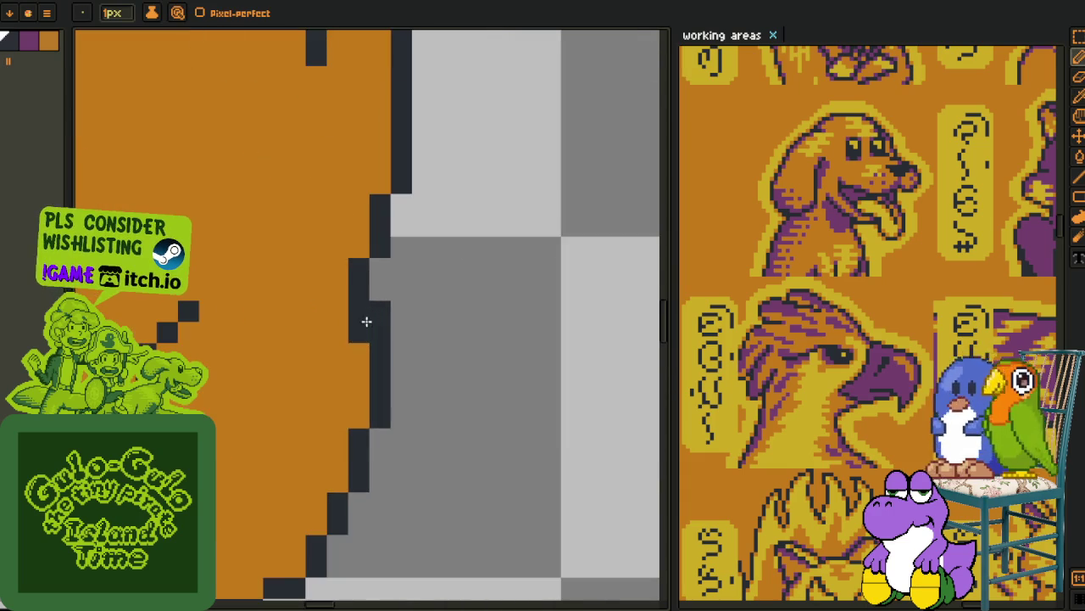
scroll(377, 305, "down", 1)
scroll(385, 313, "down", 3)
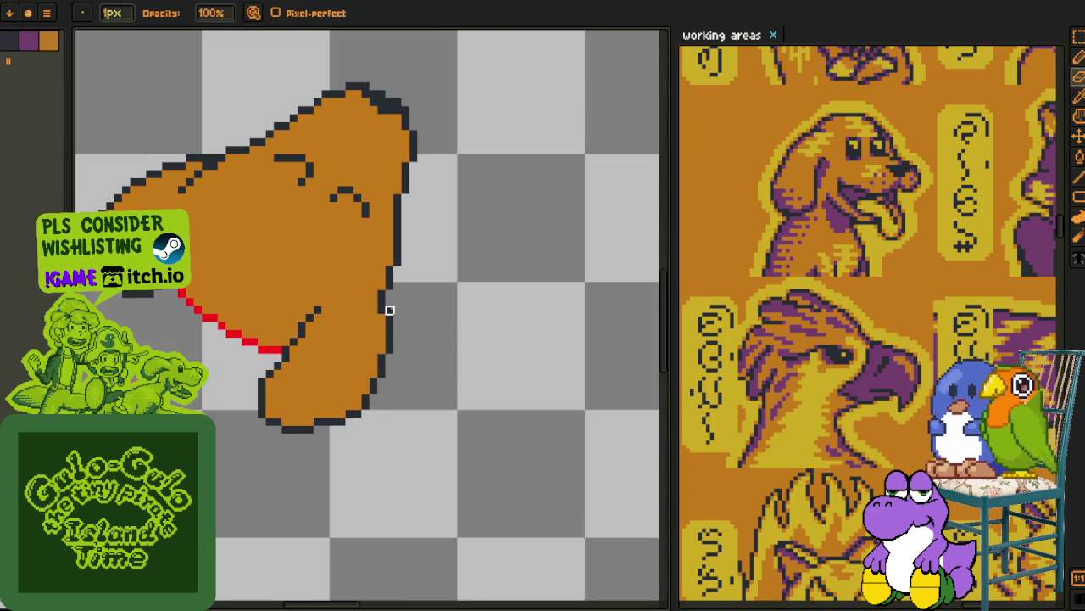
key("Tab")
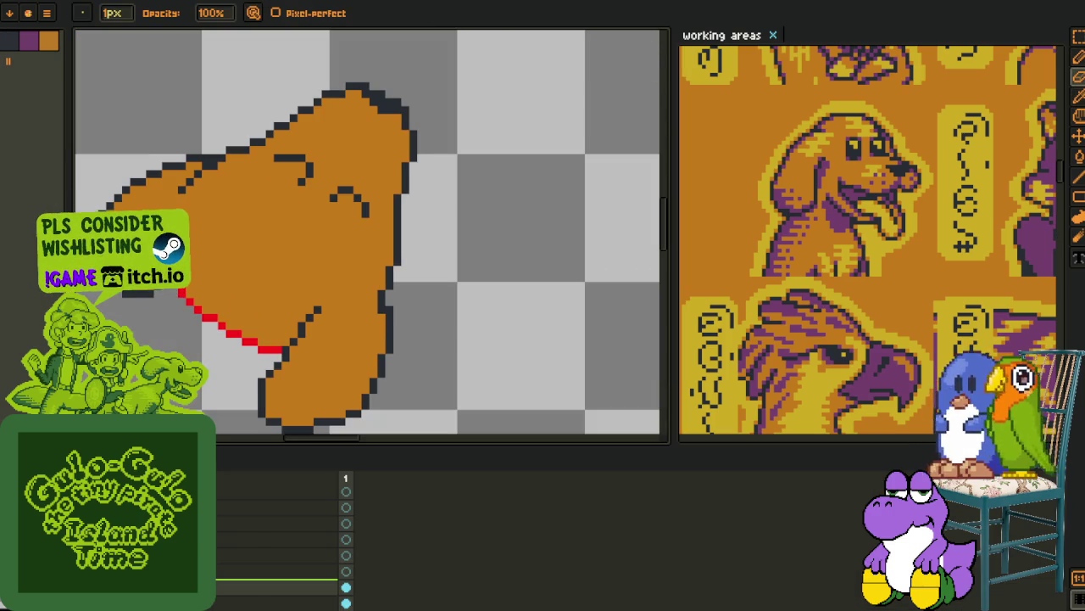
right_click(169, 500)
key("Escape")
- Hide the timeline again and re-centre the zoomed view on the orange blob
scroll(383, 308, "up", 3)
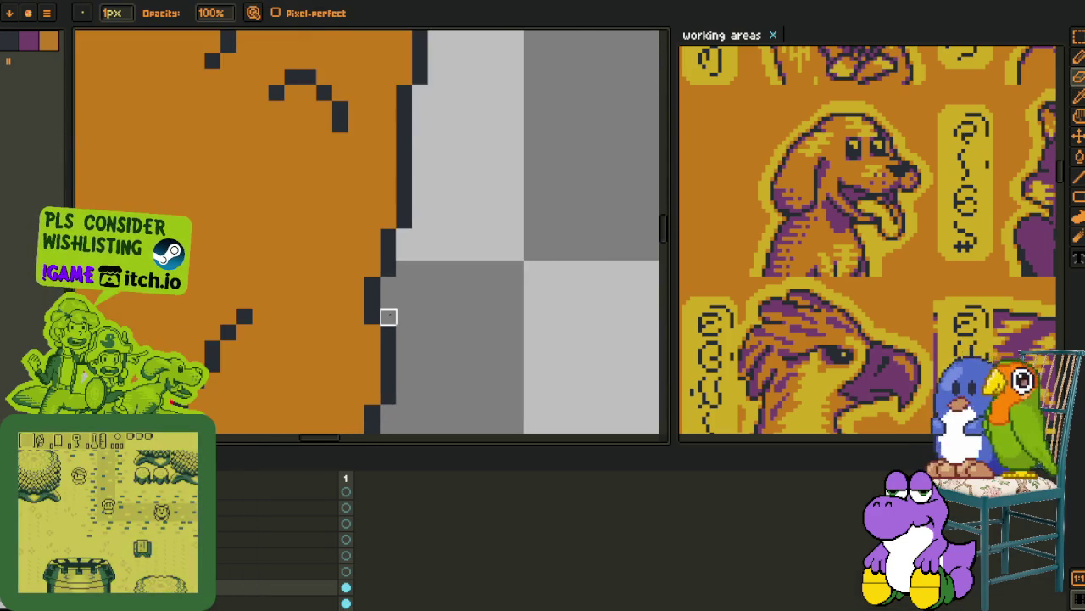
scroll(388, 317, "down", 4)
key("i")
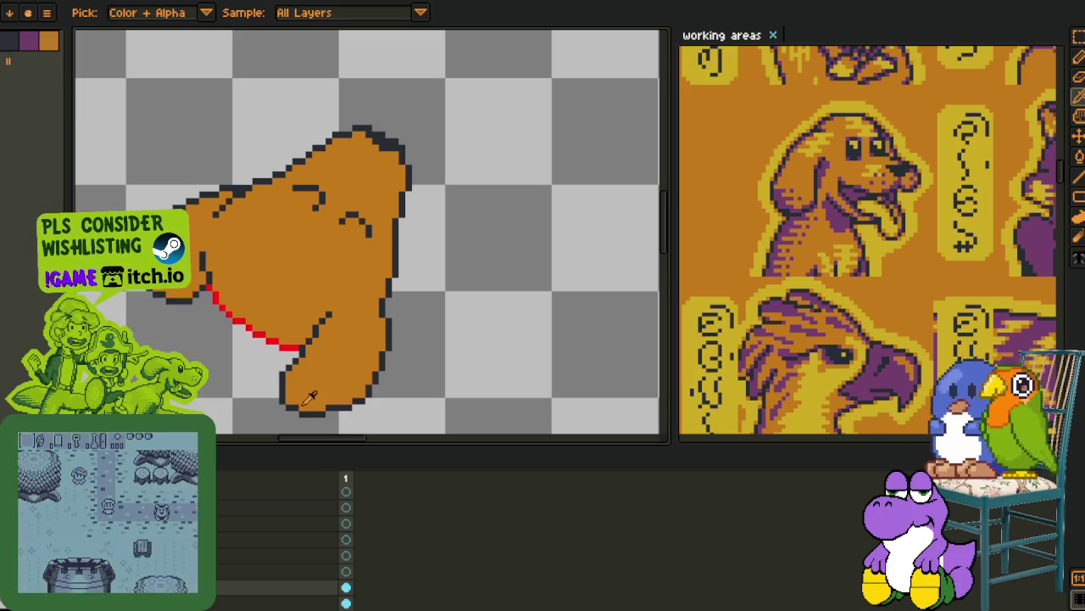
left_click_drag(310, 399, 360, 322)
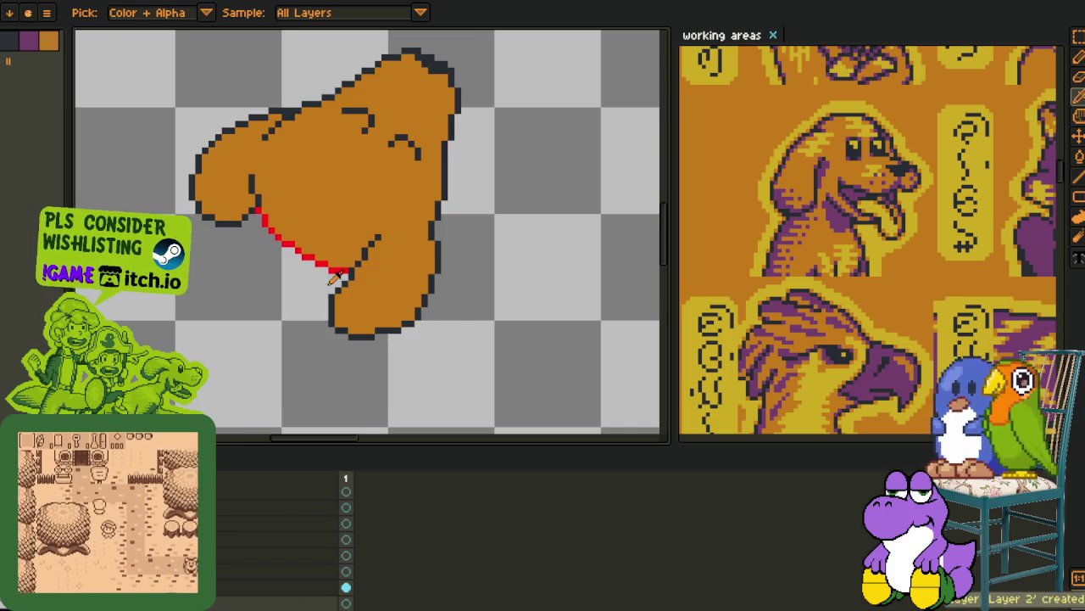
scroll(330, 327, "down", 2)
key("i")
scroll(399, 191, "up", 1)
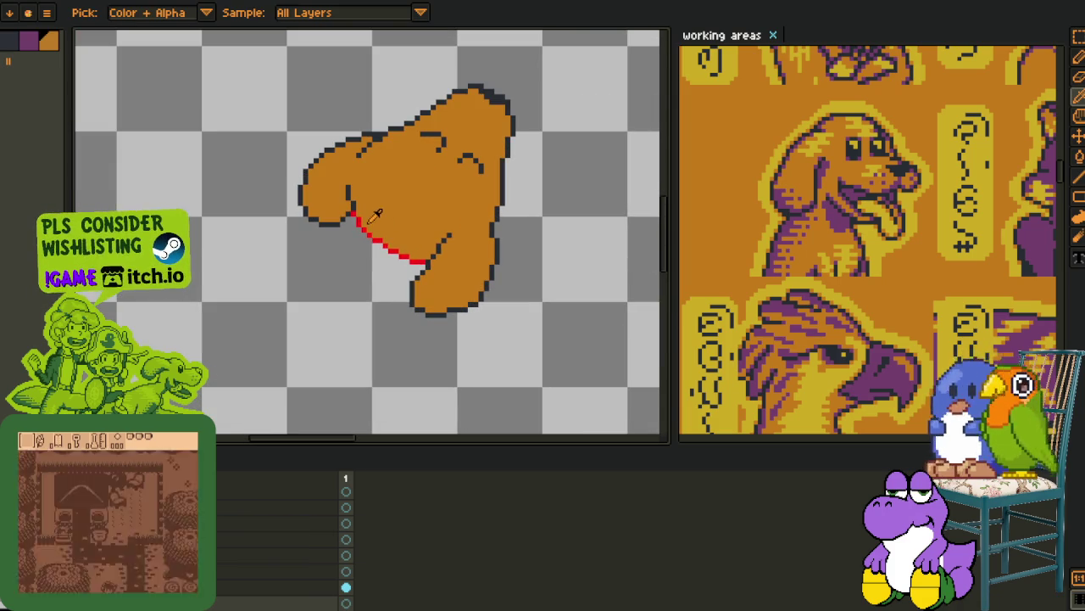
key("Tab")
left_click_drag(398, 192, 335, 260)
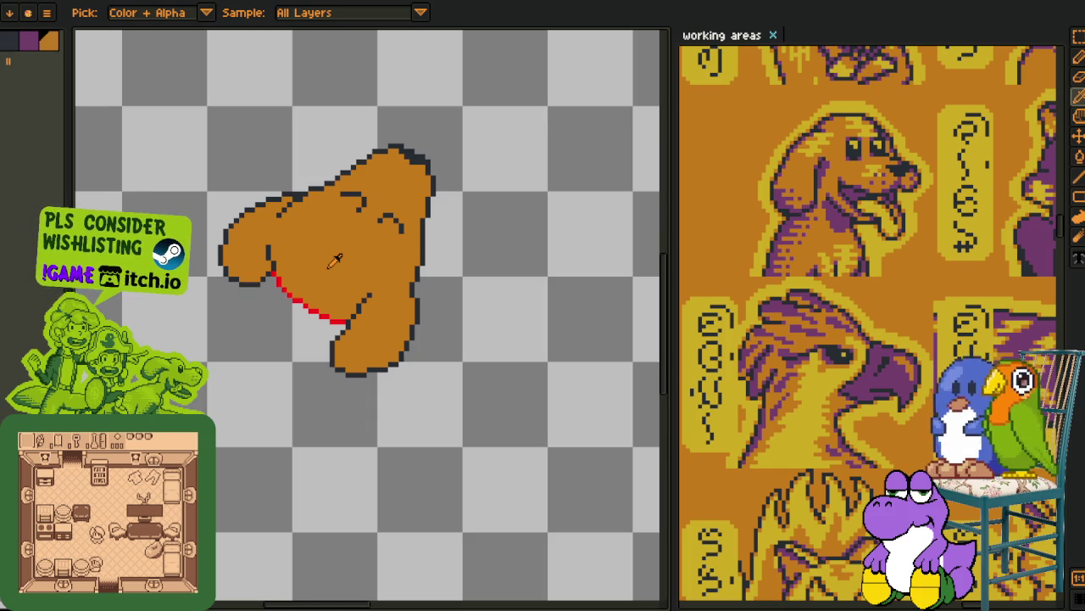
scroll(325, 216, "up", 1)
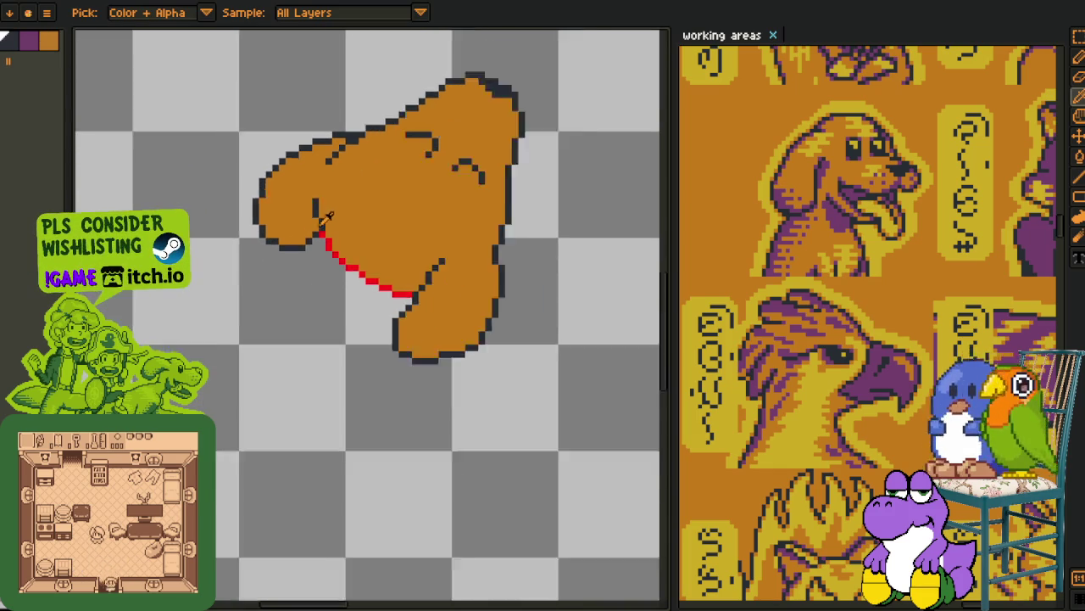
left_click_drag(324, 216, 246, 297)
scroll(241, 297, "up", 1)
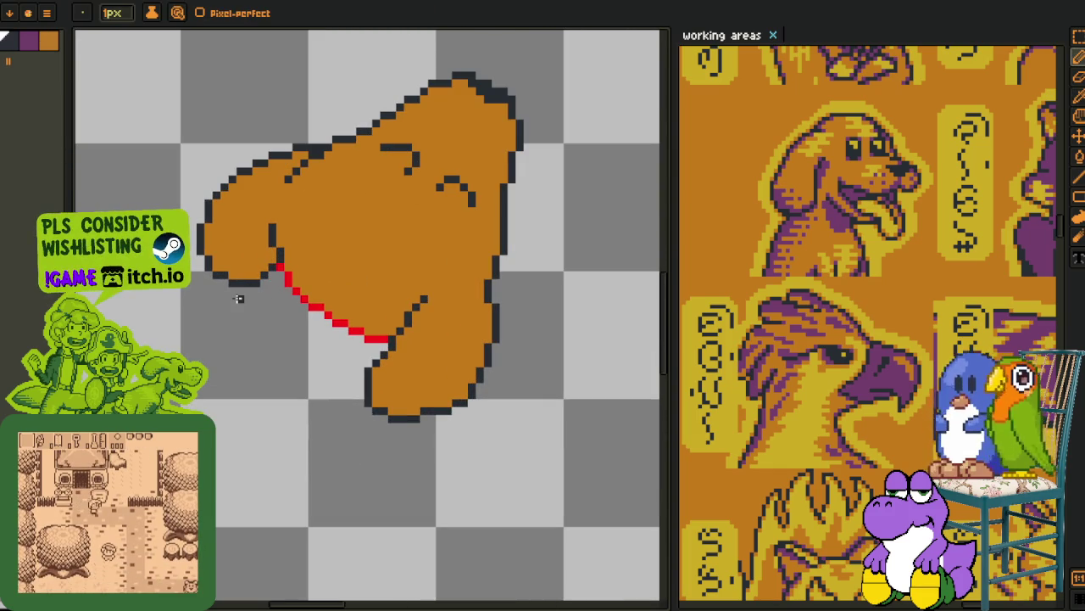
- Save the sprite and draw a thin black line trailing down-left from the blob
key("ctrl+s")
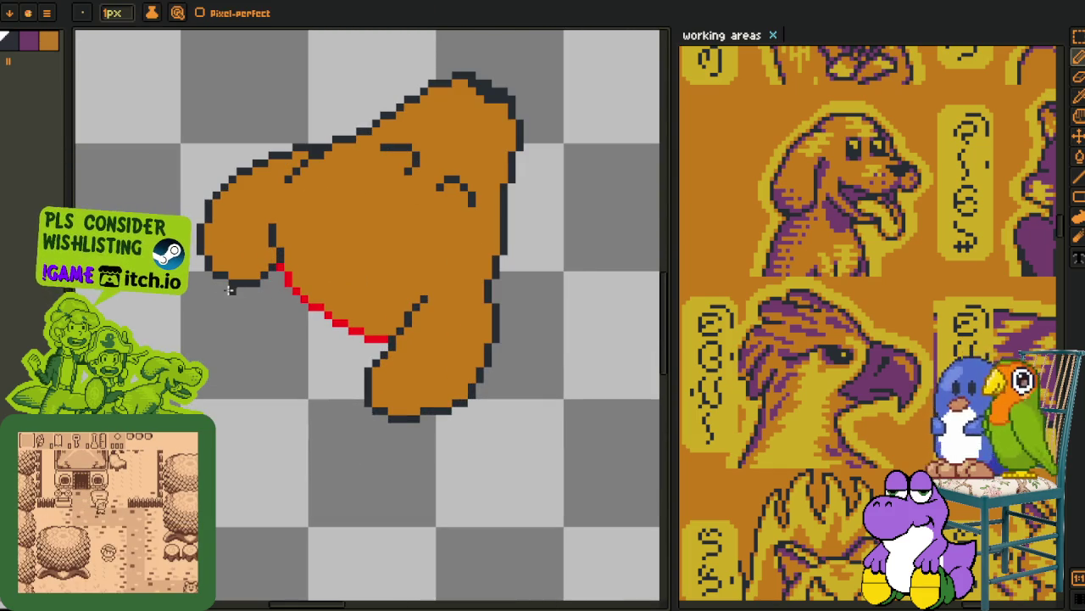
left_click_drag(225, 288, 182, 350)
key("ctrl+z")
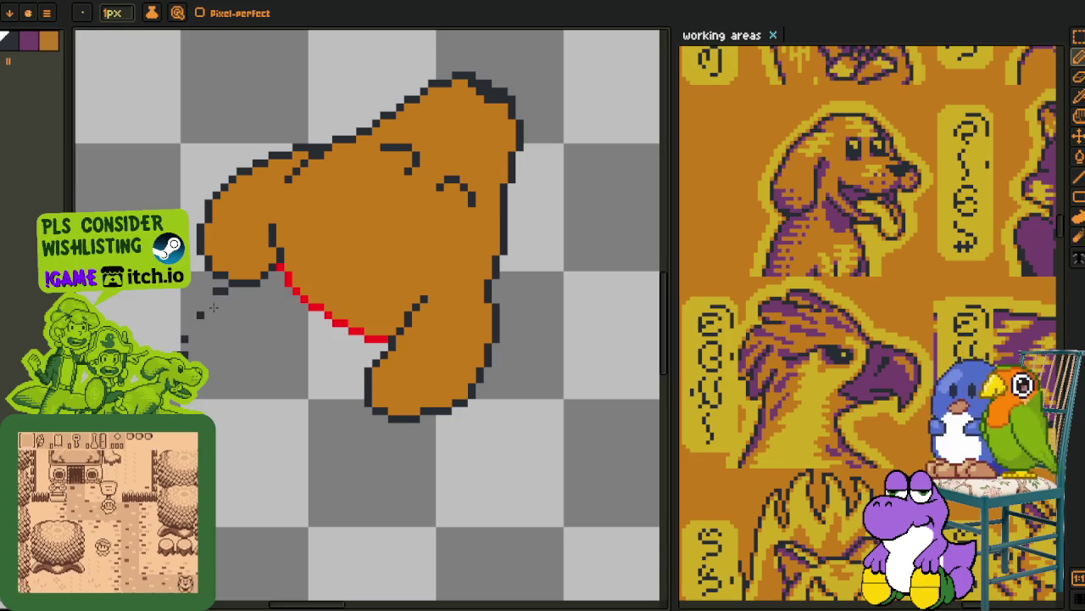
left_click_drag(238, 285, 184, 348)
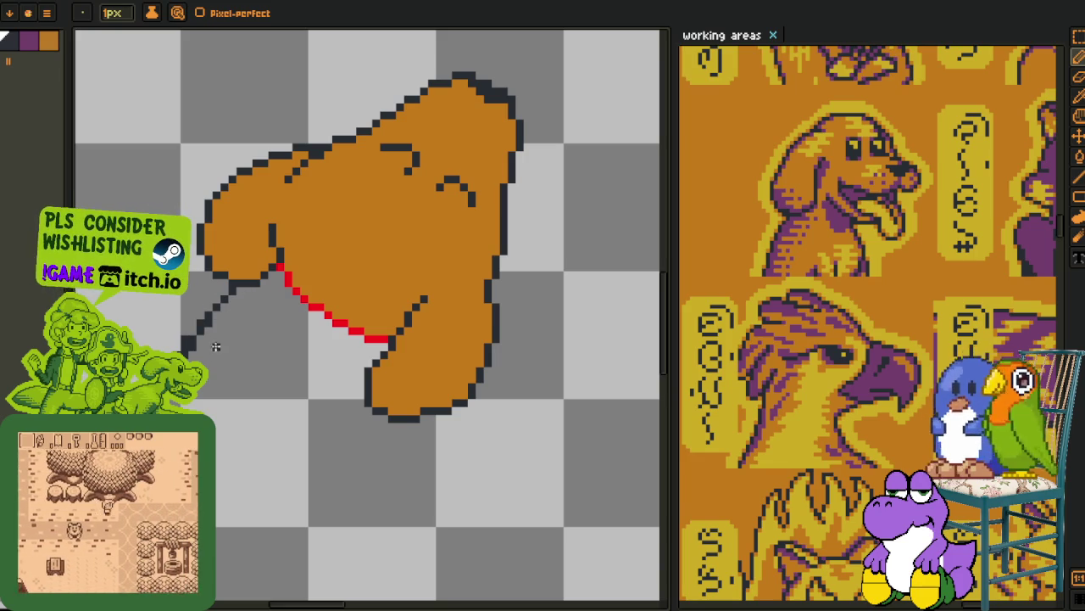
- Draw a second thin black line trailing down-left from the blob's bottom
scroll(202, 343, "up", 2)
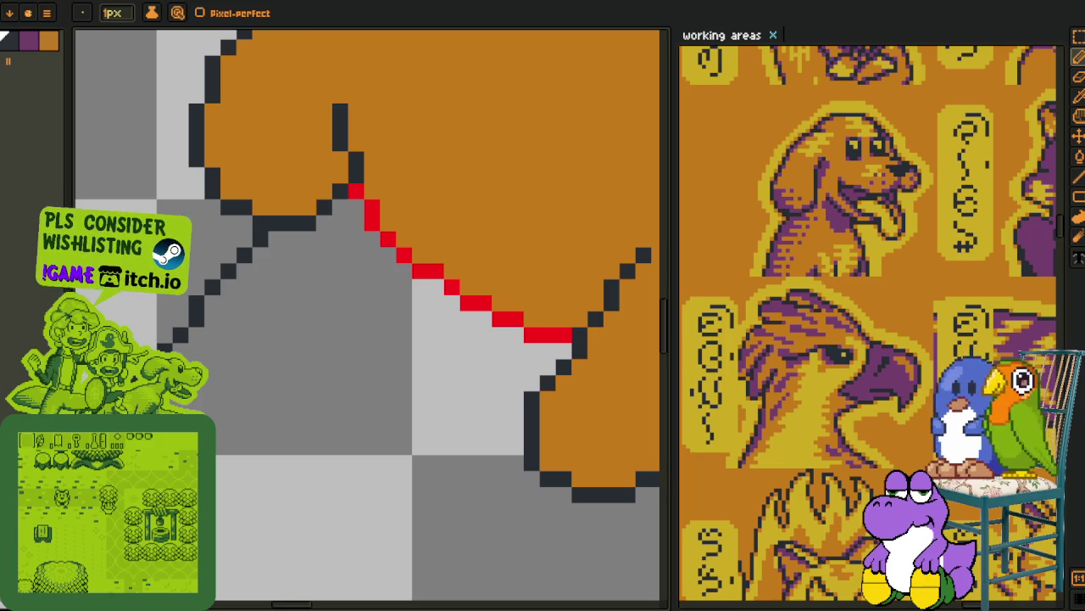
scroll(339, 381, "down", 3)
scroll(322, 393, "up", 2)
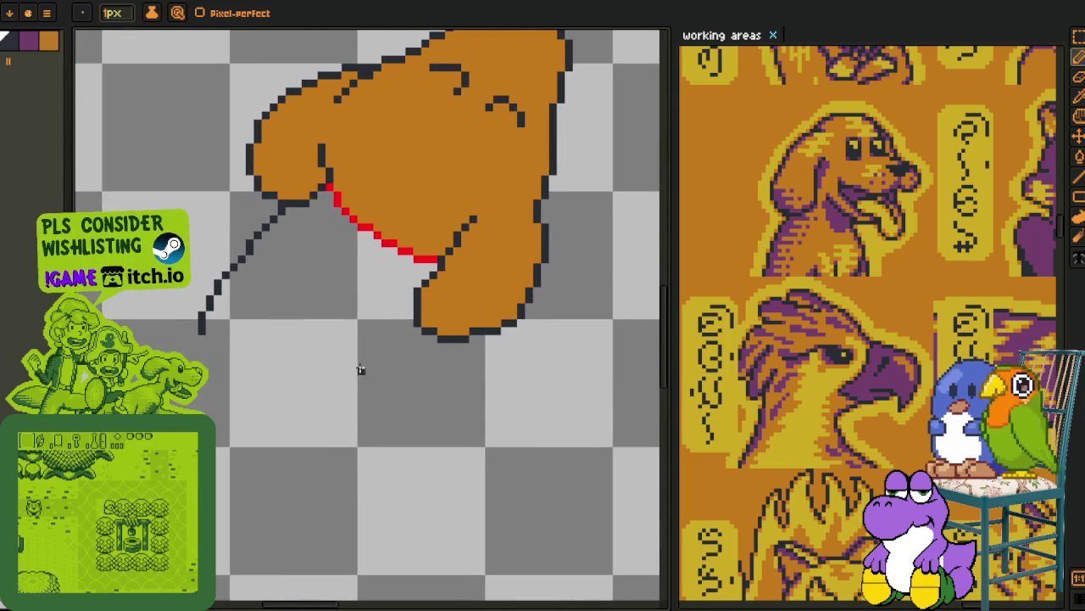
scroll(373, 369, "up", 1)
left_click_drag(463, 288, 378, 388)
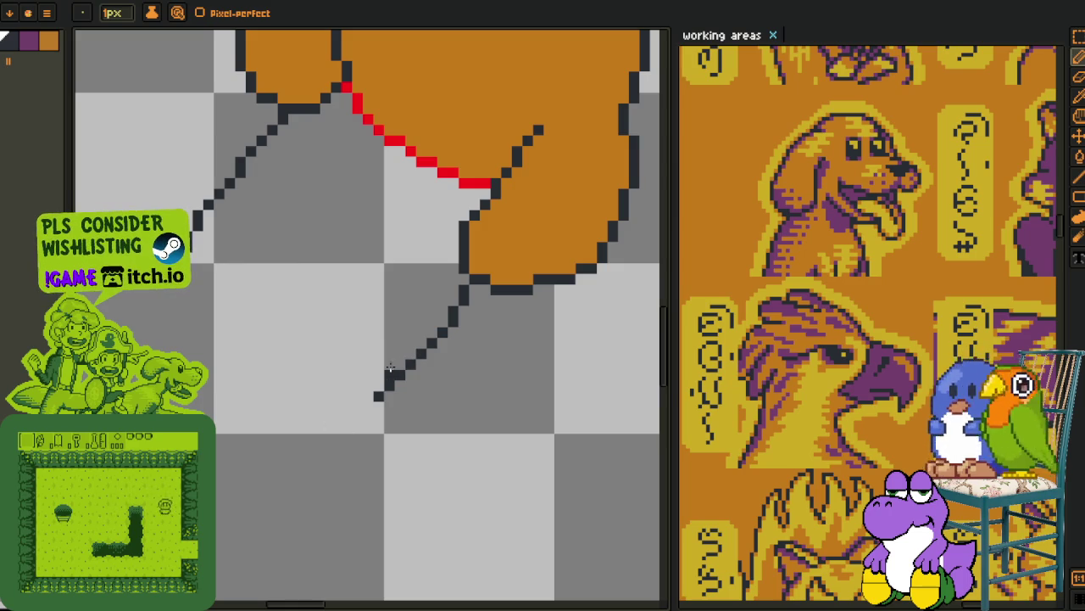
- Extend the left trailing line further down-left, redrawing thick segments as thin diagonals
scroll(390, 367, "down", 2)
scroll(285, 406, "up", 1)
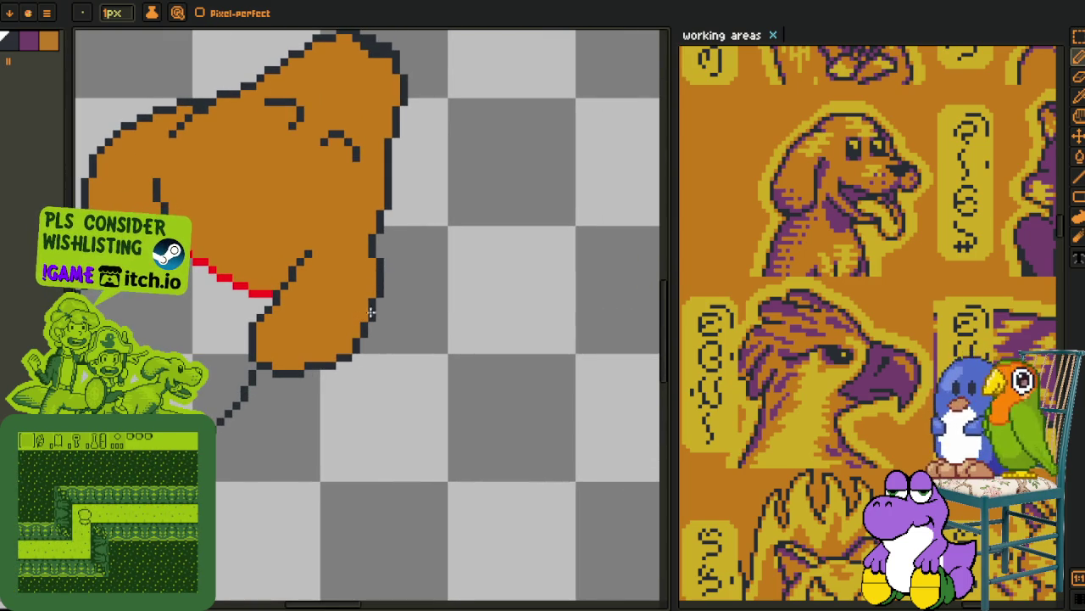
scroll(370, 313, "down", 3)
scroll(308, 337, "down", 2)
scroll(328, 150, "up", 1)
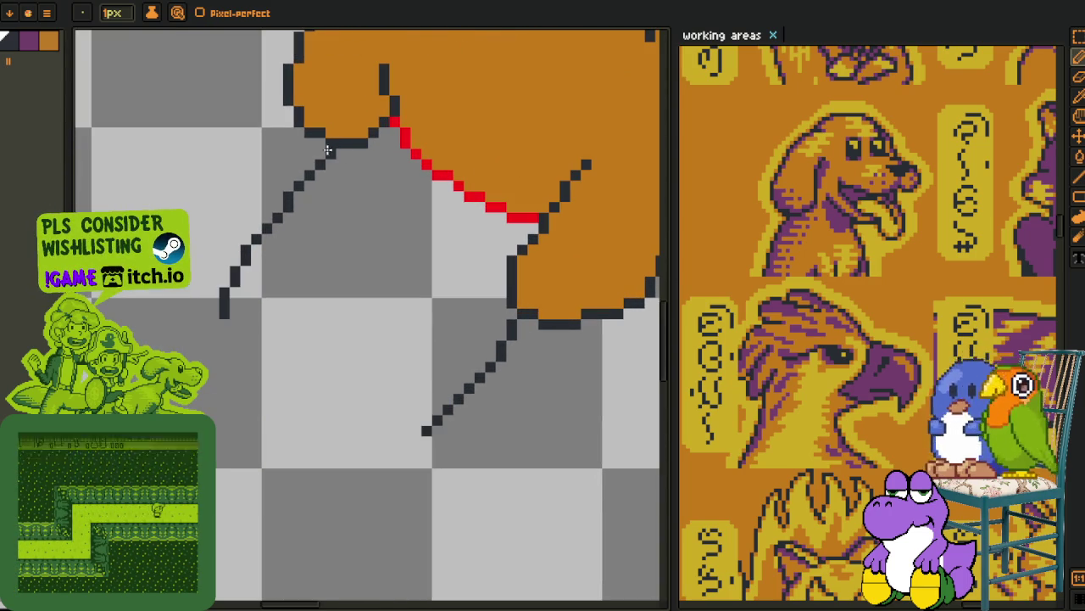
mouse_move(328, 150)
left_mouse_down()
mouse_move(280, 199)
mouse_move(318, 164)
mouse_move(280, 196)
mouse_move(310, 144)
mouse_move(319, 143)
mouse_move(237, 250)
left_mouse_up()
key("ctrl+z")
left_click_drag(273, 204, 235, 261)
left_click_drag(263, 225, 180, 348)
key("ctrl+z")
key("ctrl+z")
left_click_drag(231, 267, 192, 325)
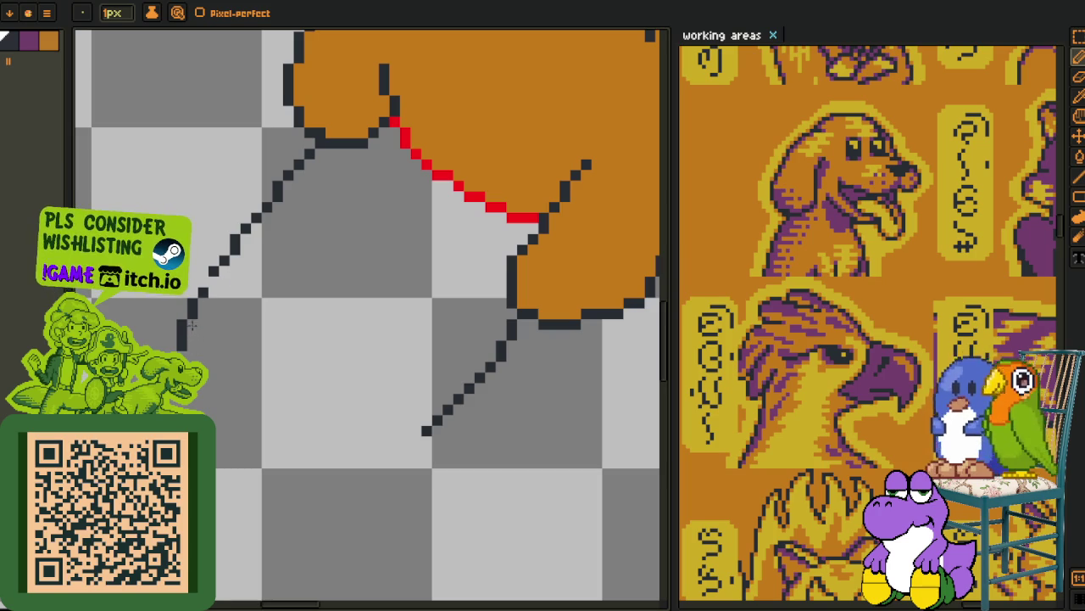
scroll(216, 318, "down", 3)
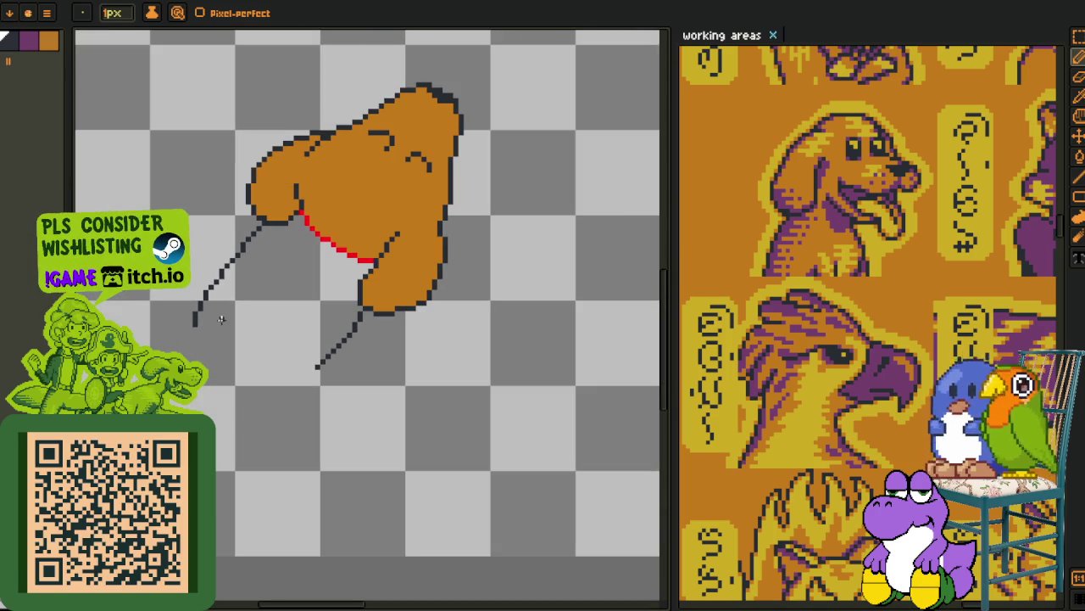
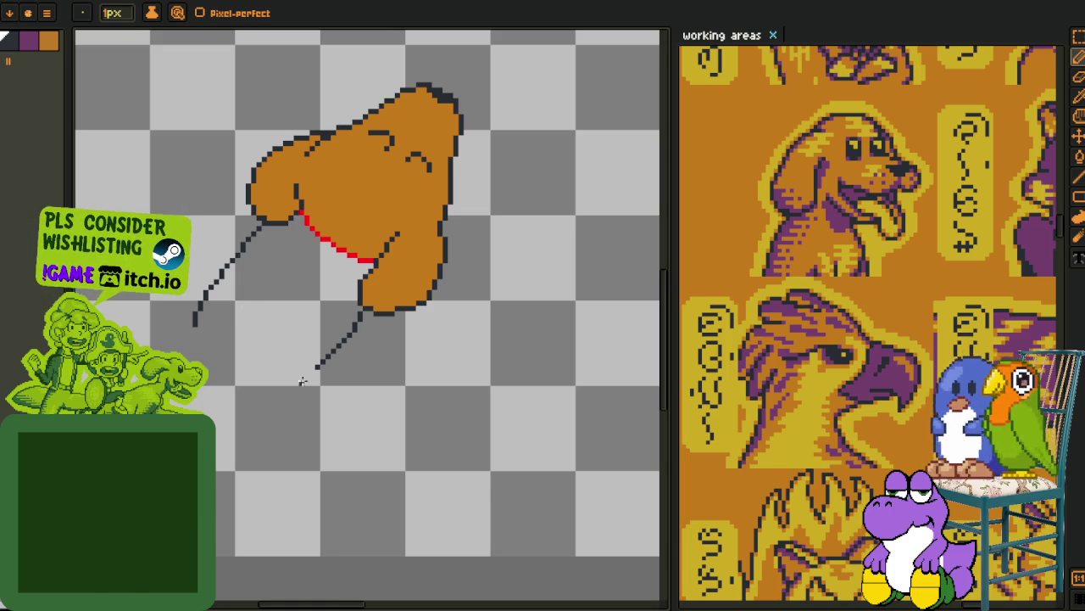
- Eyedrop the dark outline colour from the dog and return to the pencil
scroll(314, 390, "down", 1)
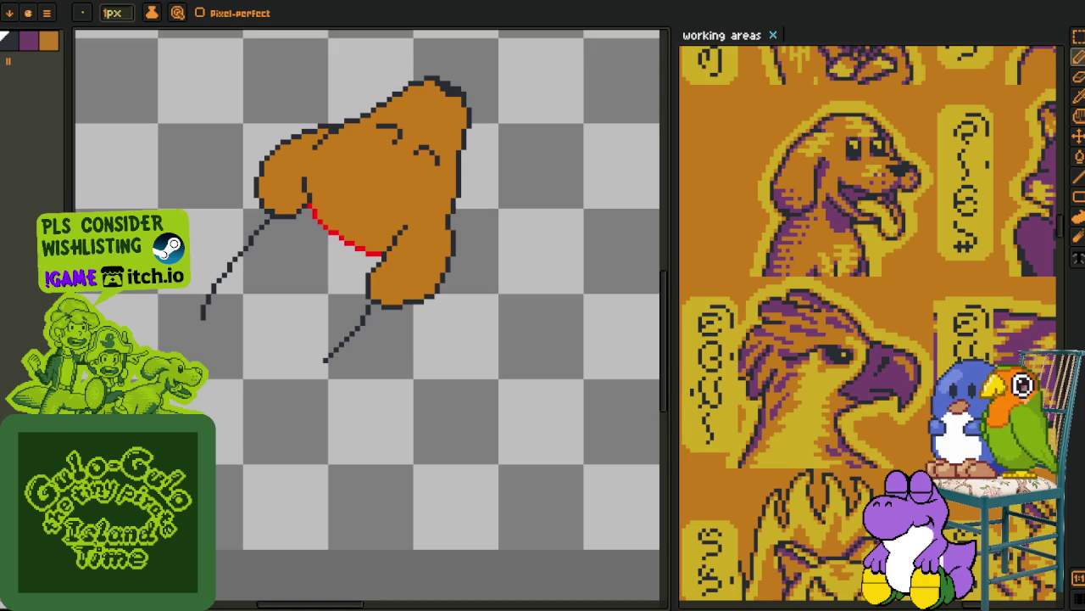
scroll(263, 293, "up", 2)
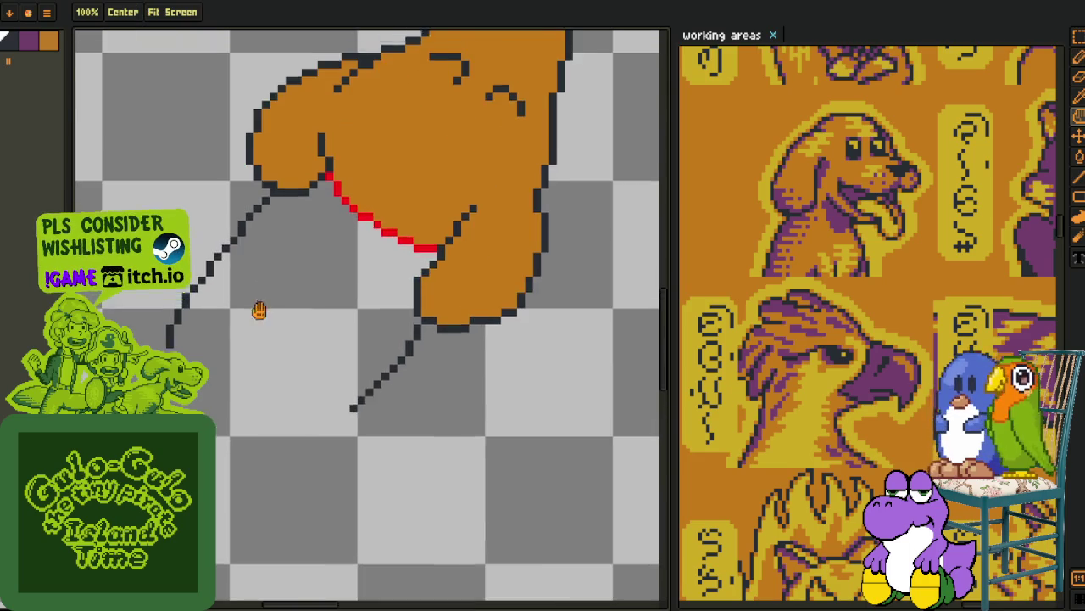
scroll(315, 375, "up", 1)
scroll(322, 382, "up", 1)
scroll(334, 395, "up", 2)
scroll(334, 395, "down", 1)
key("i")
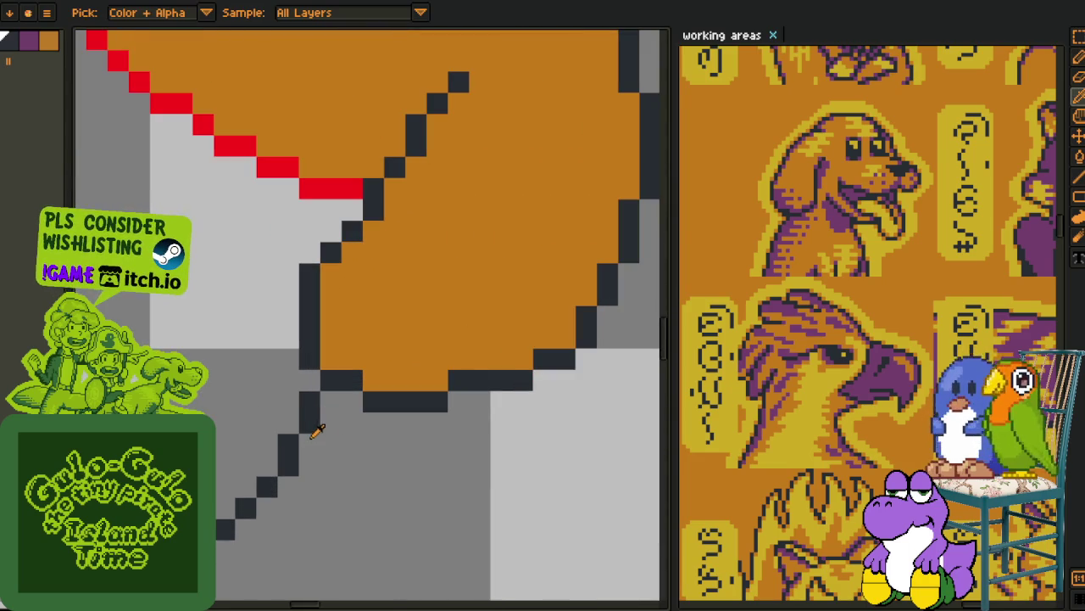
scroll(307, 432, "down", 2)
scroll(444, 249, "down", 1)
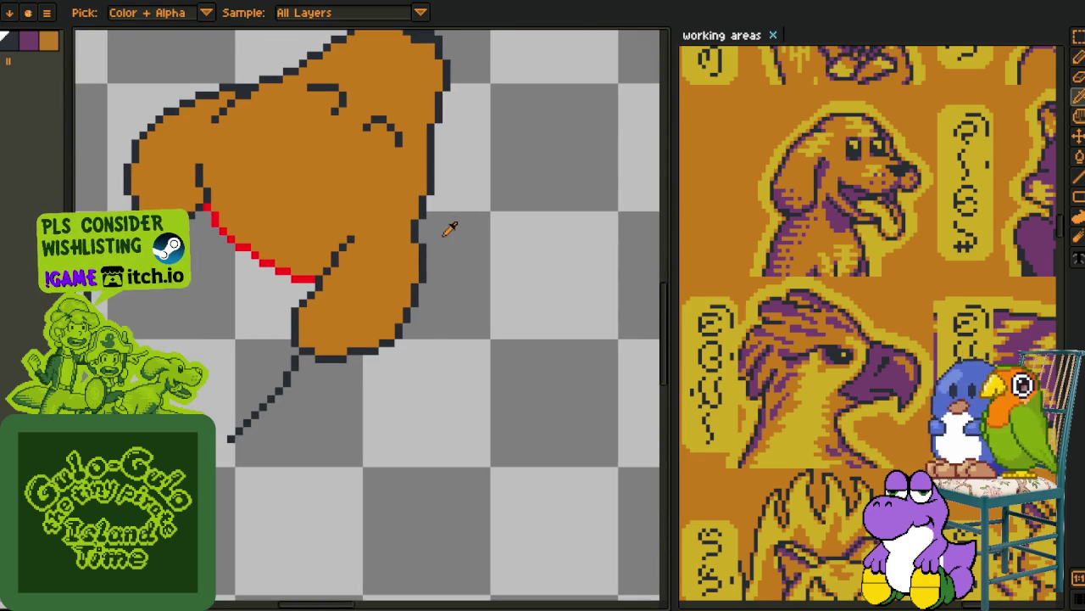
key("b")
scroll(371, 218, "up", 2)
scroll(370, 217, "up", 1)
- Draw a small dark leg outline against the lower right of the head
mouse_move(346, 218)
left_mouse_down()
mouse_move(379, 228)
mouse_move(439, 310)
mouse_move(438, 339)
left_mouse_up()
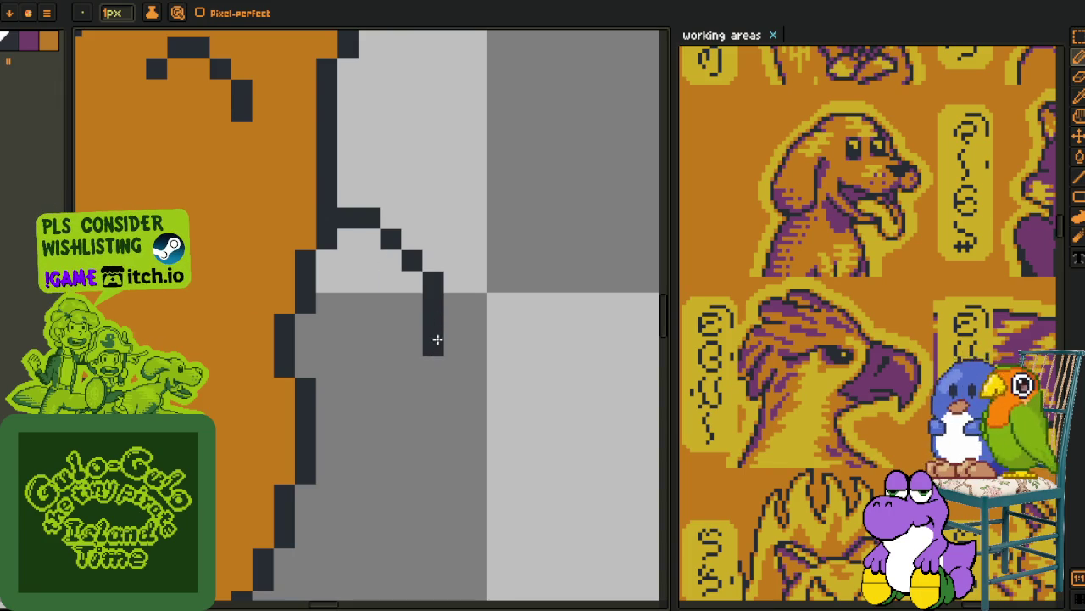
key("ctrl+z")
mouse_move(390, 388)
left_mouse_down()
mouse_move(412, 367)
mouse_move(370, 408)
left_mouse_up()
left_click(417, 326)
mouse_move(416, 332)
left_mouse_down()
mouse_move(385, 399)
mouse_move(339, 443)
mouse_move(355, 449)
mouse_move(355, 356)
mouse_move(383, 308)
left_mouse_up()
- Erase stray pixels and close the bottom of the leg outline
right_click(431, 364)
left_click(390, 388)
key("ctrl+z")
right_click(348, 452)
right_click(353, 351)
left_click(353, 371)
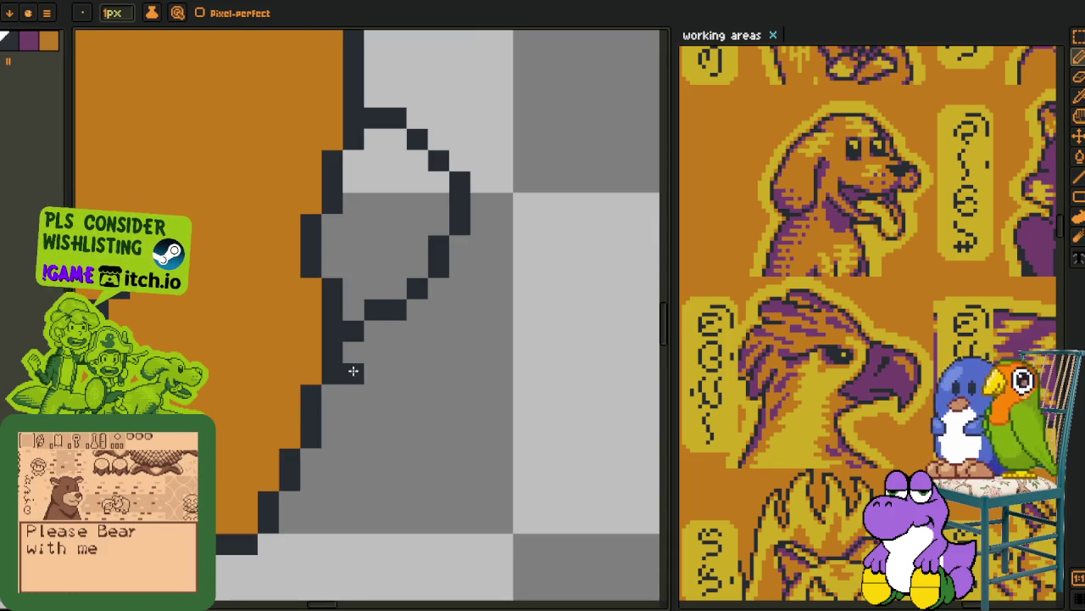
scroll(353, 371, "down", 2)
scroll(320, 280, "down", 2)
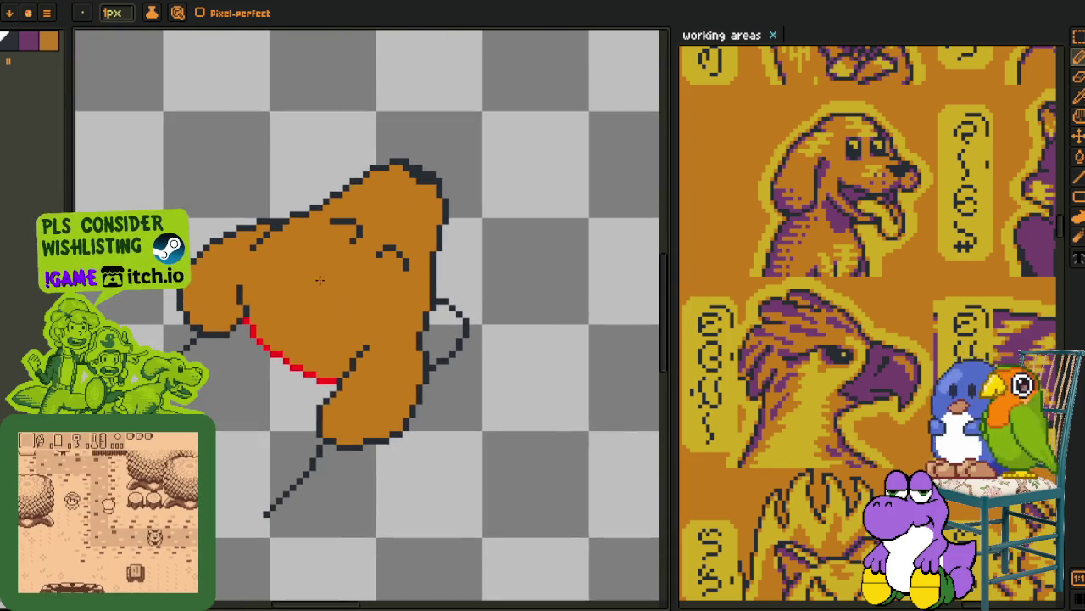
- Erase the old lower leg line and redraw it down from the head at a steadier angle
scroll(320, 319, "down", 3)
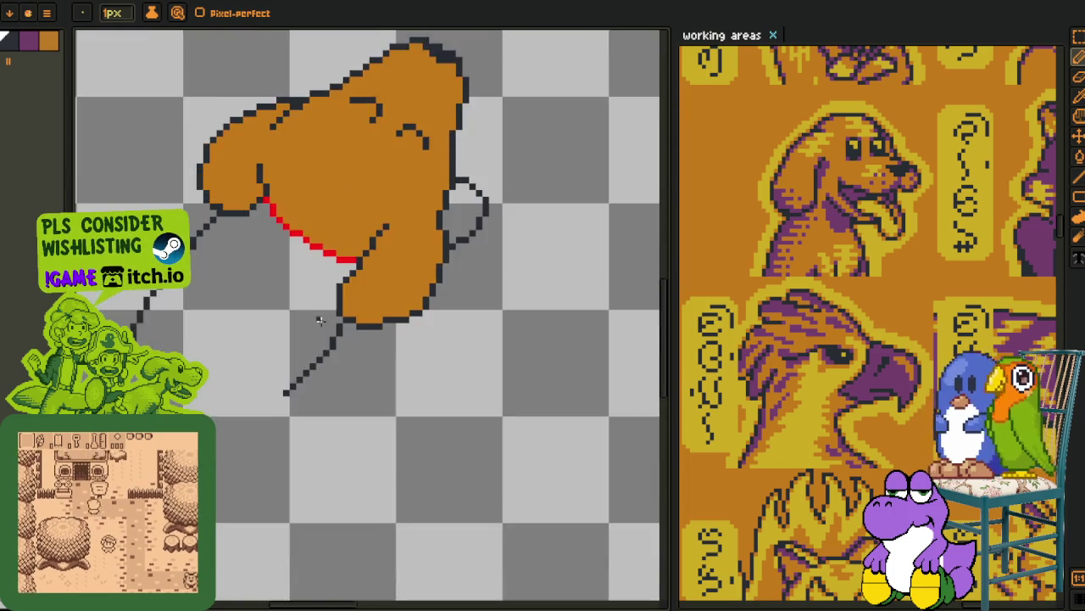
scroll(319, 320, "down", 2)
scroll(375, 243, "up", 2)
key("ctrl+z")
mouse_move(319, 314)
left_mouse_down()
mouse_move(332, 296)
mouse_move(232, 399)
left_mouse_up()
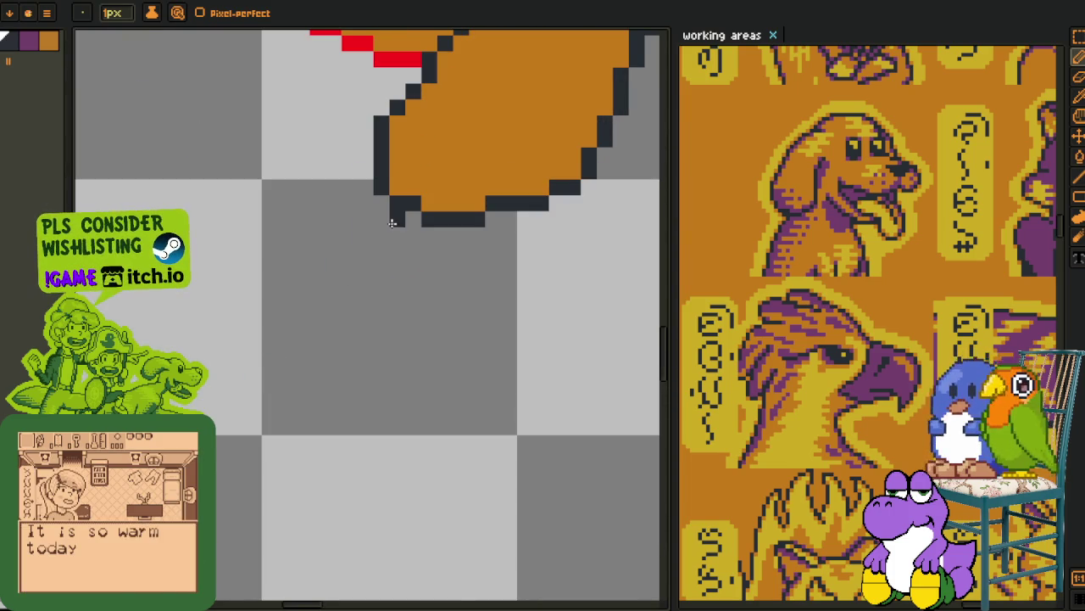
left_click_drag(393, 222, 280, 373)
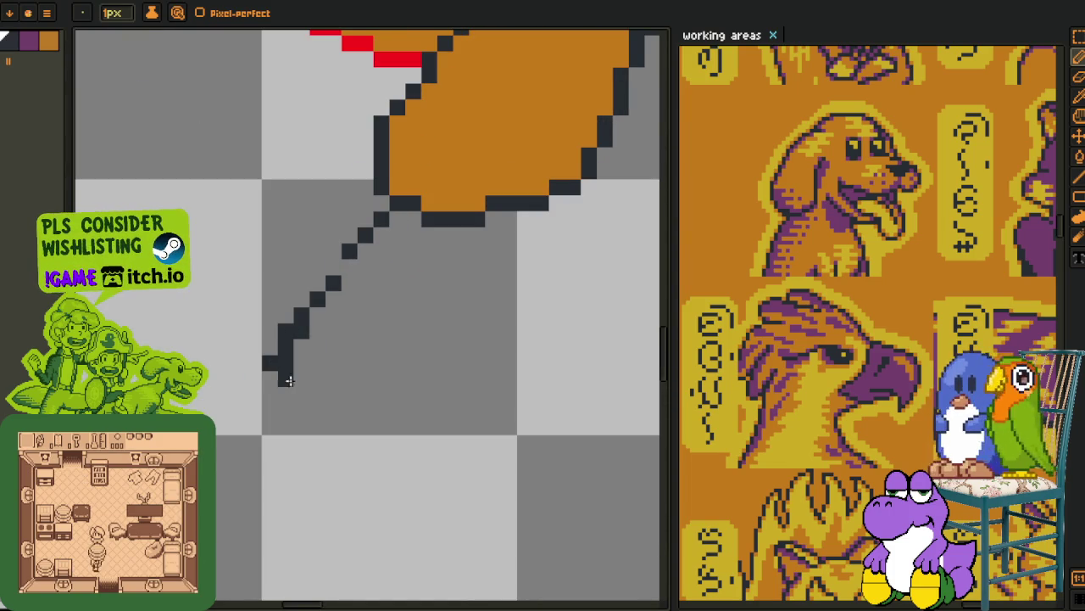
left_click_drag(334, 296, 248, 413)
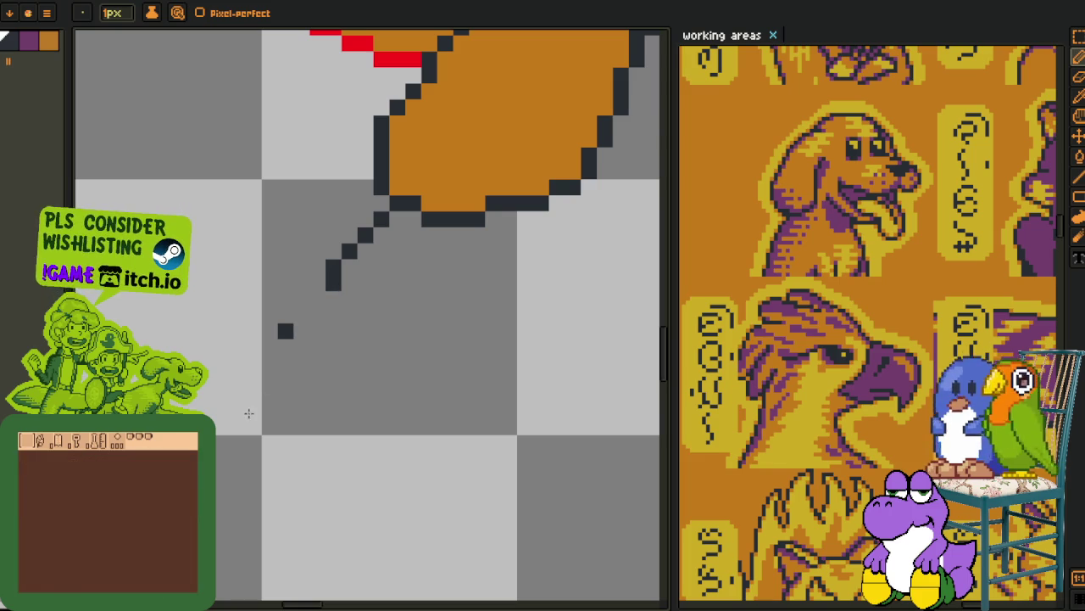
left_click_drag(315, 299, 237, 424)
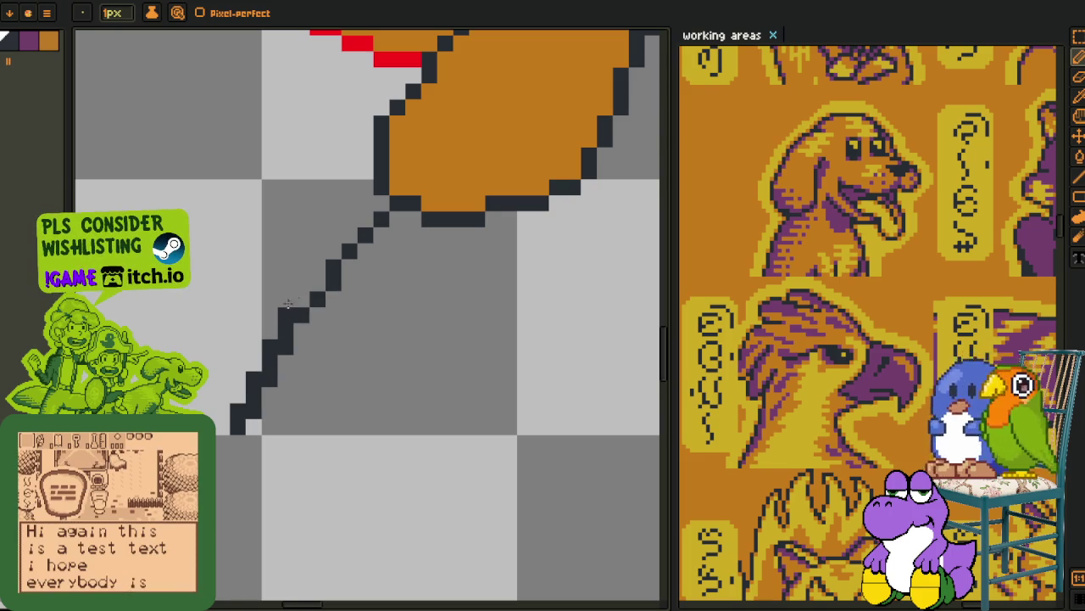
- Join the leg line to the head's edge and redraw it as a clean stair-step diagonal
scroll(297, 315, "down", 4)
scroll(337, 356, "up", 1)
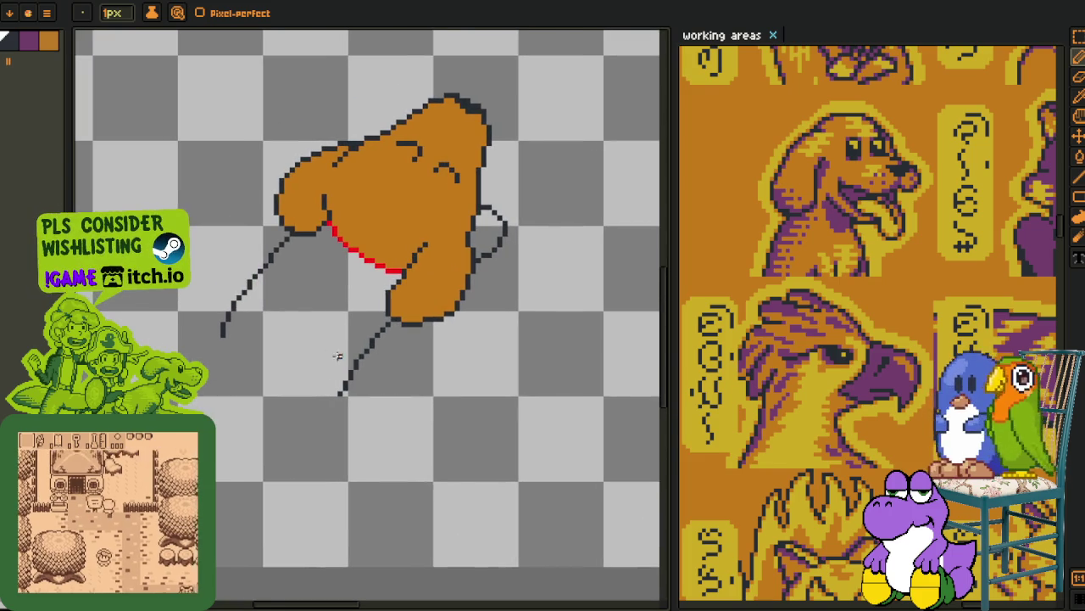
scroll(339, 313, "up", 1)
scroll(373, 318, "up", 1)
right_click(408, 251)
left_click(426, 297)
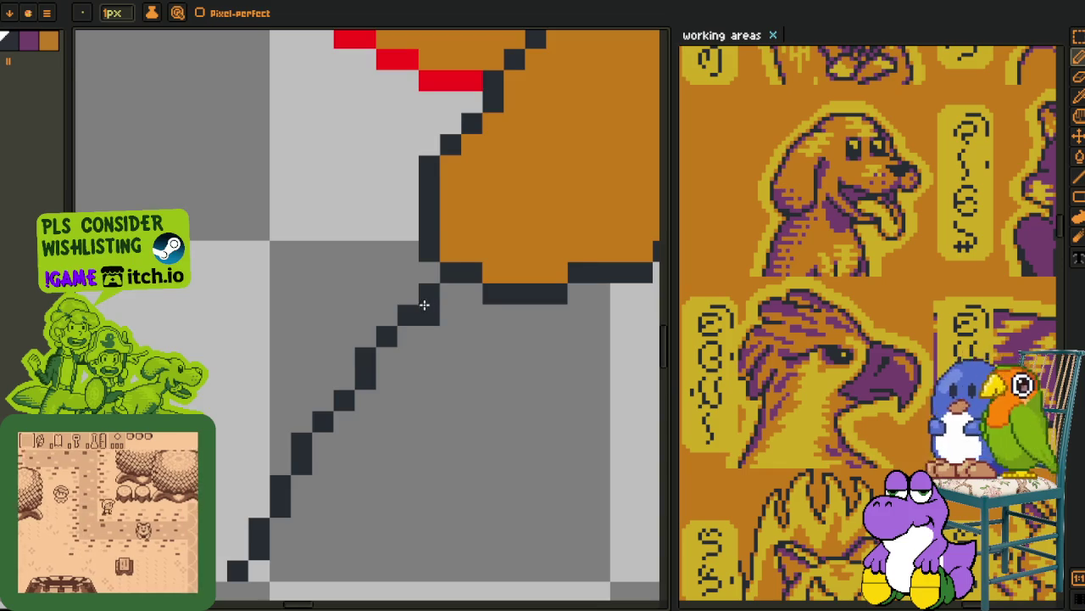
scroll(402, 271, "down", 1)
scroll(407, 272, "up", 1)
left_click_drag(424, 255, 254, 496)
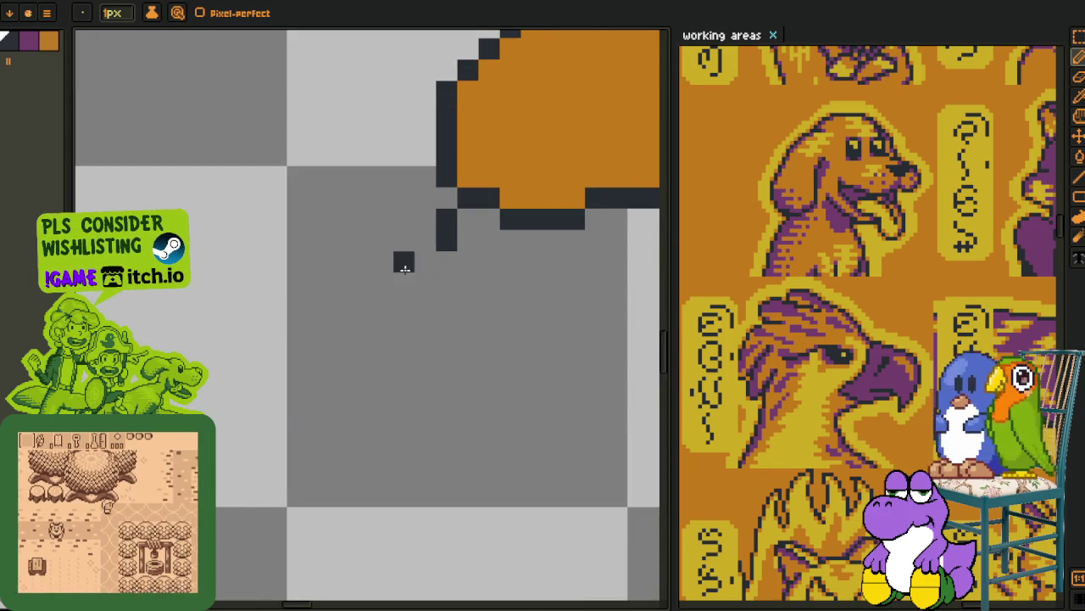
mouse_move(416, 259)
left_mouse_down()
mouse_move(245, 528)
mouse_move(236, 585)
left_mouse_up()
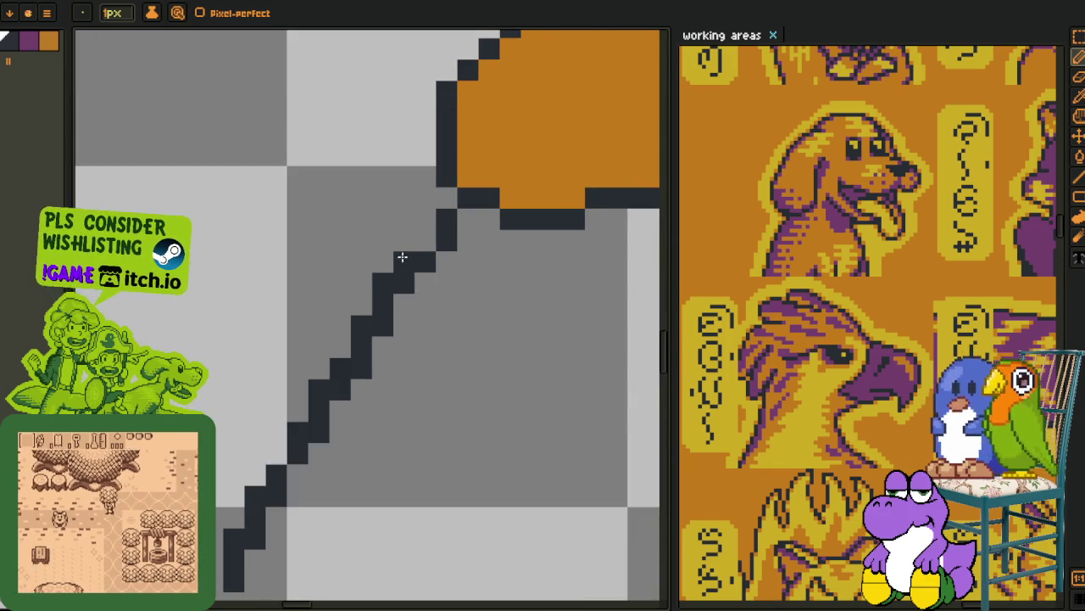
- Erase the stray corner pixels along the stair-step leg line
left_click_drag(340, 344, 386, 217)
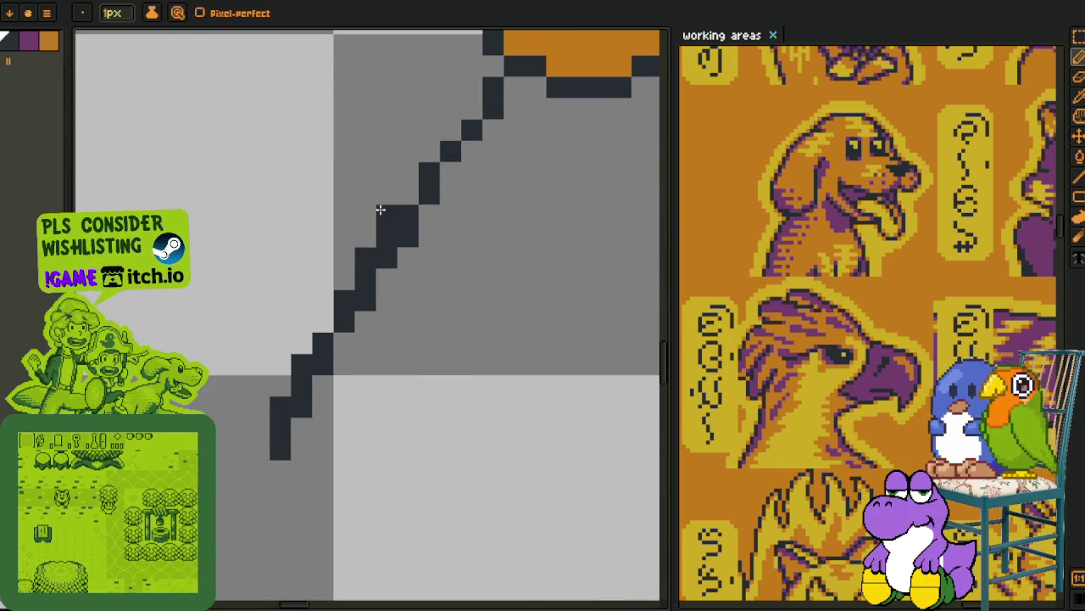
right_click(365, 258)
right_click(385, 237)
right_click(301, 365)
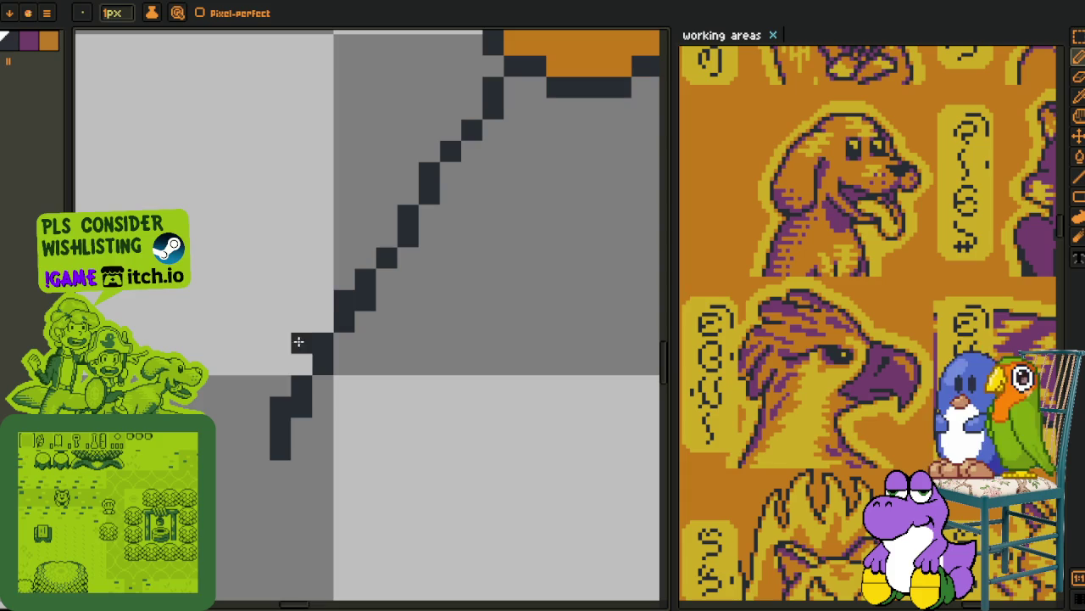
left_click_drag(273, 406, 291, 398)
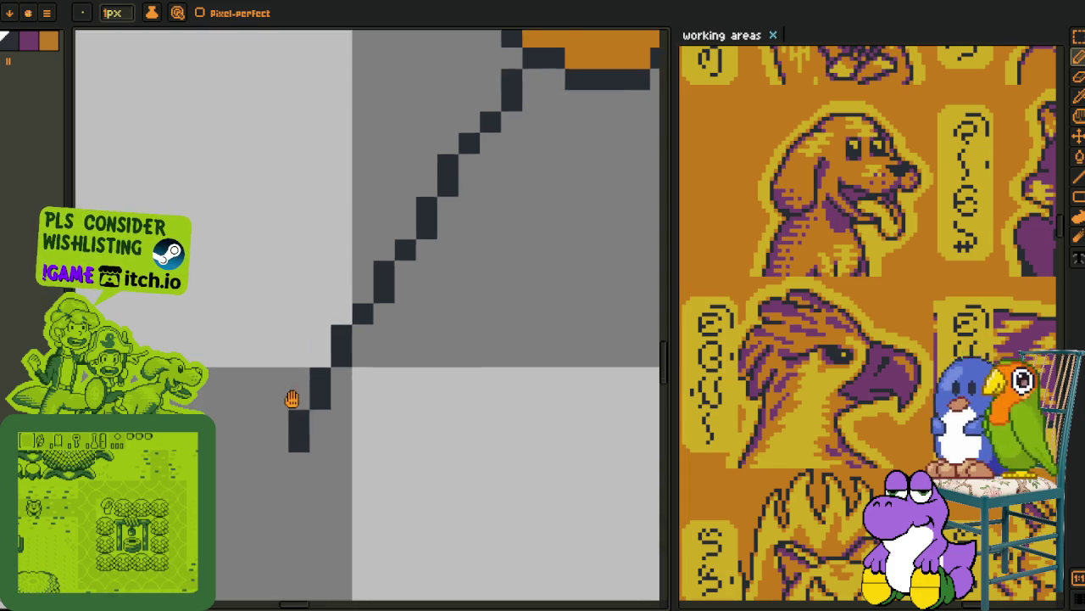
scroll(291, 399, "down", 3)
scroll(238, 280, "up", 1)
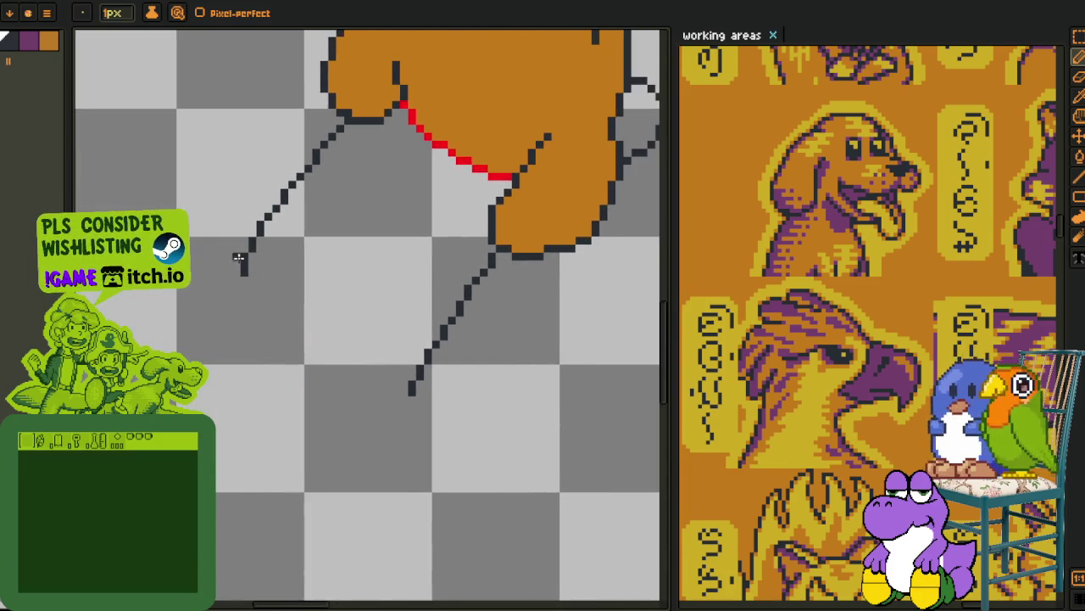
scroll(239, 257, "up", 1)
- Thin and reshape the leg line's steps, then extend it further downward
left_click_drag(335, 140, 223, 335)
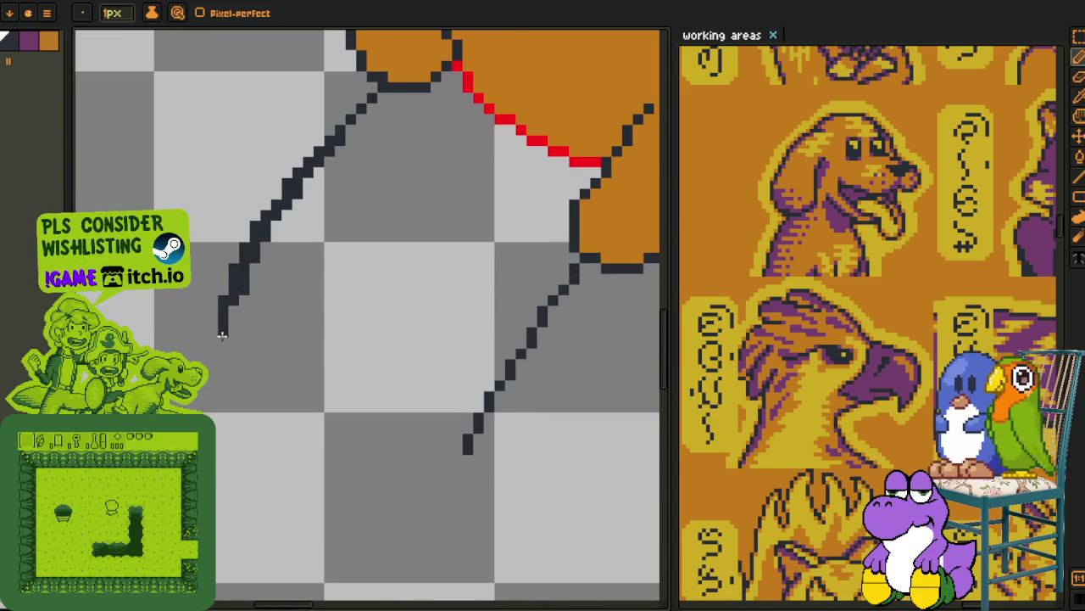
scroll(222, 335, "up", 1)
mouse_move(352, 143)
left_mouse_down()
mouse_move(278, 227)
mouse_move(207, 278)
left_mouse_up()
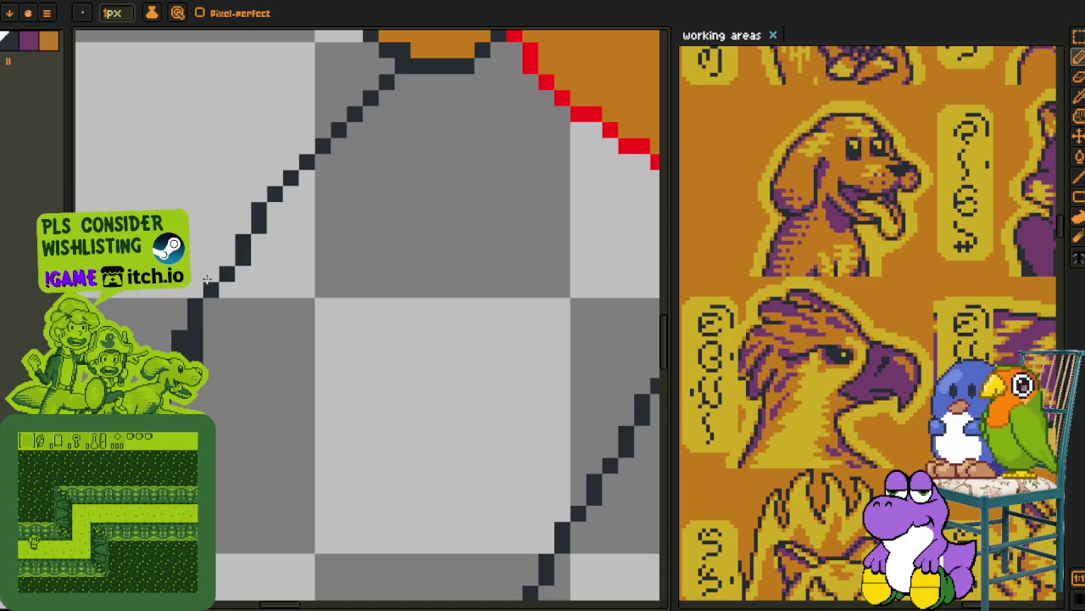
left_click_drag(207, 279, 180, 333)
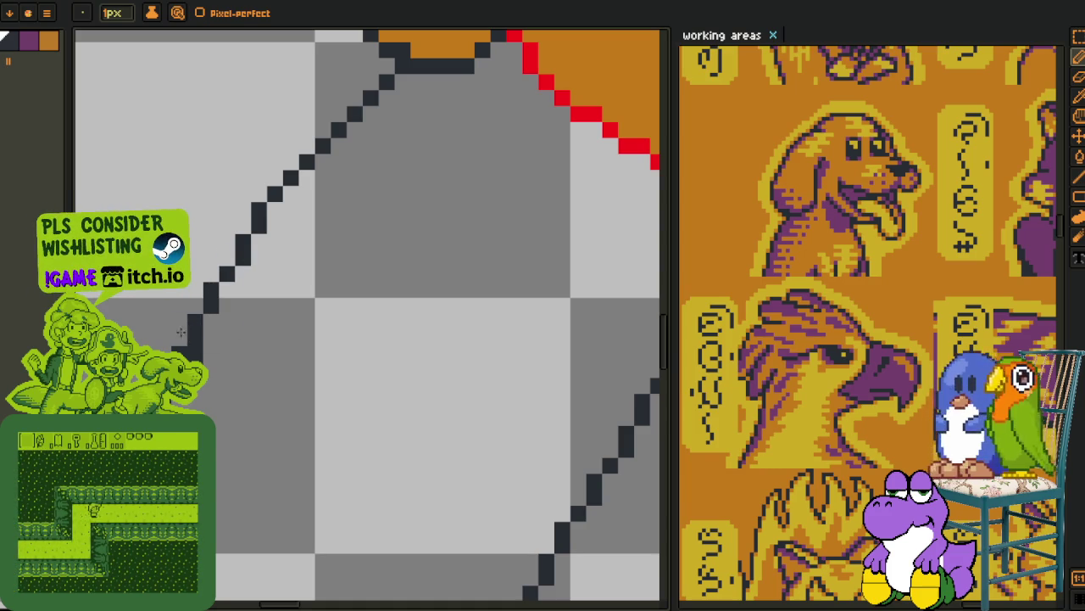
left_click_drag(226, 424, 246, 287)
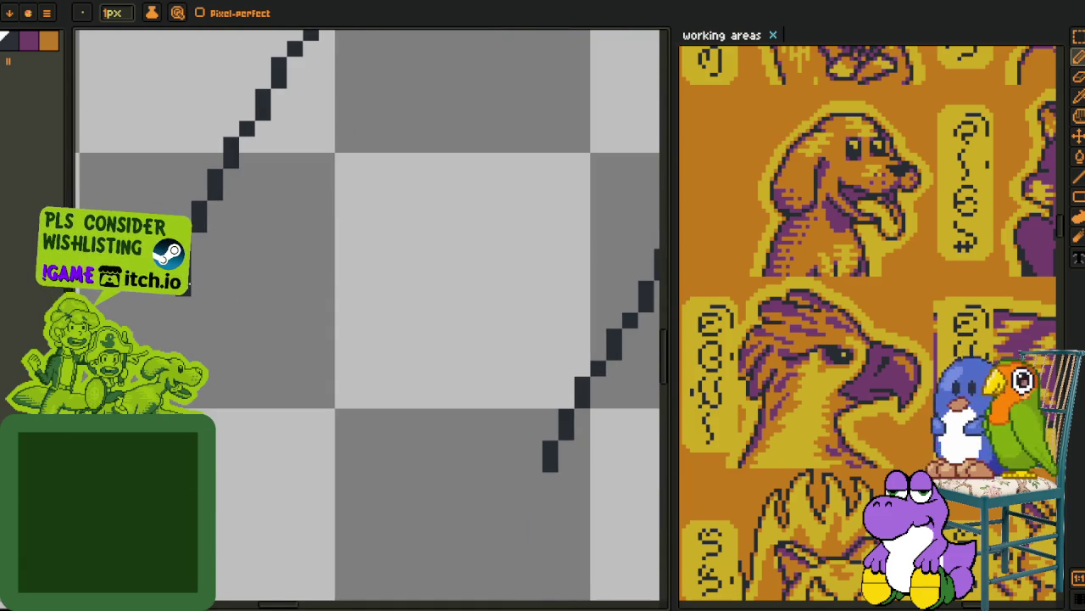
left_click_drag(170, 295, 151, 341)
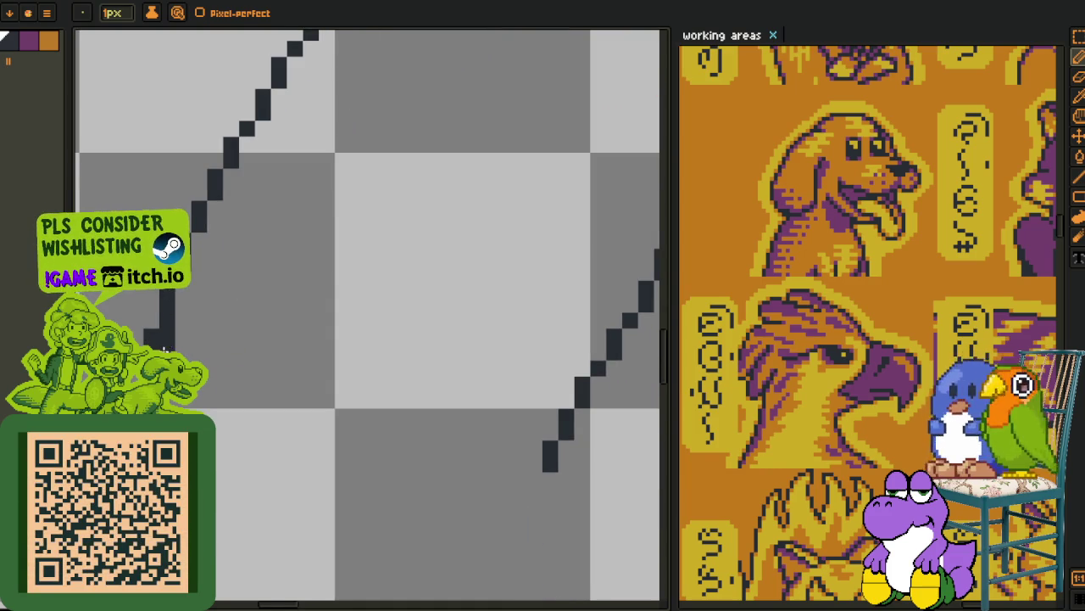
scroll(163, 347, "down", 3)
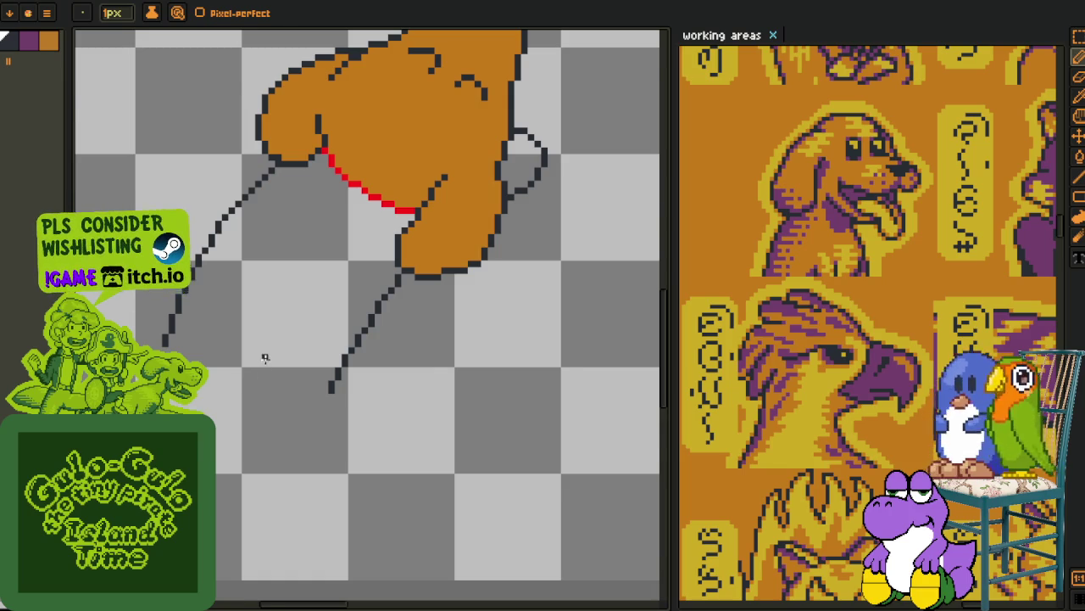
- Redraw the left leg outline down to its end and thin the doubled pixels
scroll(255, 364, "down", 2)
scroll(299, 207, "up", 3)
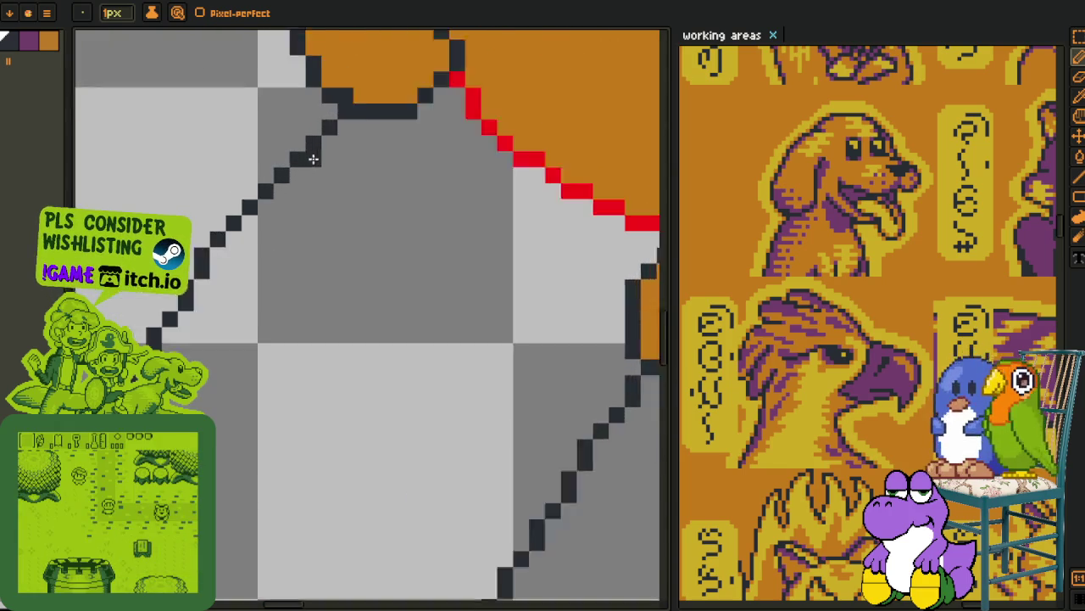
scroll(322, 148, "down", 3)
scroll(354, 138, "up", 1)
scroll(320, 334, "up", 1)
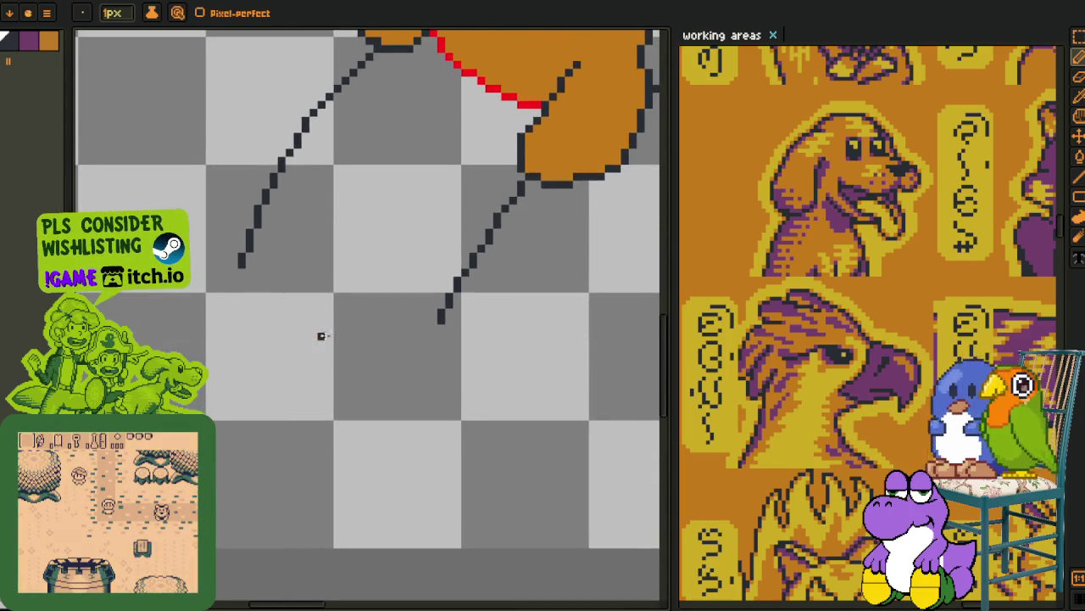
scroll(283, 328, "up", 1)
left_click_drag(238, 210, 191, 347)
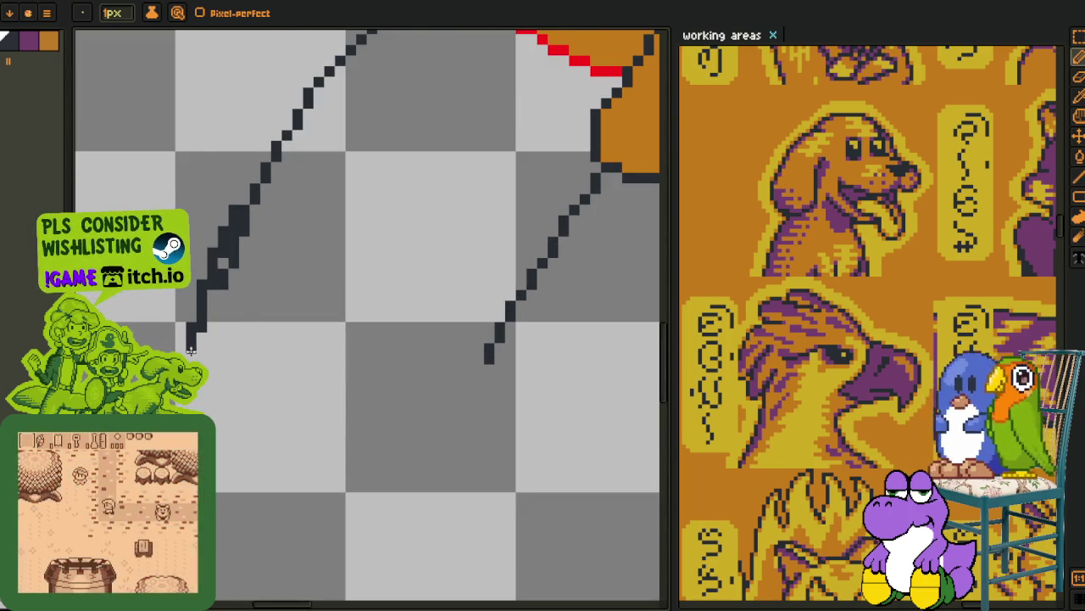
left_click_drag(246, 202, 229, 251)
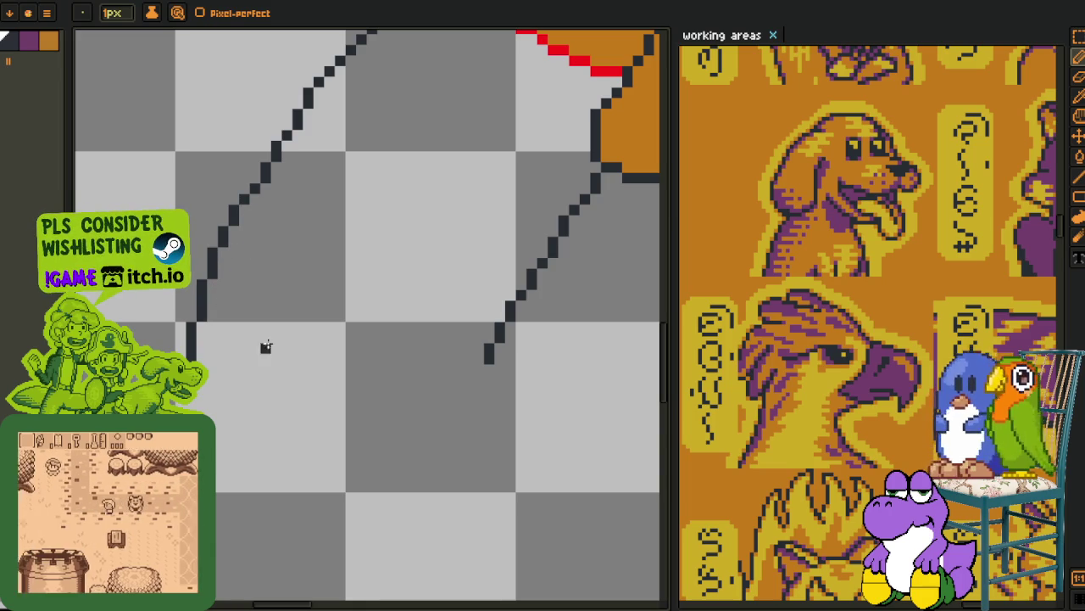
- Close the gap at the bottom of the left leg with a dark stroke
scroll(358, 288, "down", 2)
left_click_drag(386, 281, 358, 392)
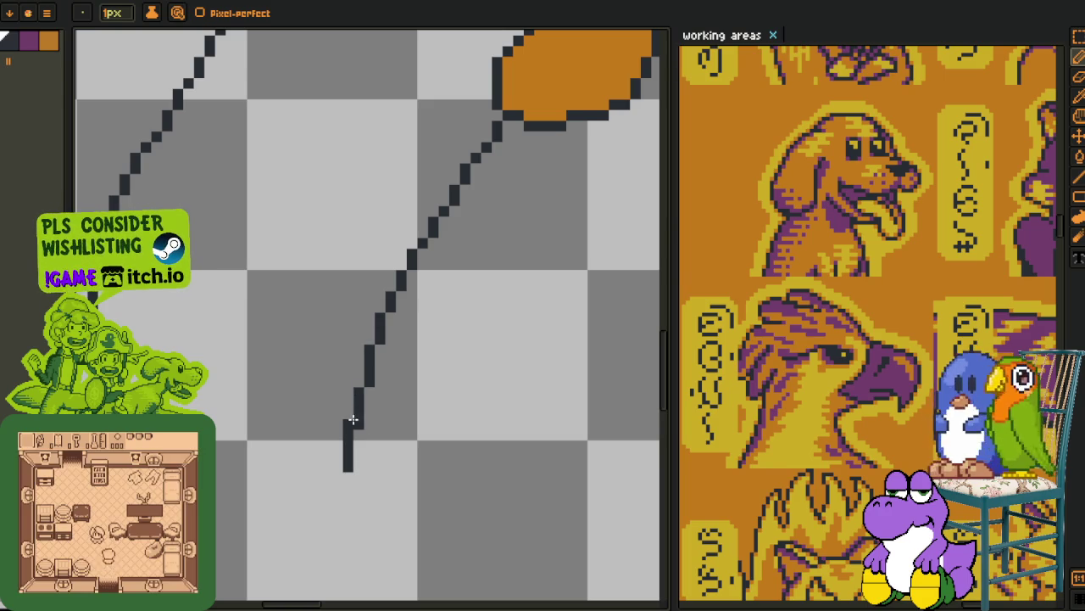
scroll(311, 291, "down", 1)
scroll(294, 311, "down", 1)
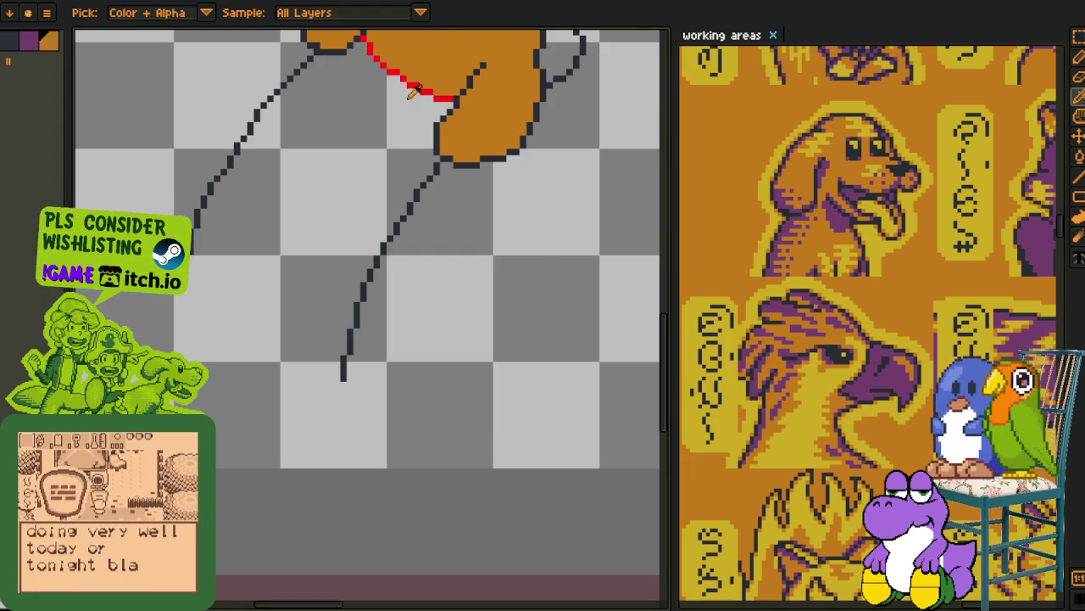
scroll(254, 269, "up", 1)
mouse_move(159, 289)
left_mouse_down()
mouse_move(170, 348)
mouse_move(389, 463)
mouse_move(399, 437)
left_mouse_up()
- Fill the enclosed leg area with orange using the Paint Bucket
key("b")
key("g")
scroll(339, 365, "down", 2)
left_click(339, 365)
- Pick the dark colour and outline the leg's lower-right edge and base
key("i")
scroll(424, 390, "down", 2)
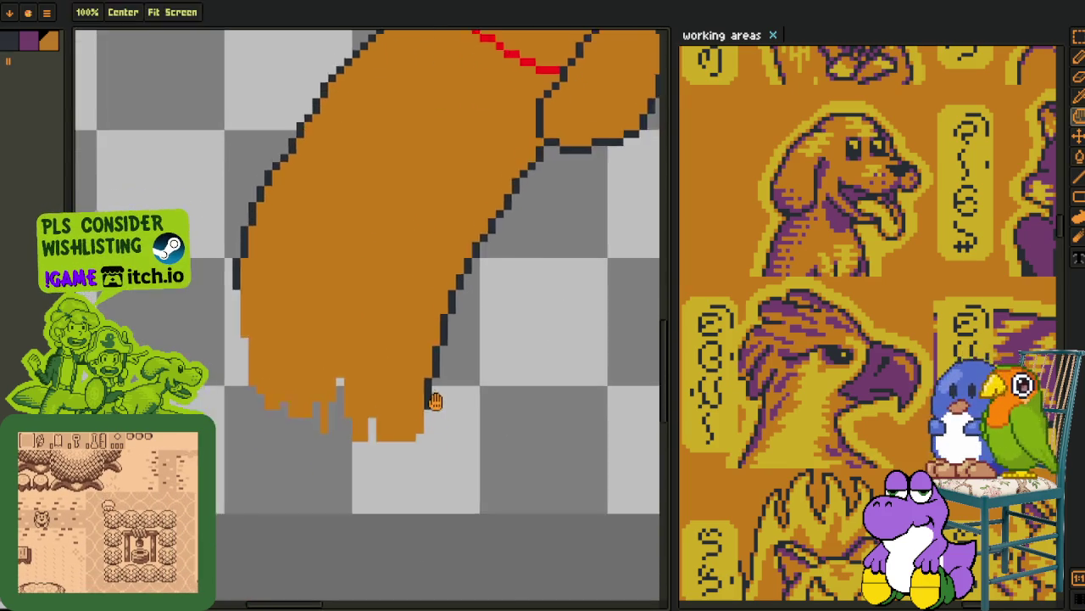
scroll(432, 399, "up", 3)
key("b")
left_click_drag(399, 407, 384, 483)
left_click(385, 455)
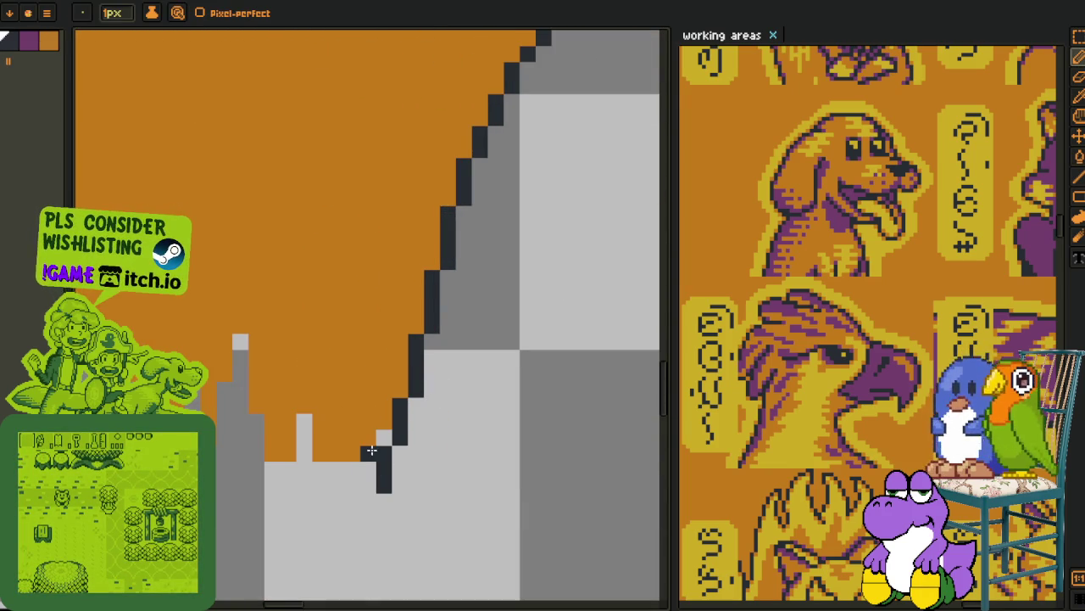
left_click_drag(364, 424, 367, 370)
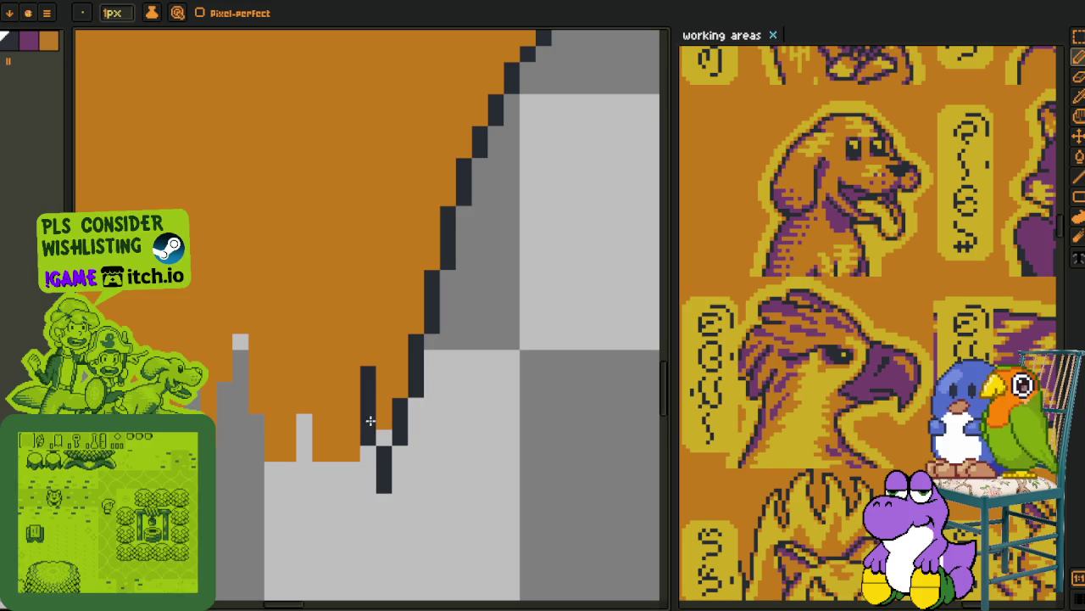